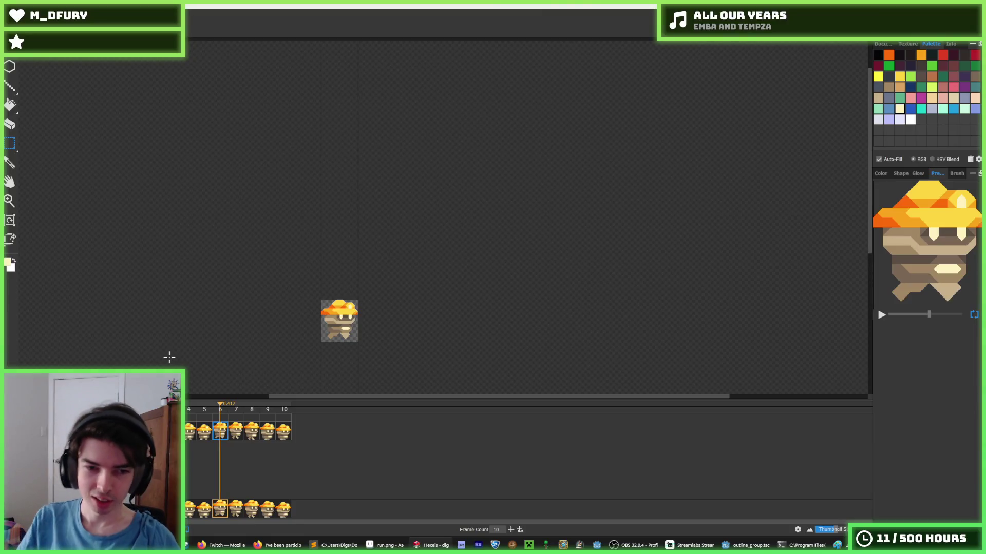
pyautogui.scroll(2, 381, 324)
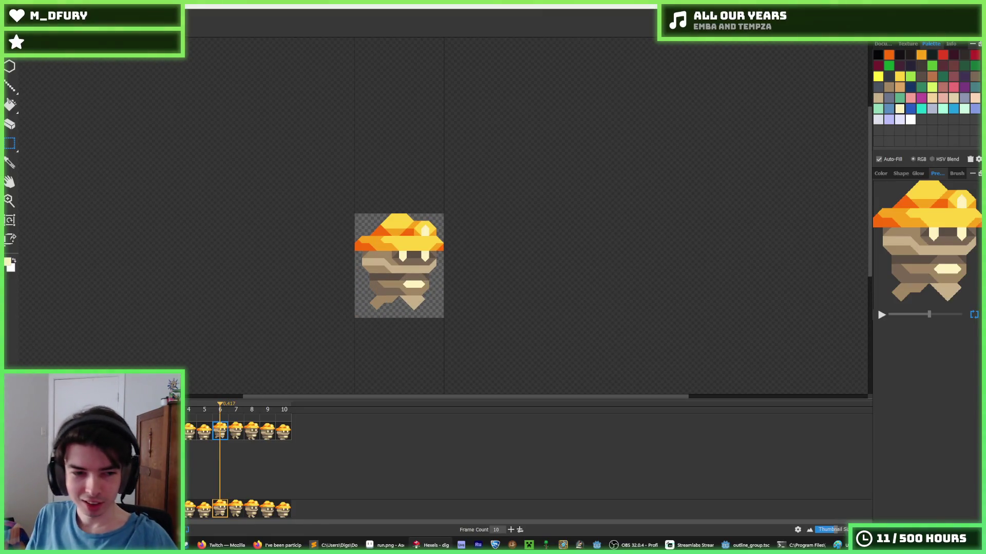
# Step through run-cycle frames 4 to 7, flipping between frames 5 and 6 to compare poses.
pyautogui.click(191, 434)
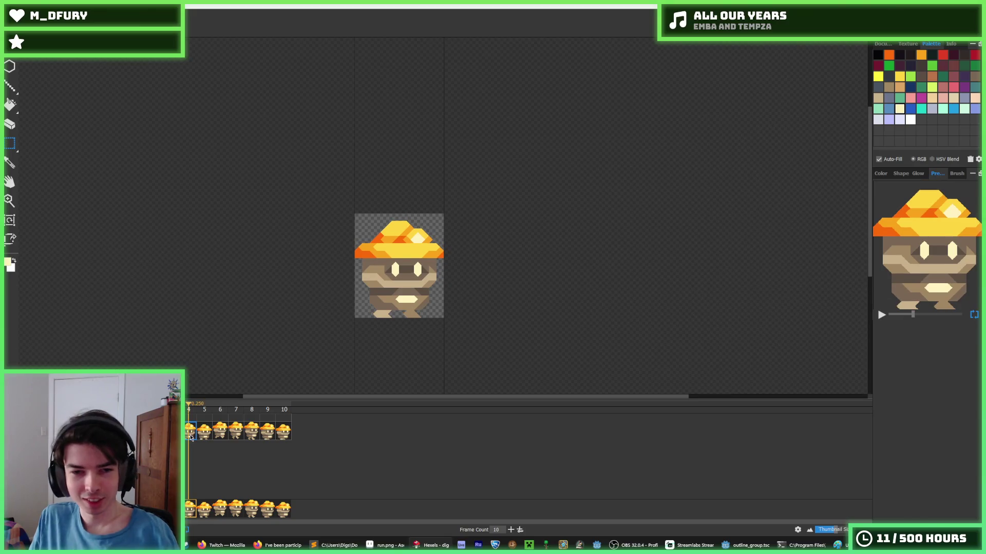
pyautogui.click(210, 434)
pyautogui.click(216, 434)
pyautogui.click(237, 437)
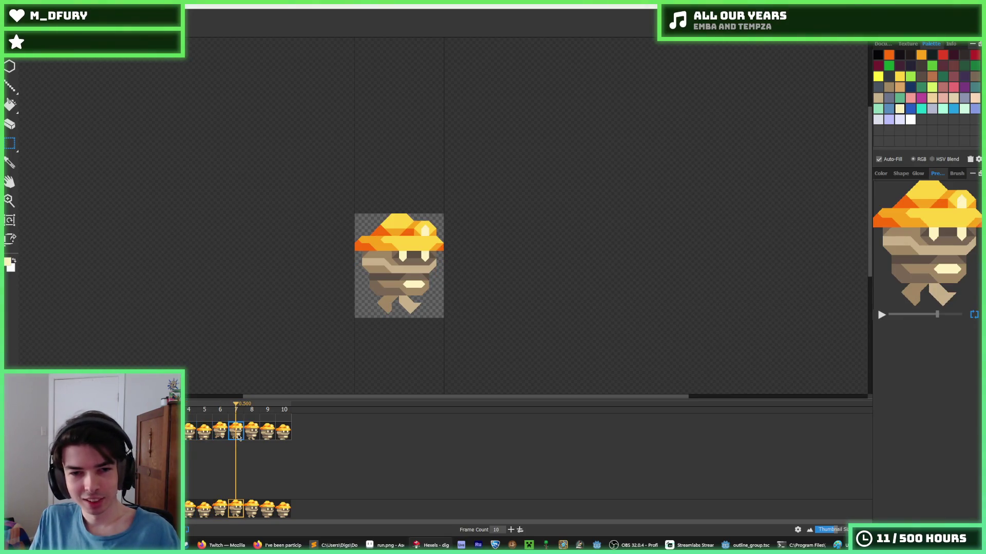
pyautogui.click(267, 434)
pyautogui.click(228, 435)
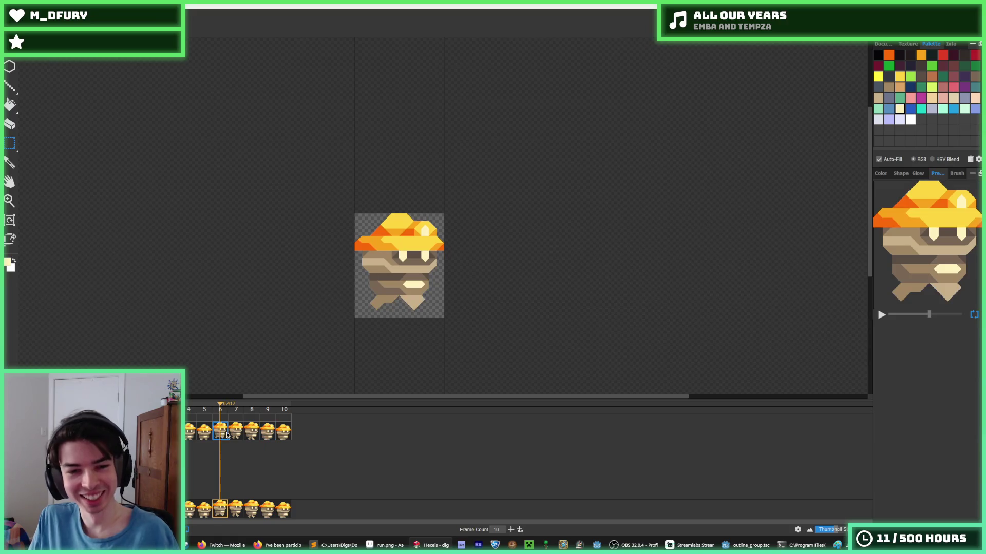
pyautogui.click(212, 434)
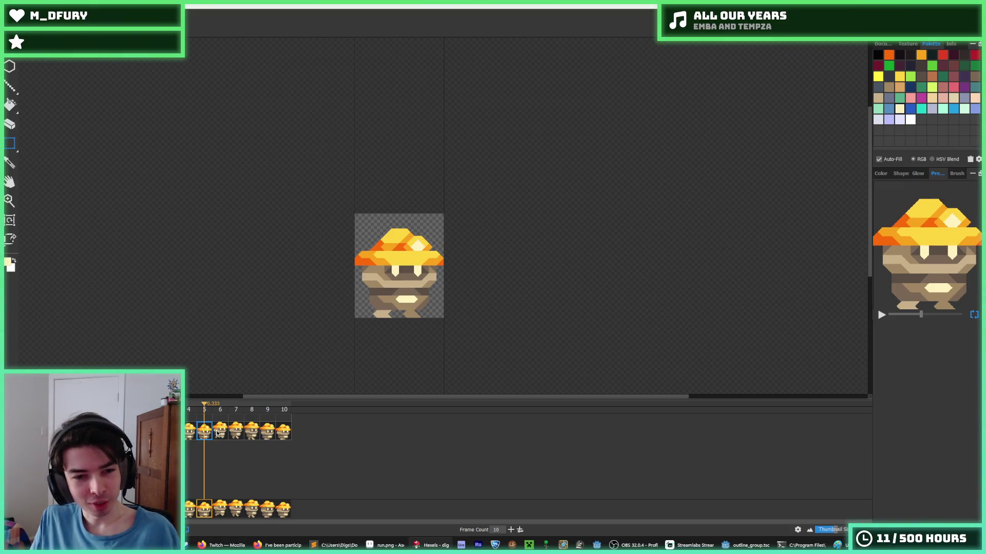
pyautogui.click(219, 434)
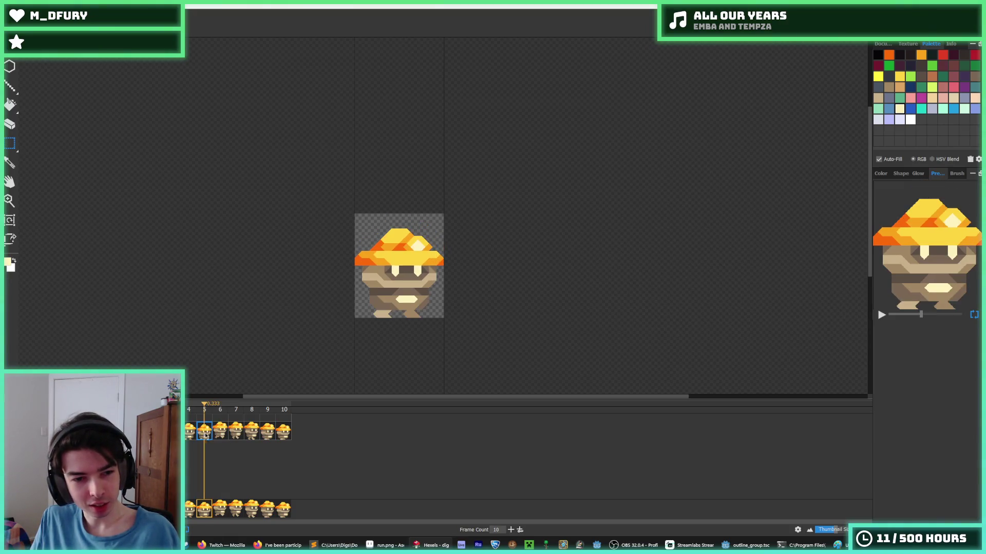
pyautogui.click(204, 434)
pyautogui.click(214, 436)
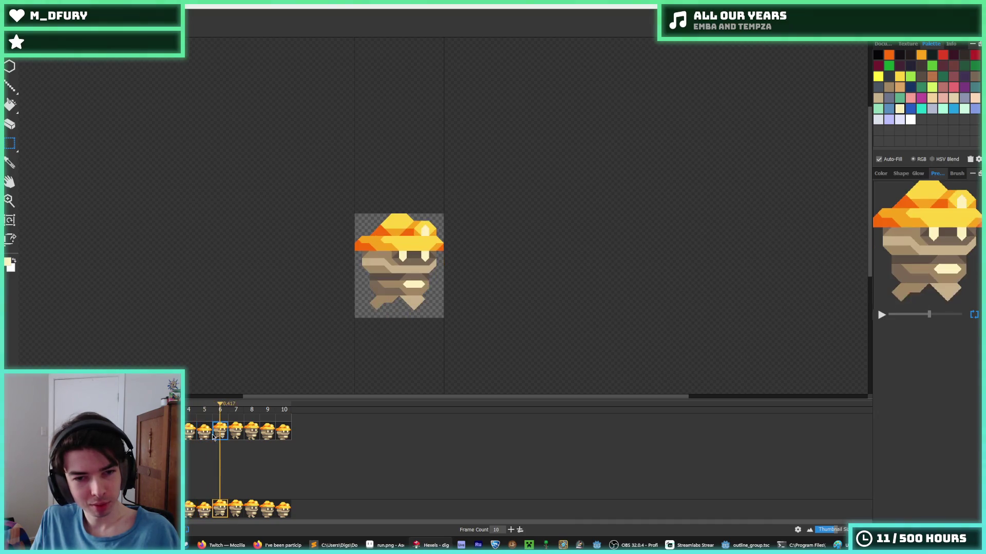
pyautogui.press('Left')
pyautogui.press('Right')
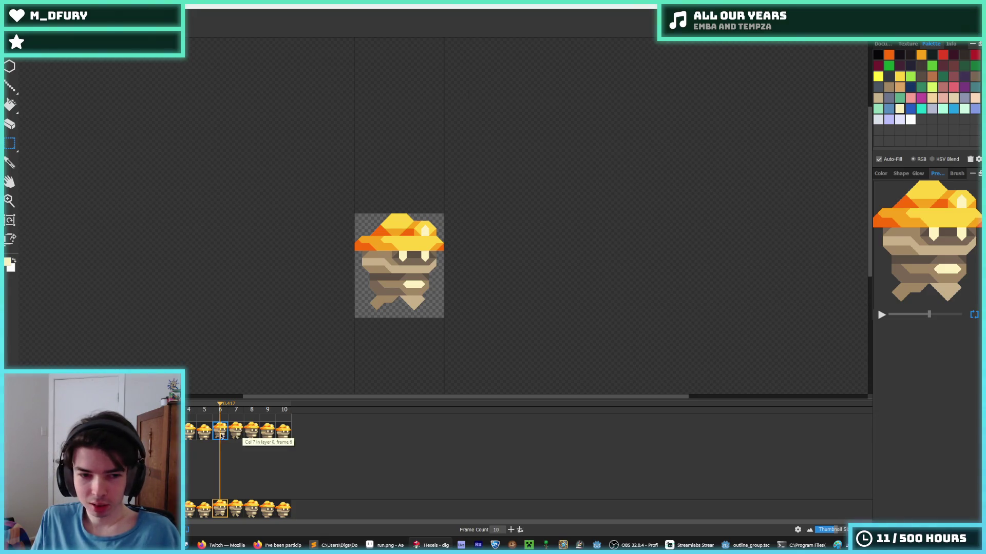
pyautogui.click(207, 431)
pyautogui.click(217, 435)
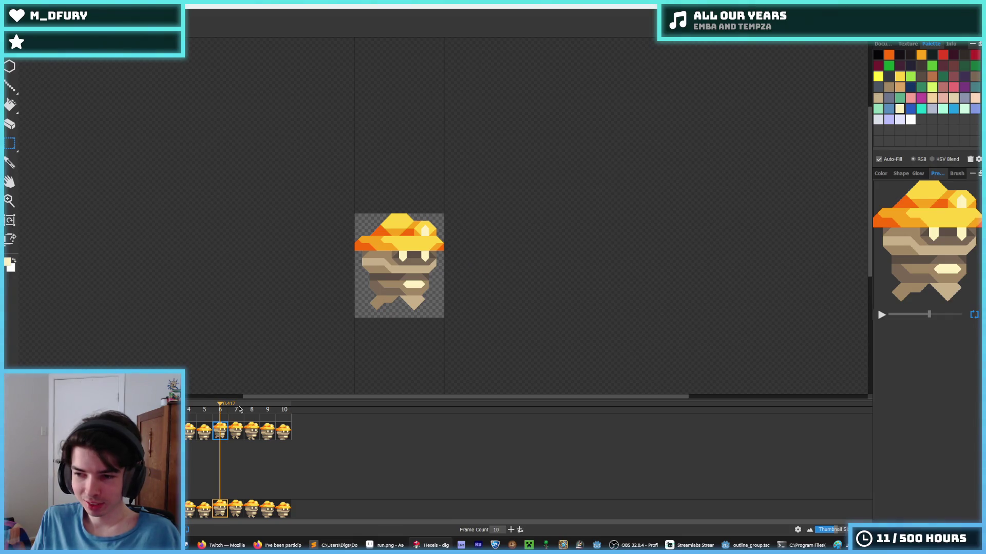
# Check frame 10's final pose, then compare frame 6's legs with its neighbours and return to it.
pyautogui.click(282, 433)
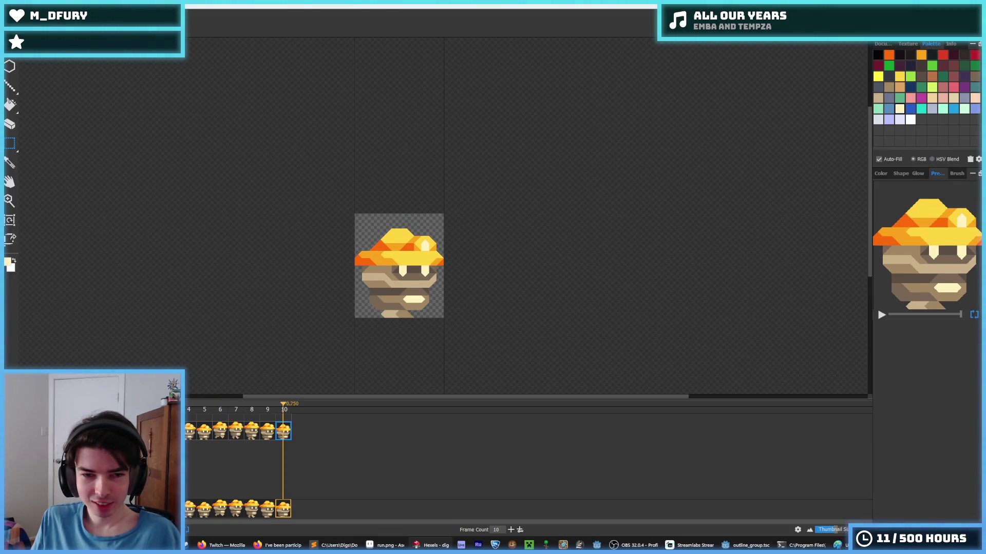
pyautogui.press('.')
pyautogui.press(',')
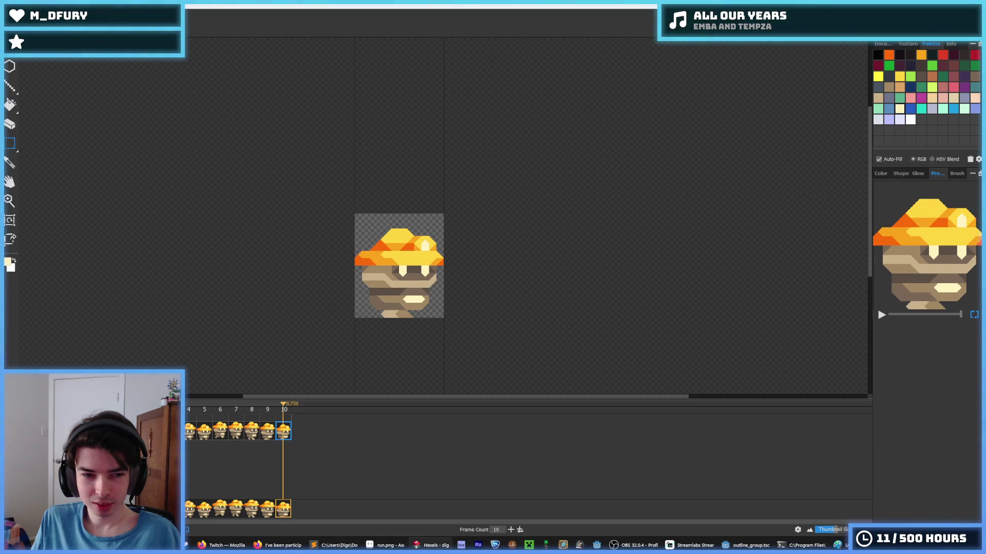
pyautogui.press('.')
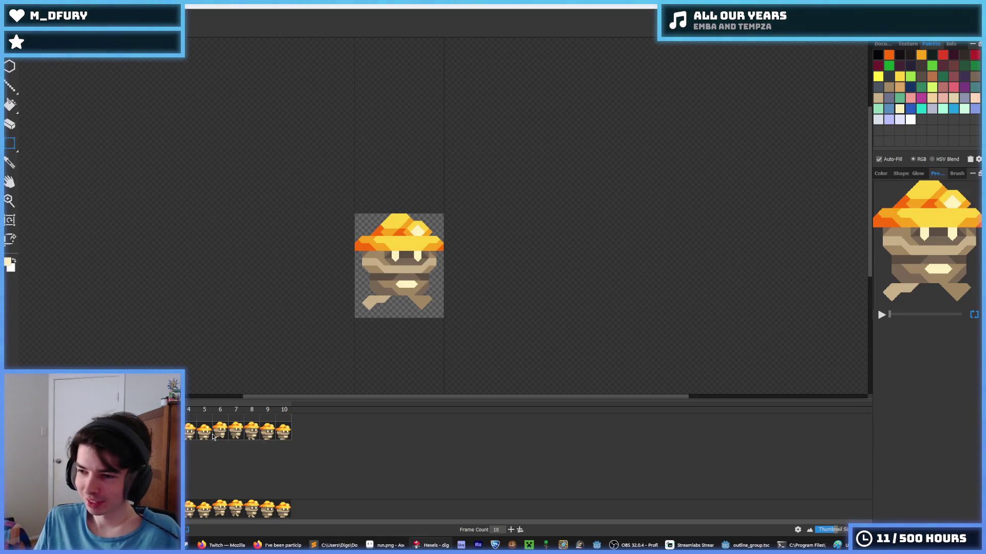
pyautogui.click(276, 433)
pyautogui.press('.')
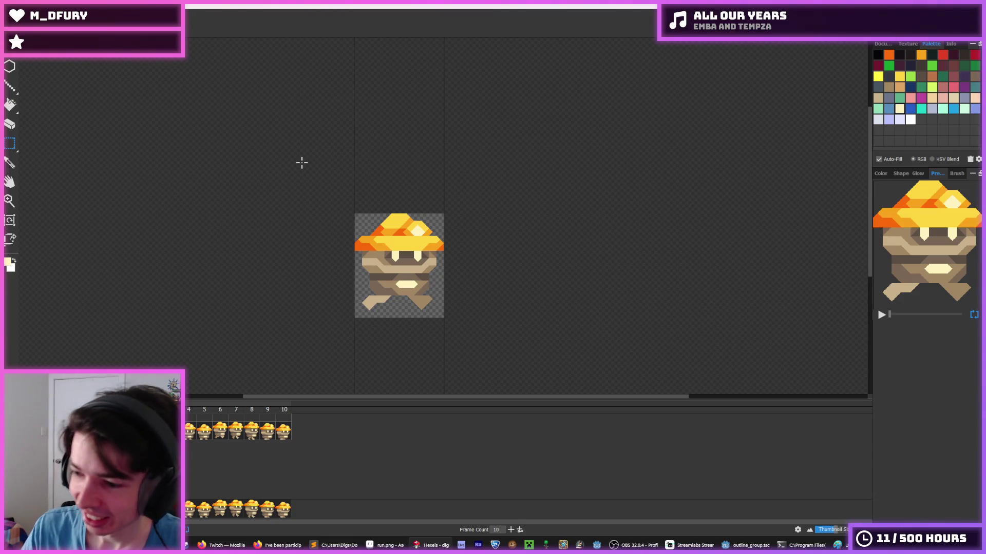
pyautogui.click(157, 431)
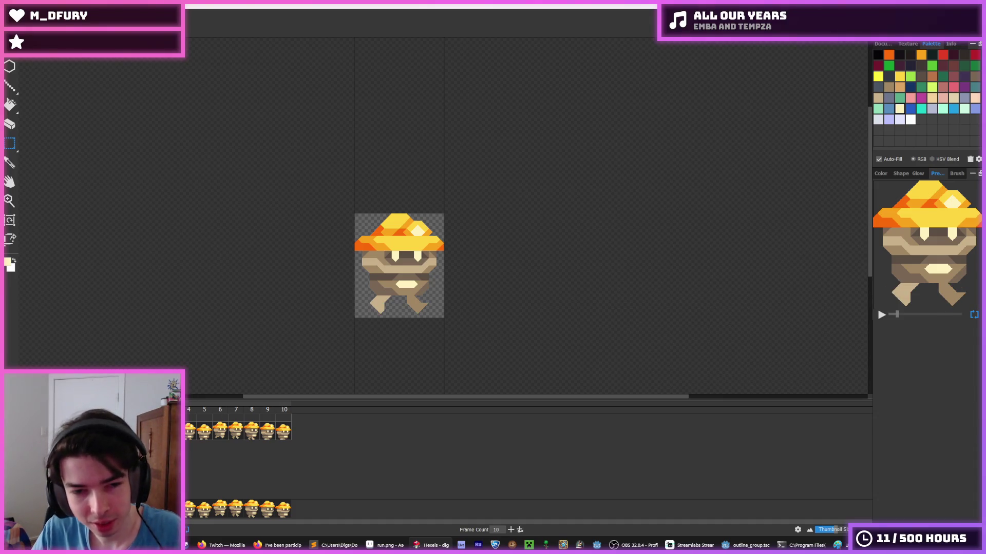
pyautogui.click(220, 431)
pyautogui.click(211, 433)
pyautogui.click(225, 434)
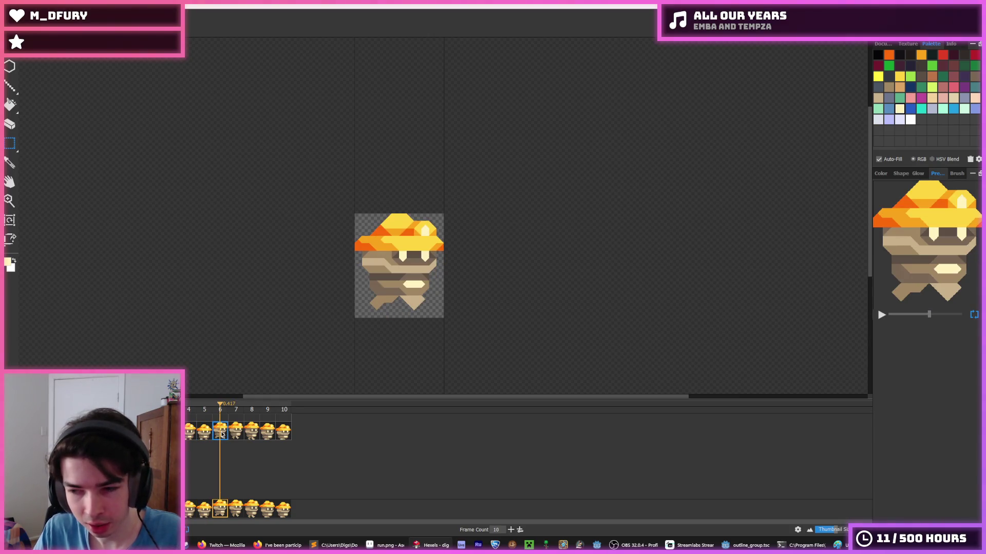
pyautogui.click(252, 434)
pyautogui.click(280, 434)
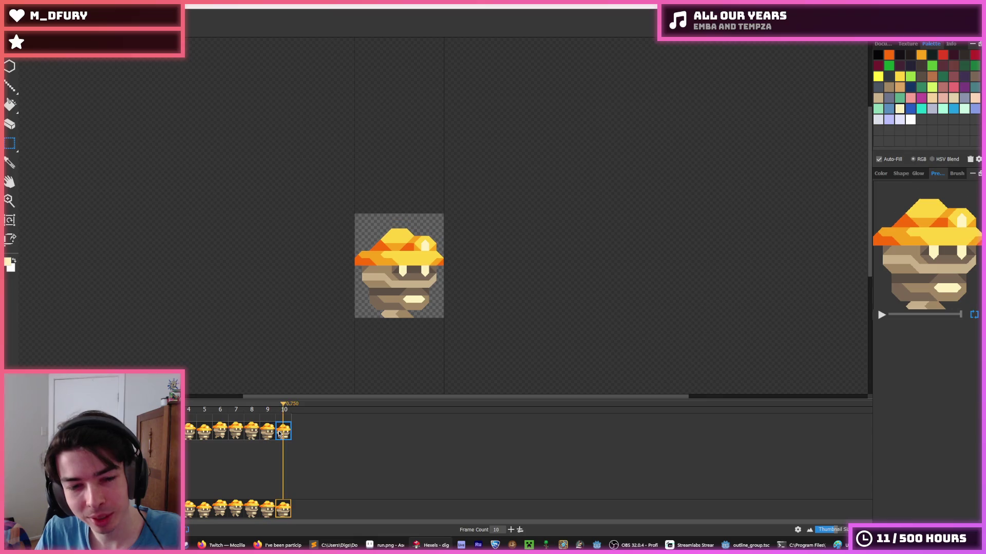
pyautogui.click(224, 436)
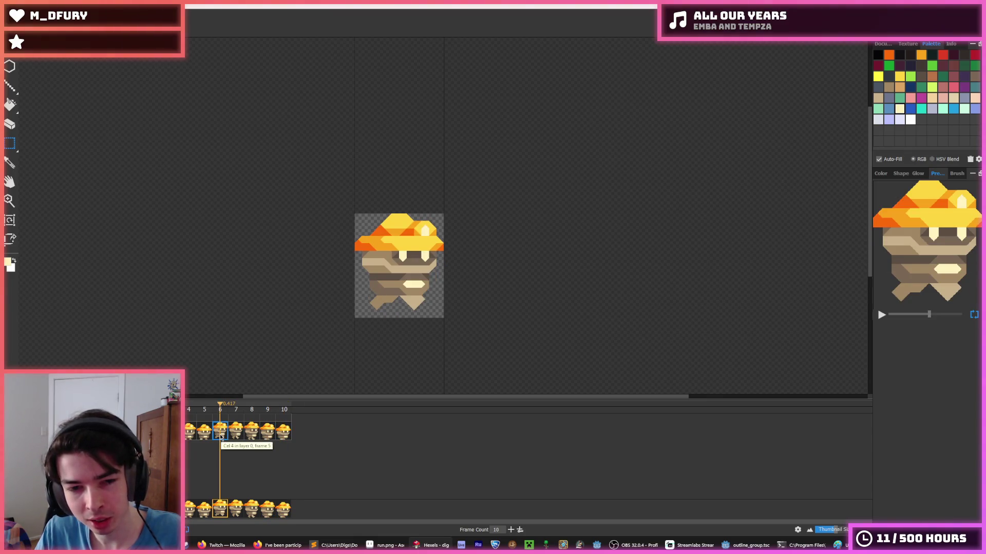
pyautogui.click(222, 437)
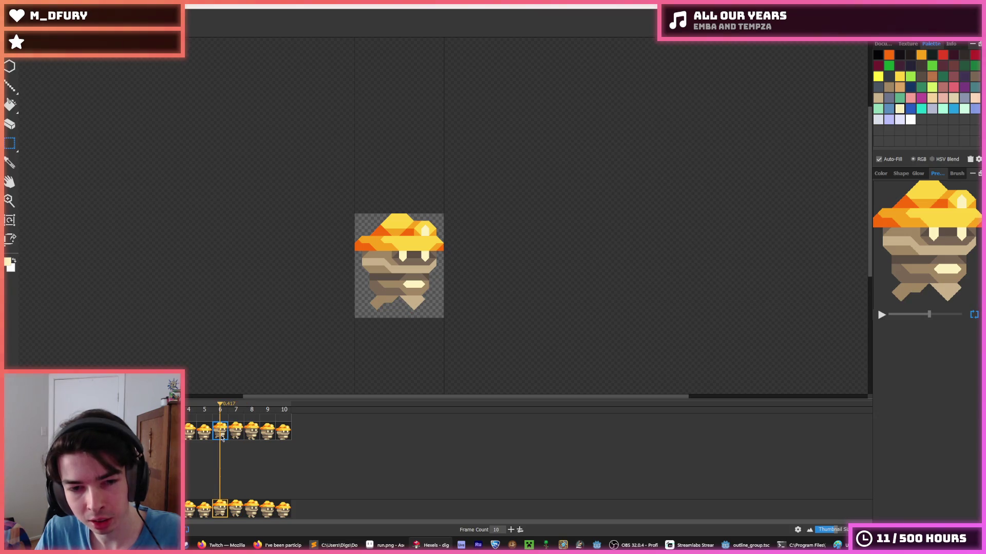
# Insert two duplicated key cels after frame 6 via the cel's Insert Key Cel option.
pyautogui.rightClick(222, 437)
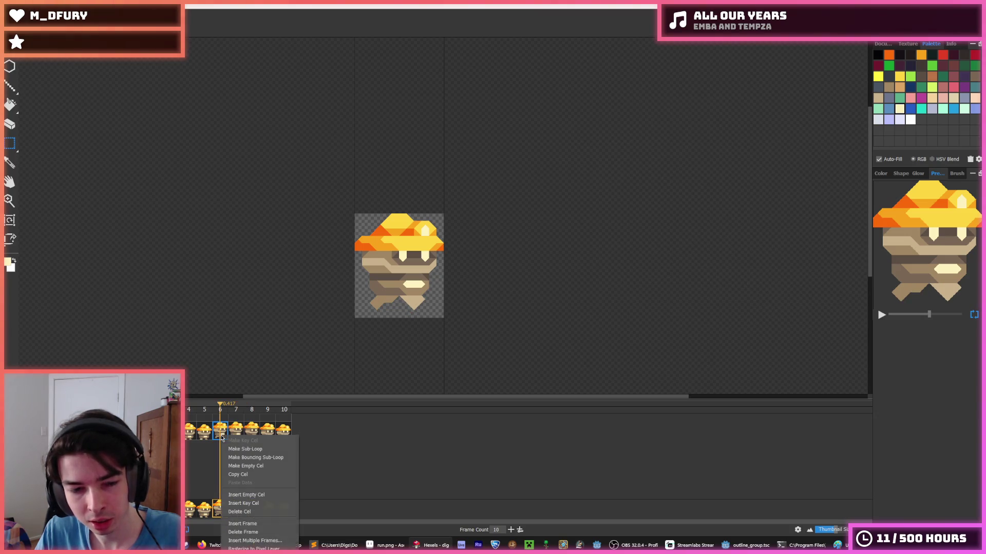
pyautogui.click(258, 505)
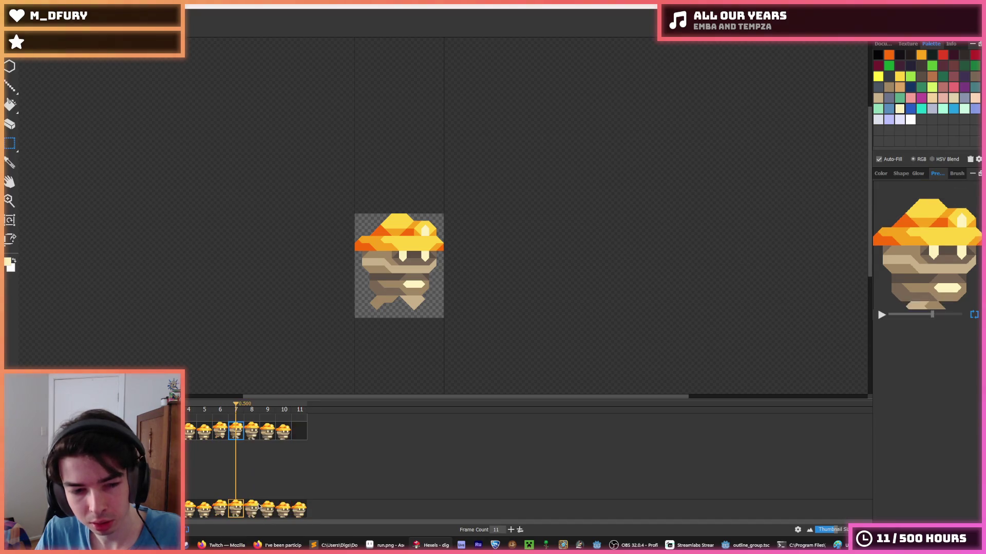
pyautogui.rightClick(229, 434)
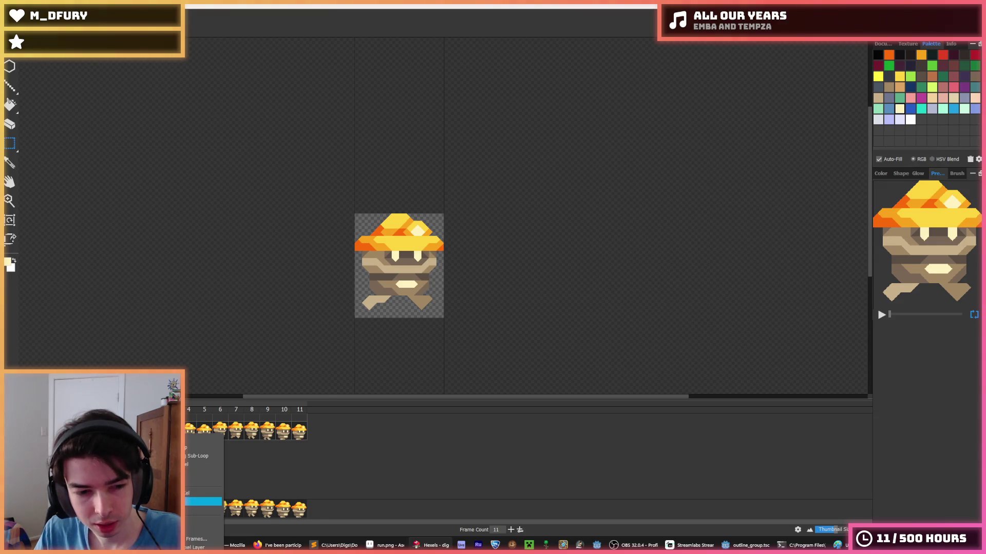
pyautogui.click(201, 488)
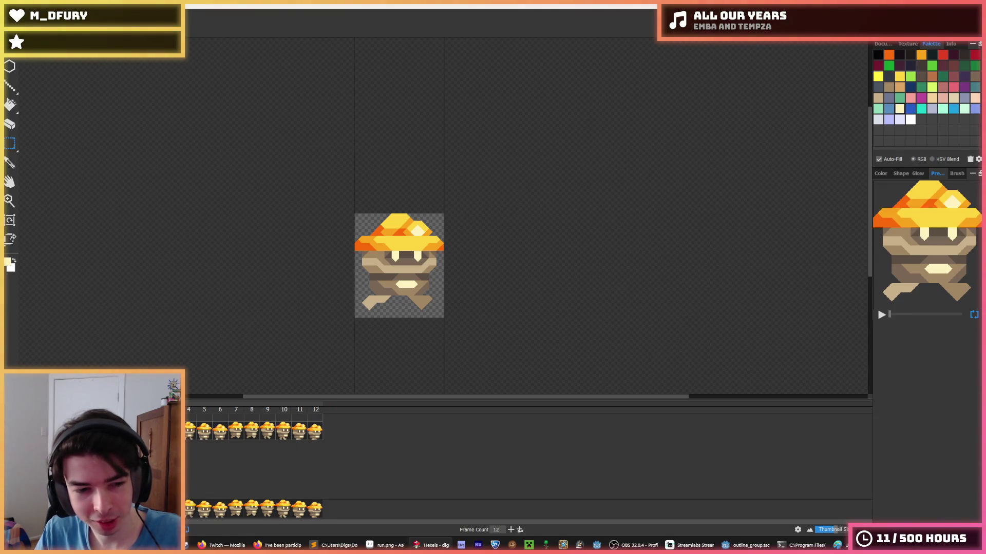
pyautogui.scroll(-3, 266, 331)
pyautogui.scroll(2, 176, 330)
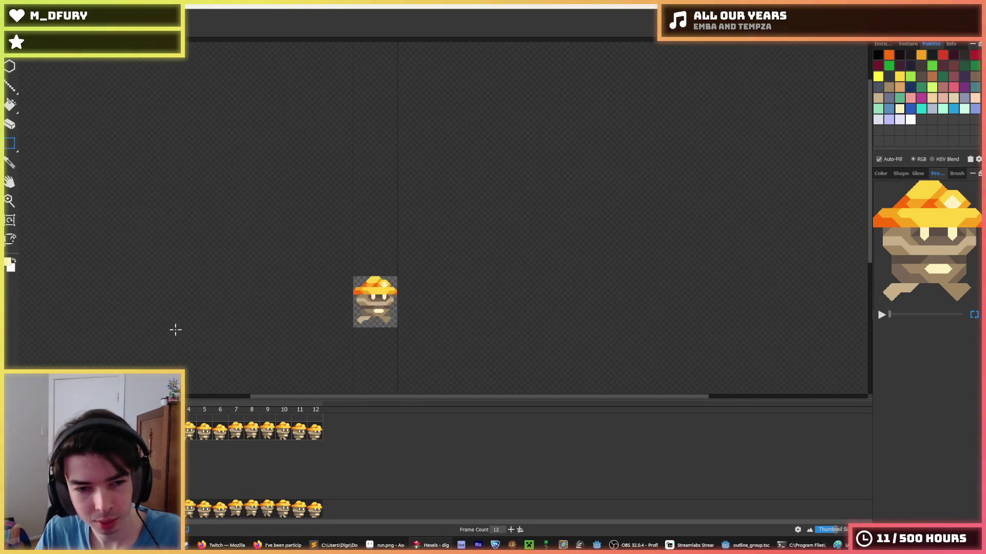
pyautogui.scroll(-1, 181, 328)
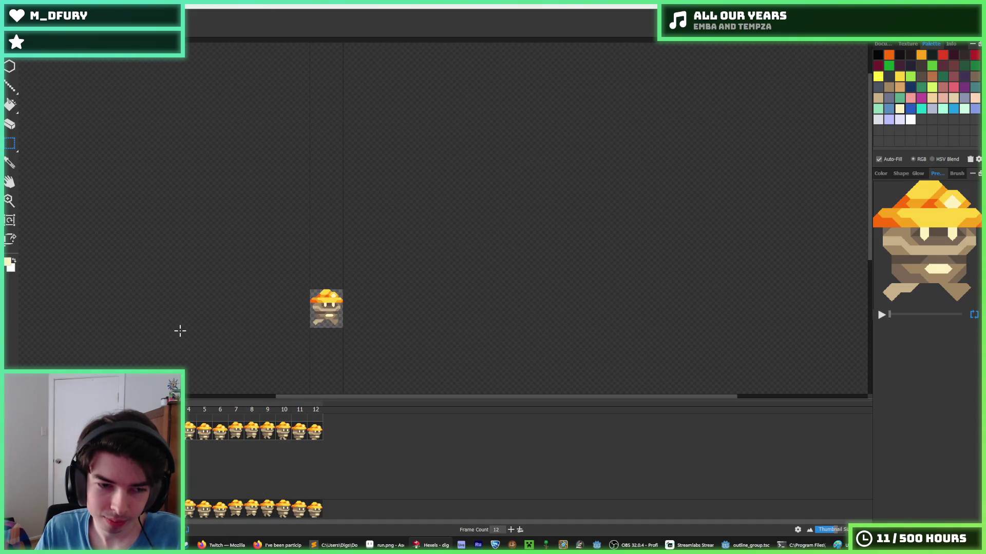
pyautogui.scroll(2, 246, 317)
pyautogui.scroll(1, 303, 311)
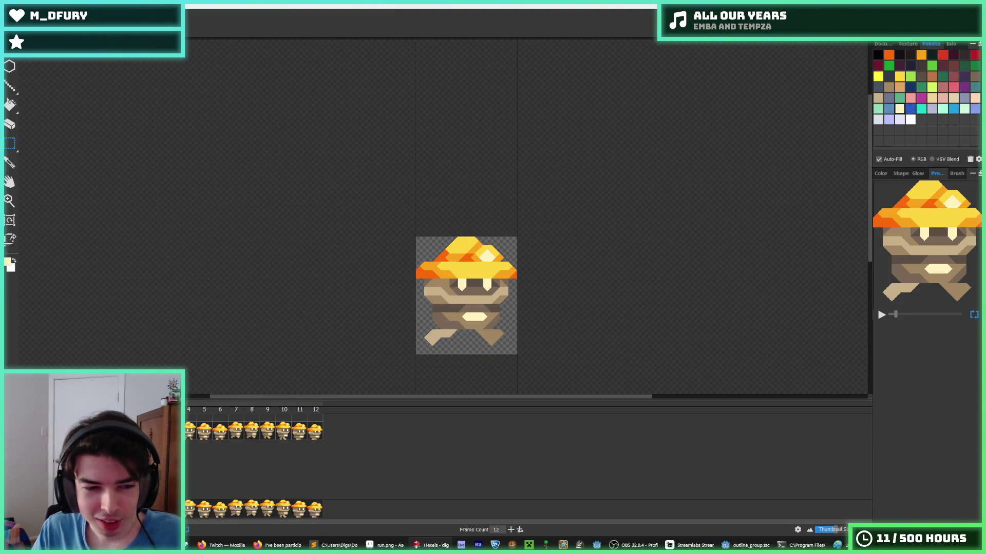
pyautogui.click(205, 432)
pyautogui.click(222, 432)
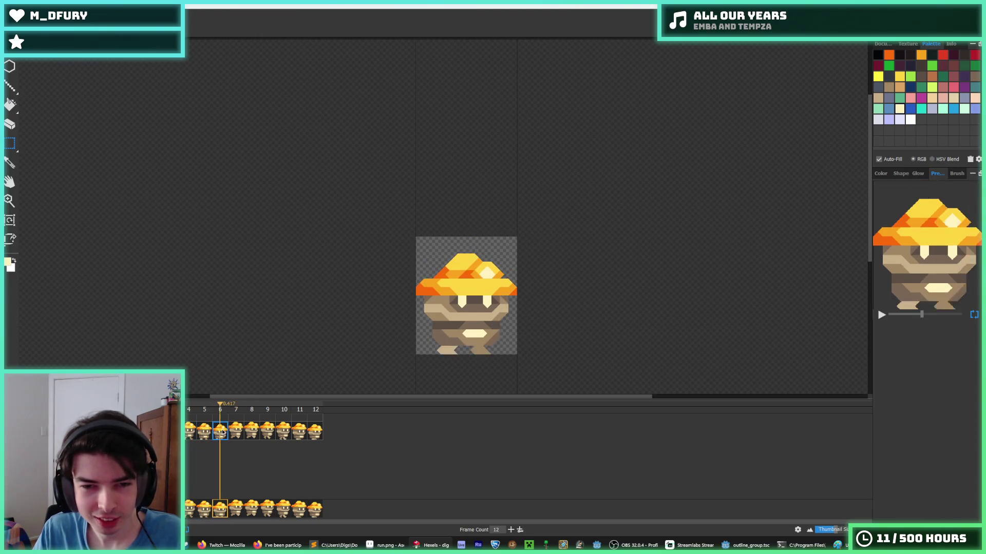
pyautogui.click(196, 432)
pyautogui.press('Left')
pyautogui.press('Left')
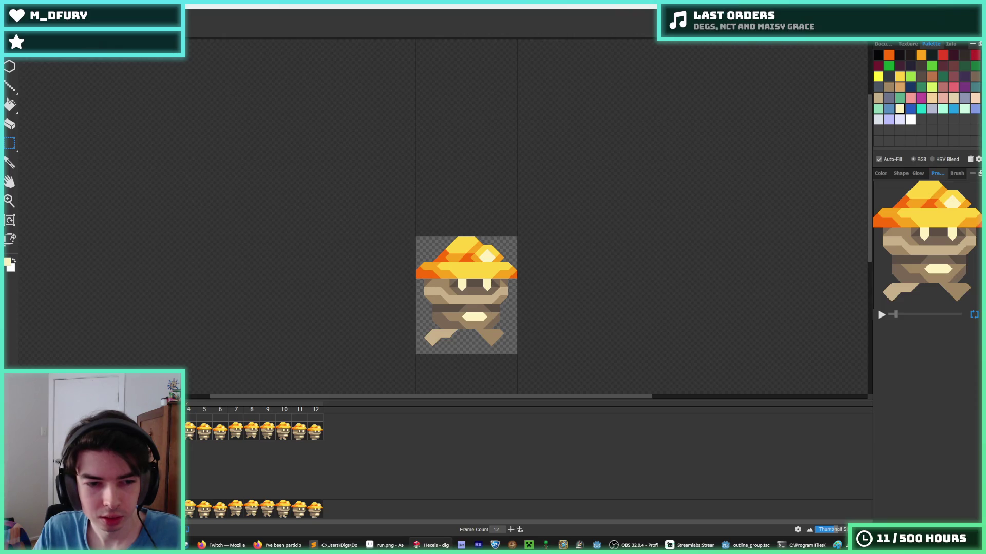
pyautogui.click(188, 434)
pyautogui.click(204, 433)
pyautogui.click(219, 435)
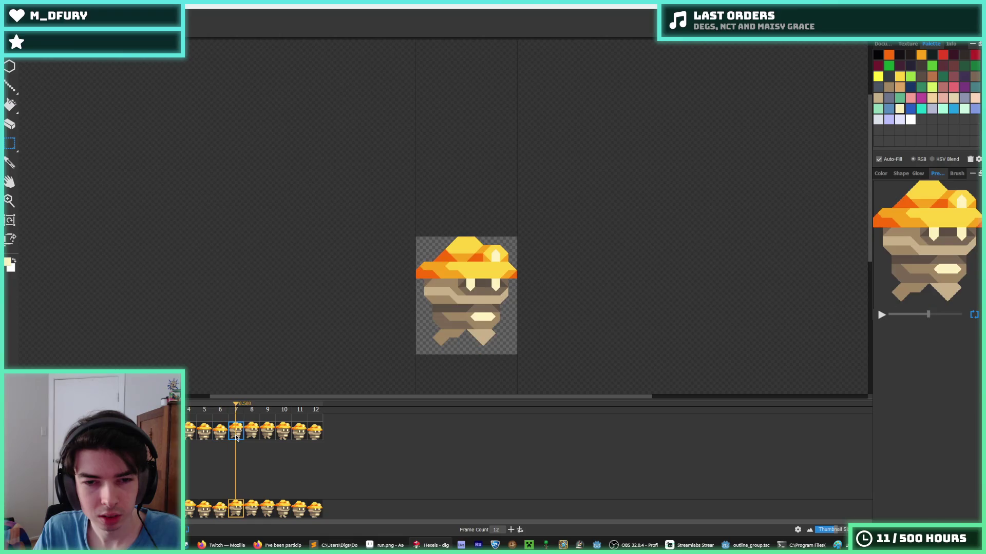
pyautogui.click(208, 433)
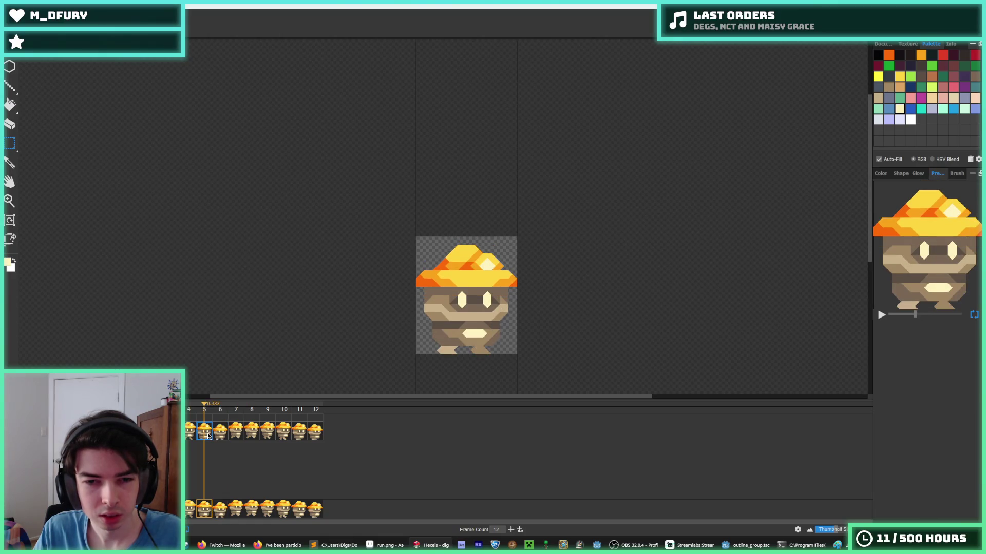
pyautogui.click(221, 437)
pyautogui.click(210, 438)
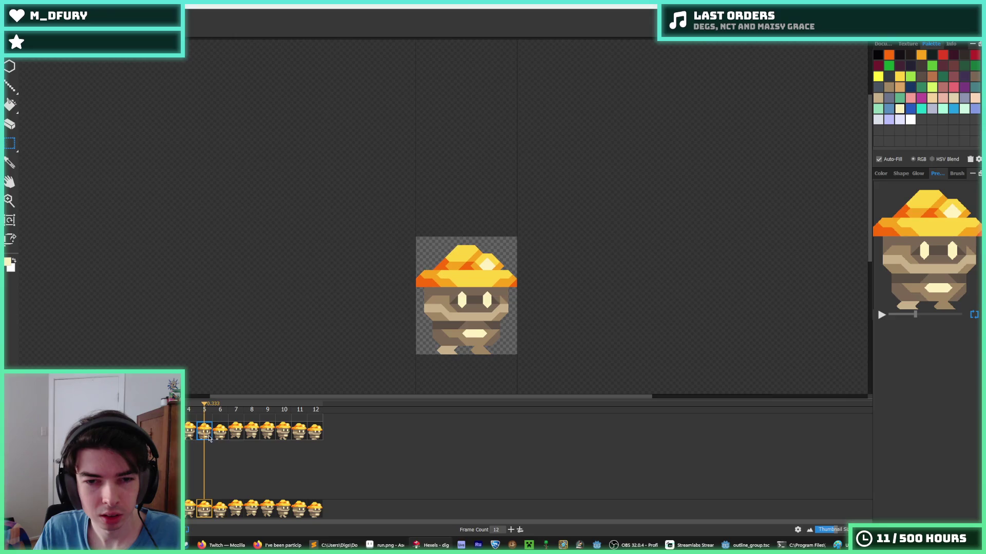
pyautogui.click(221, 438)
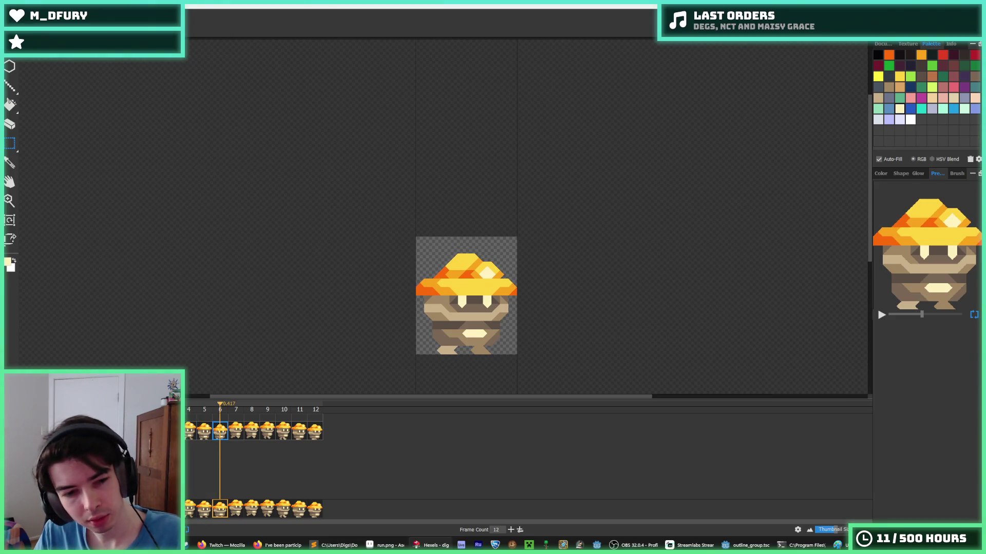
pyautogui.click(188, 433)
pyautogui.click(205, 433)
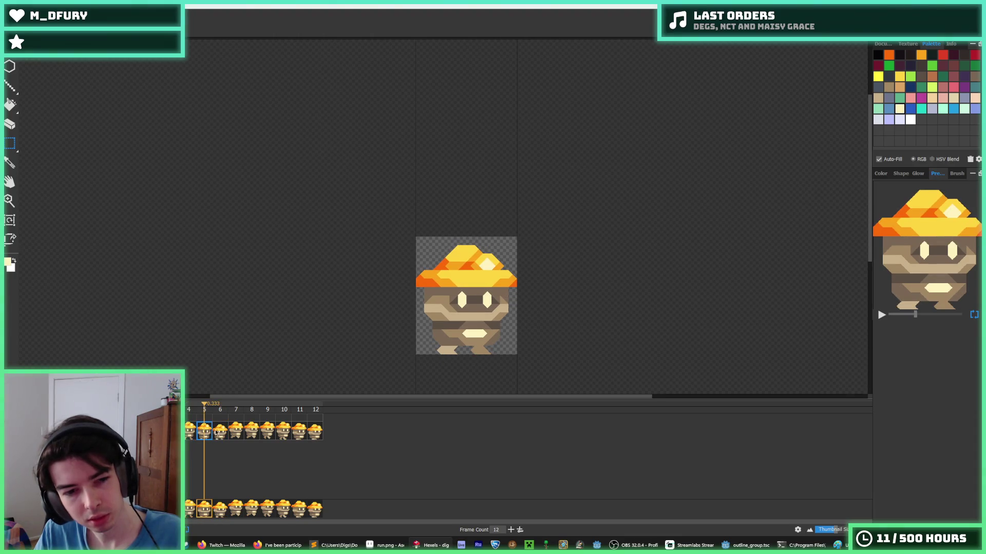
pyautogui.click(221, 434)
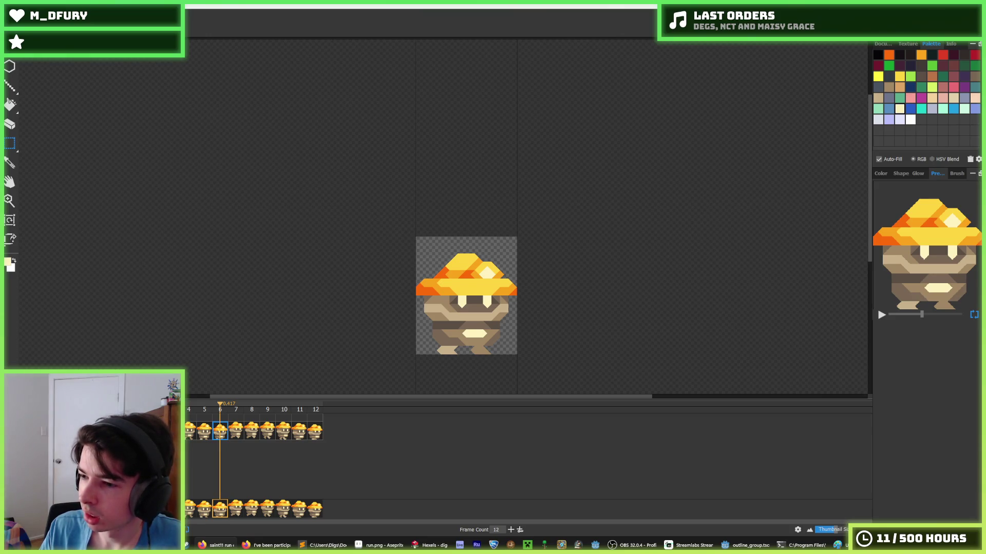
pyautogui.hotkey('alt', 'Tab')
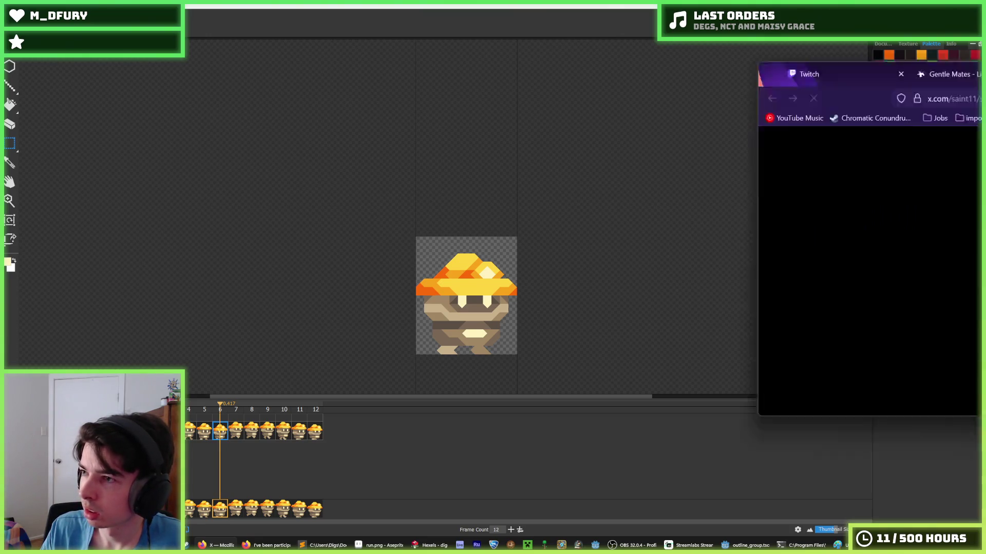
# Play the run-cycle tutorial GIF and pull the X post into its own Firefox window.
pyautogui.click(478, 210)
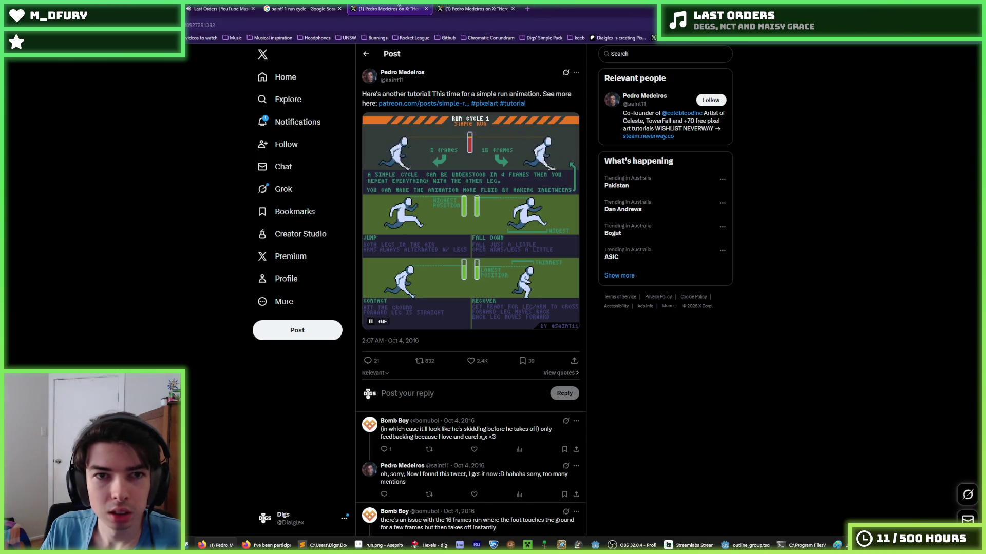
pyautogui.moveTo(391, 9); pyautogui.dragTo(442, 95)
pyautogui.click(535, 21)
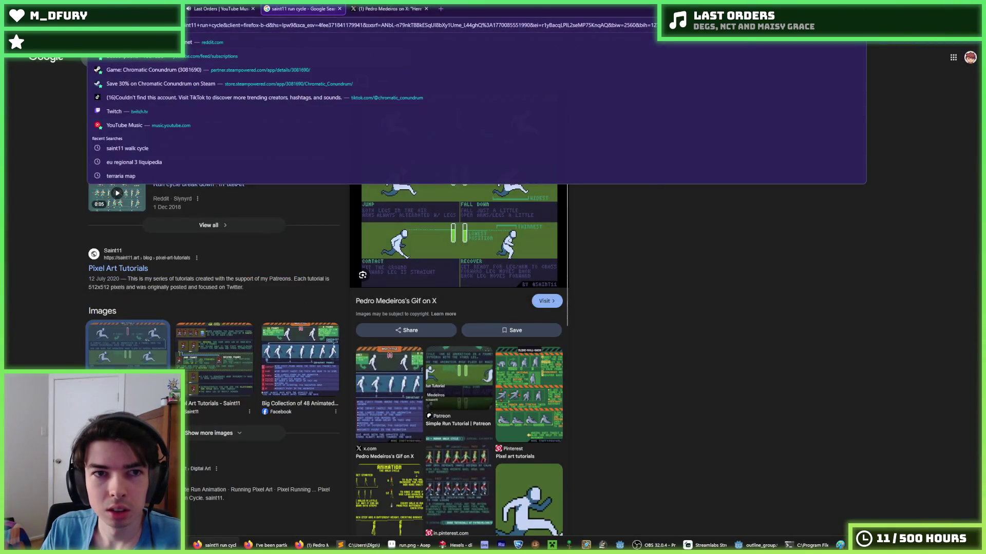
pyautogui.click(473, 56)
# Maximise the reference window, watch the GIF, then pause it and return to Aseprite.
pyautogui.doubleClick(472, 56)
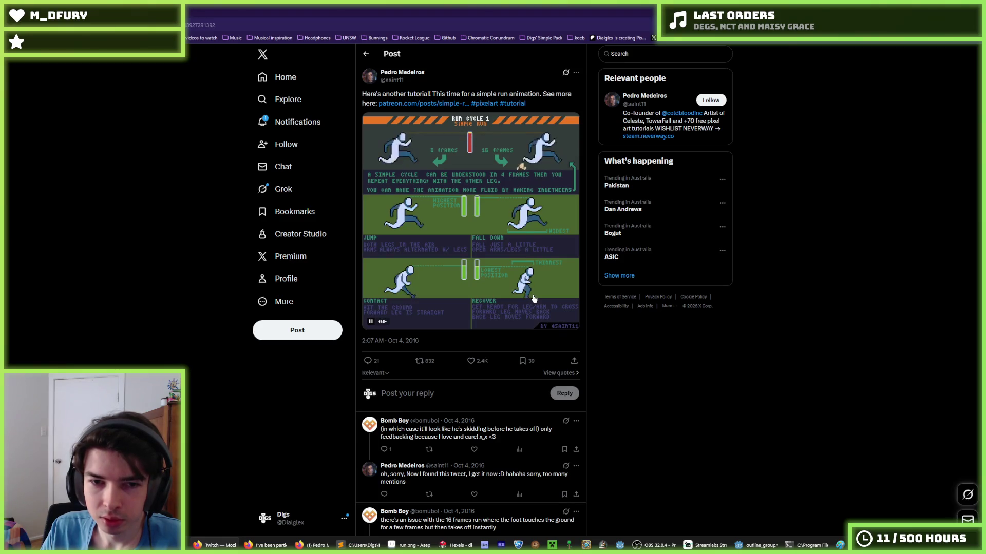
pyautogui.click(479, 255)
pyautogui.hotkey('alt', 'Tab')
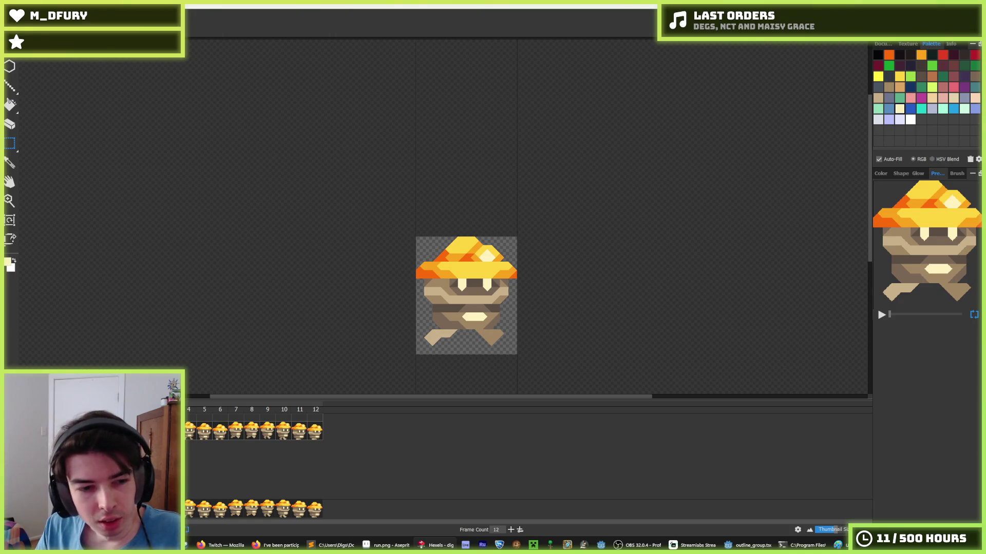
# Click through run-cycle frames 5 to 12 on the timeline.
pyautogui.click(198, 435)
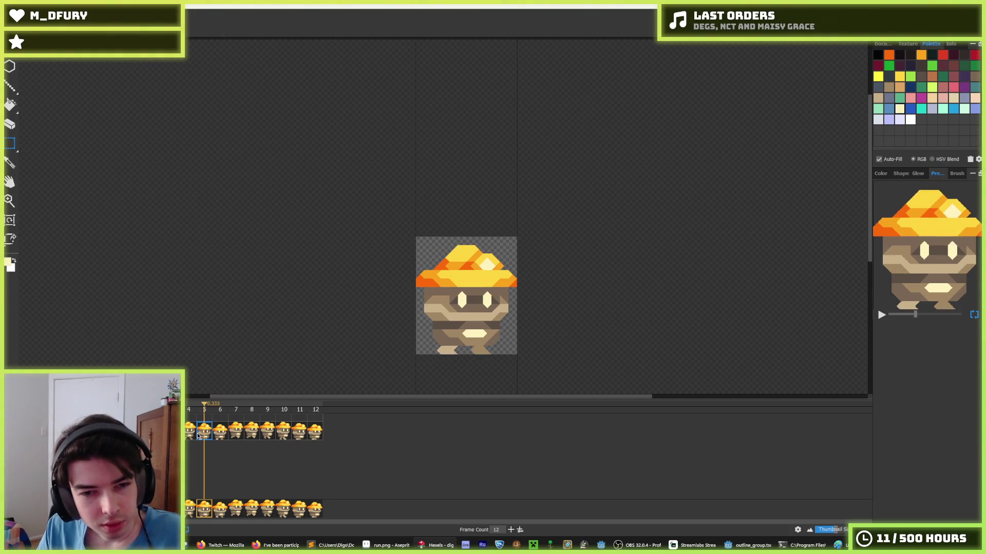
pyautogui.click(219, 436)
pyautogui.click(238, 435)
pyautogui.click(258, 435)
pyautogui.click(269, 435)
pyautogui.click(284, 435)
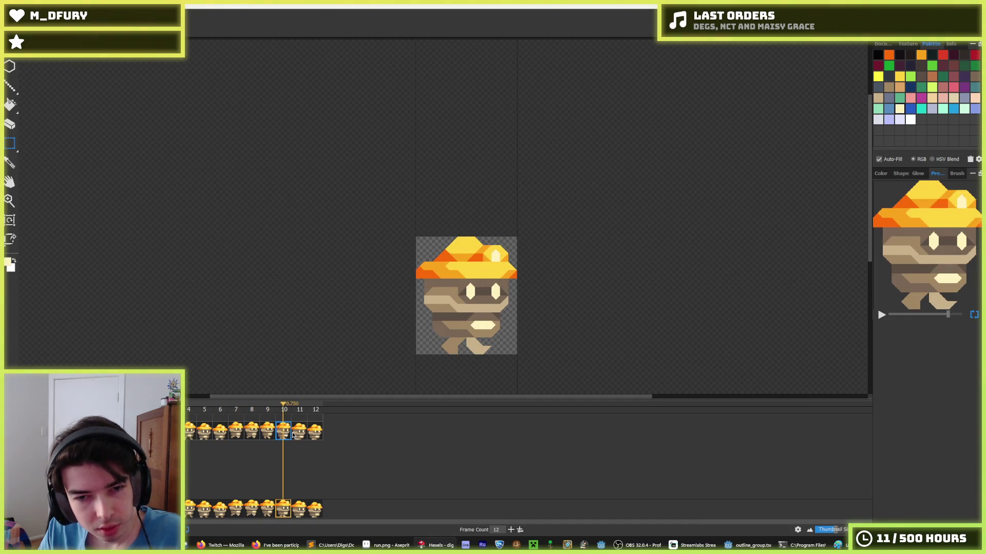
pyautogui.click(301, 433)
pyautogui.click(320, 436)
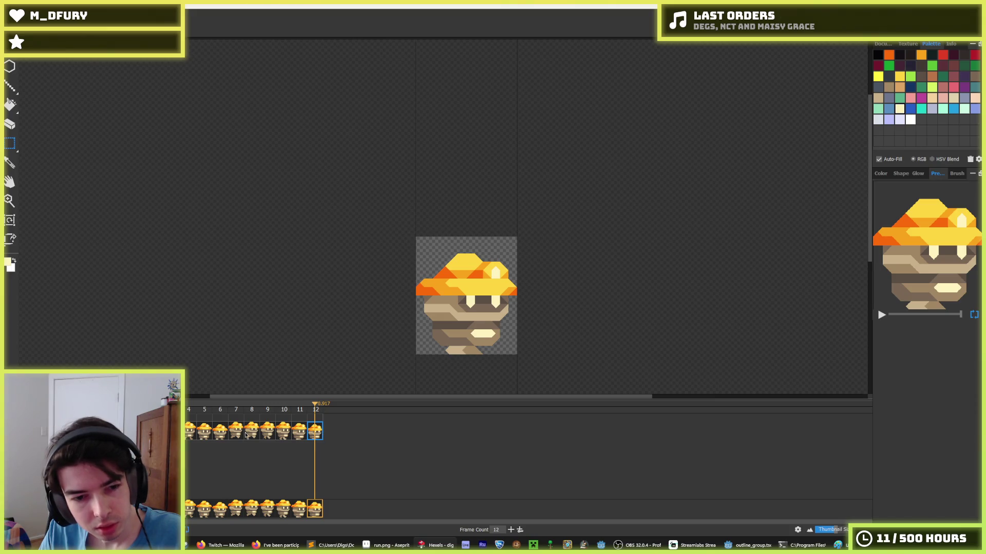
# Play the run-cycle animation and zoom the canvas out and back in.
pyautogui.press('Home')
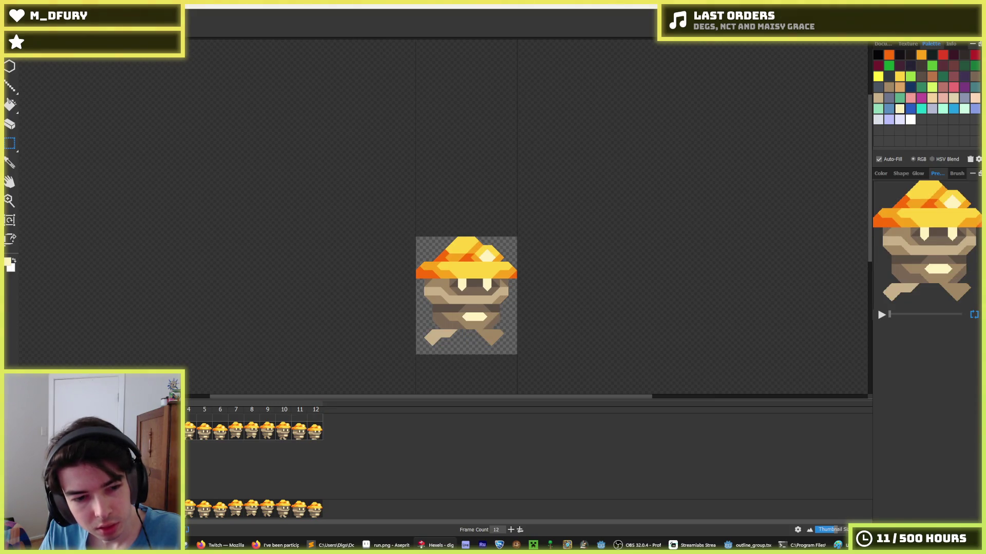
pyautogui.scroll(-3, 303, 345)
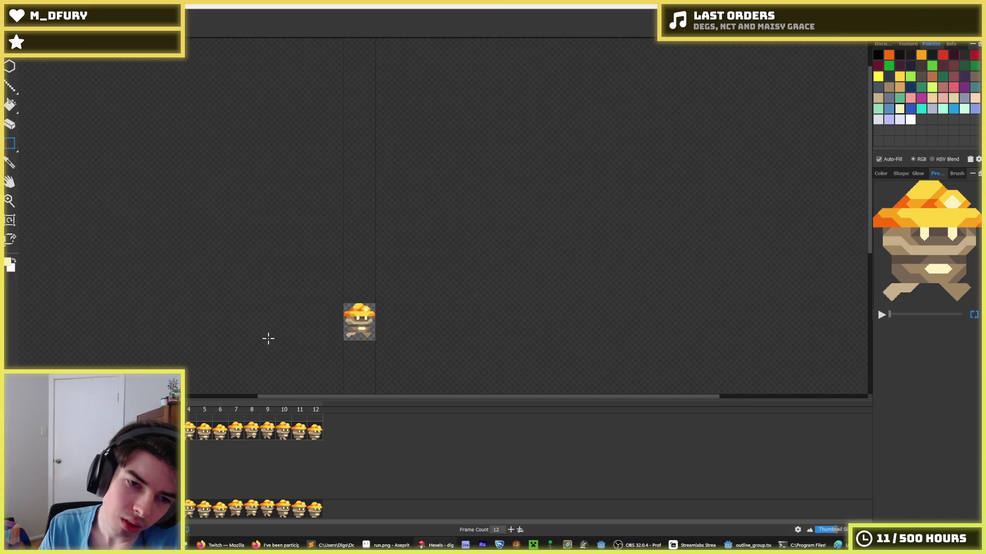
pyautogui.scroll(-1, 268, 338)
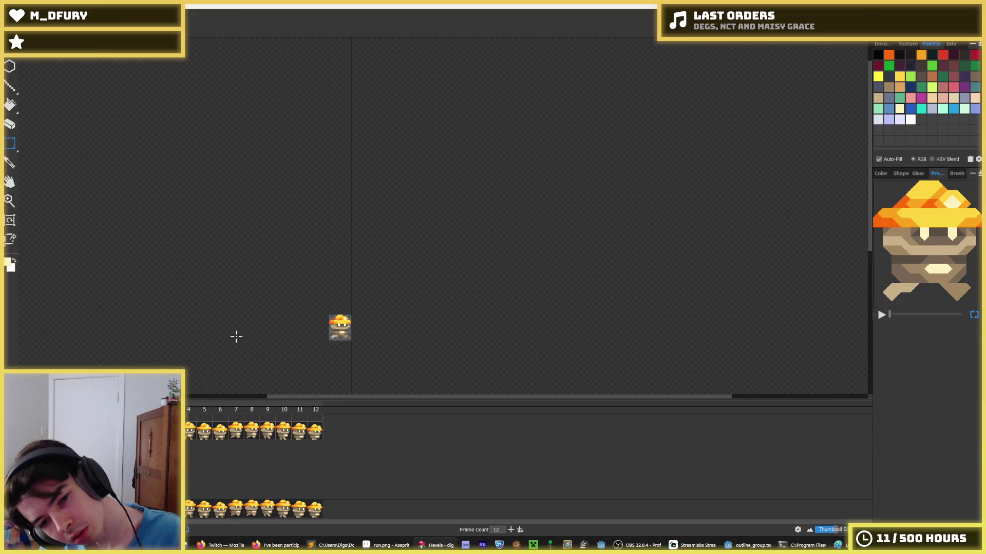
pyautogui.scroll(1, 253, 321)
pyautogui.scroll(1, 316, 316)
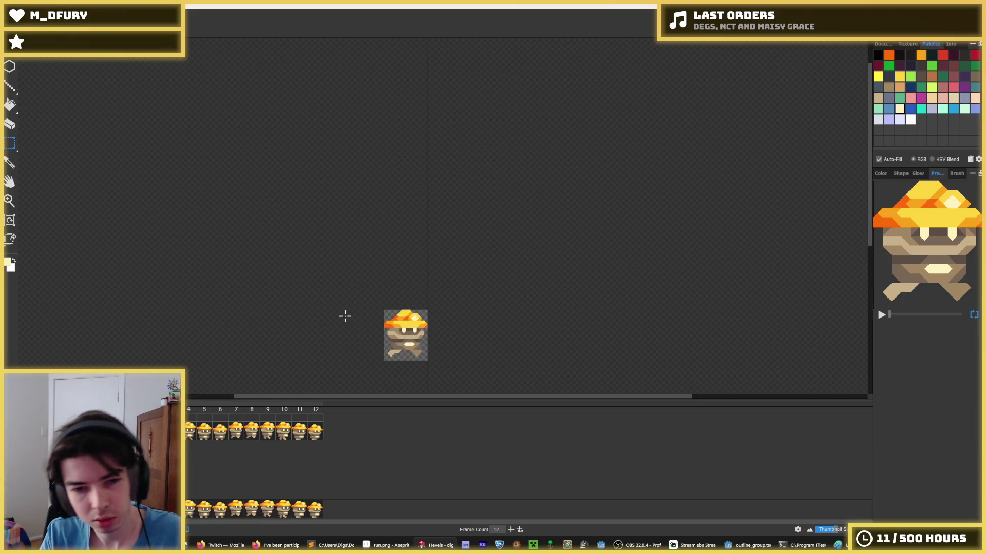
# Compare frame 7 with frame 8 and settle back on frame 7.
pyautogui.click(236, 435)
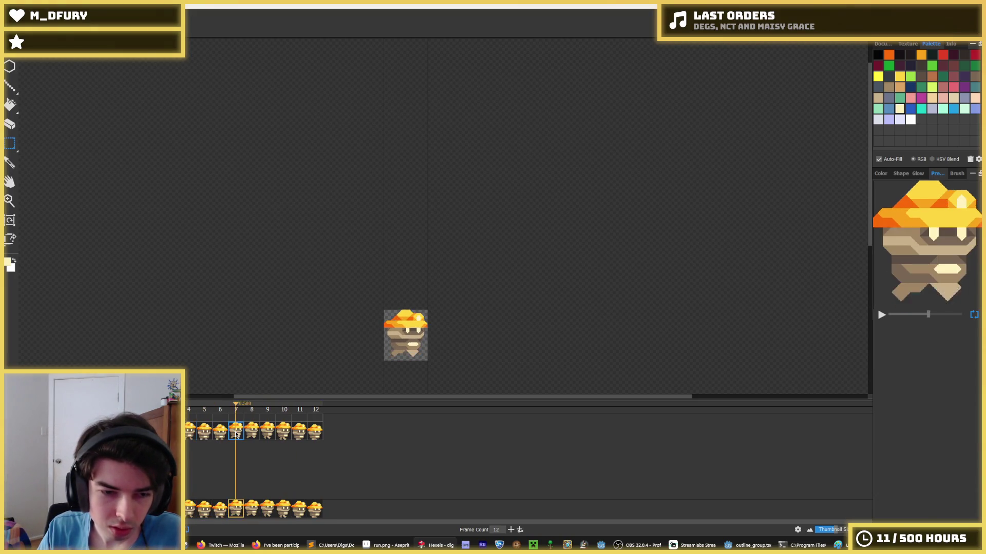
pyautogui.press('Right')
pyautogui.press('Escape')
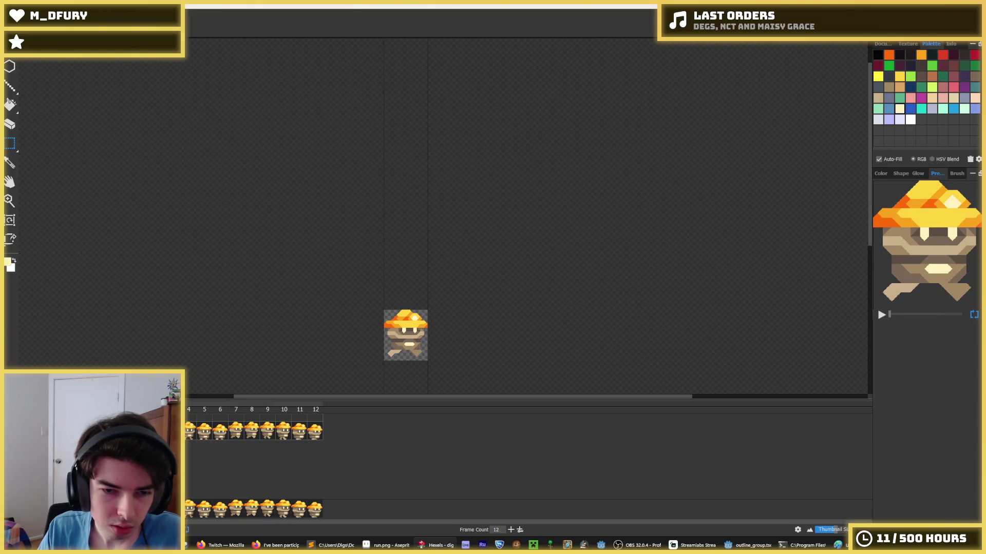
pyautogui.scroll(2, 391, 367)
pyautogui.click(237, 434)
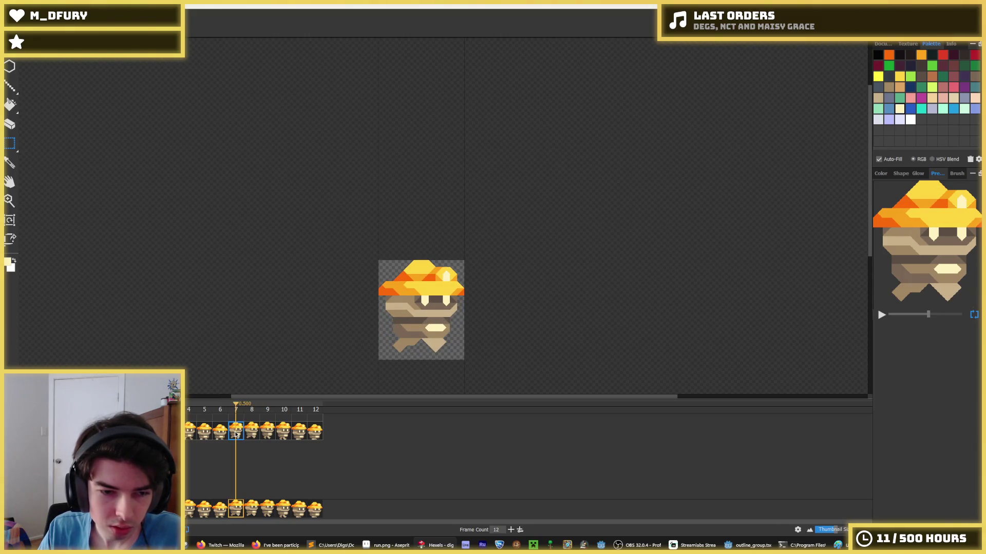
# On frame 7, select the head and cap and drag them down about 7 pixels.
pyautogui.click(255, 430)
pyautogui.click(238, 433)
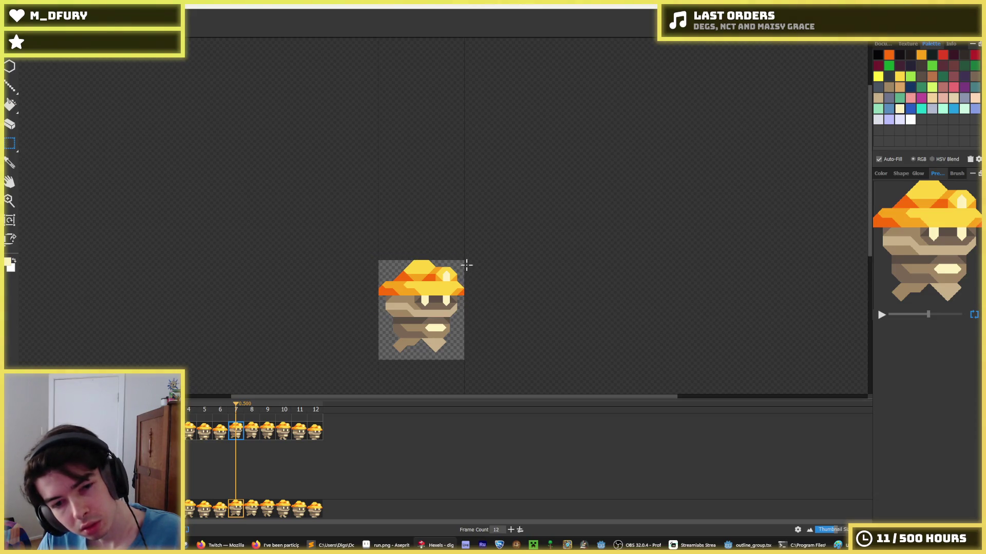
pyautogui.moveTo(456, 262)
pyautogui.mouseDown()
pyautogui.moveTo(372, 315)
pyautogui.moveTo(377, 321)
pyautogui.mouseUp()
pyautogui.moveTo(421, 268); pyautogui.dragTo(421, 272)
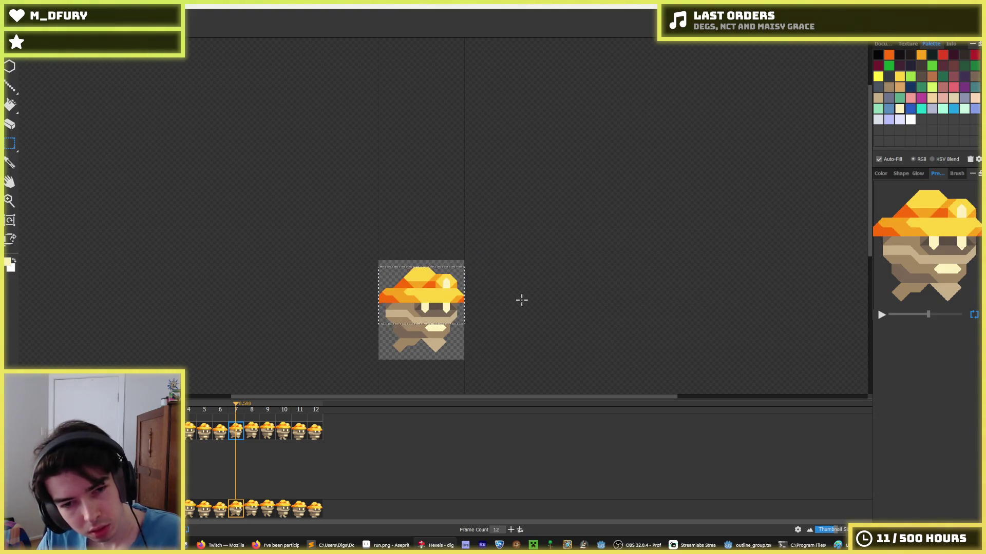
# Compare frame 7's lowered head with frames 6 and 8 and play the animation.
pyautogui.click(219, 431)
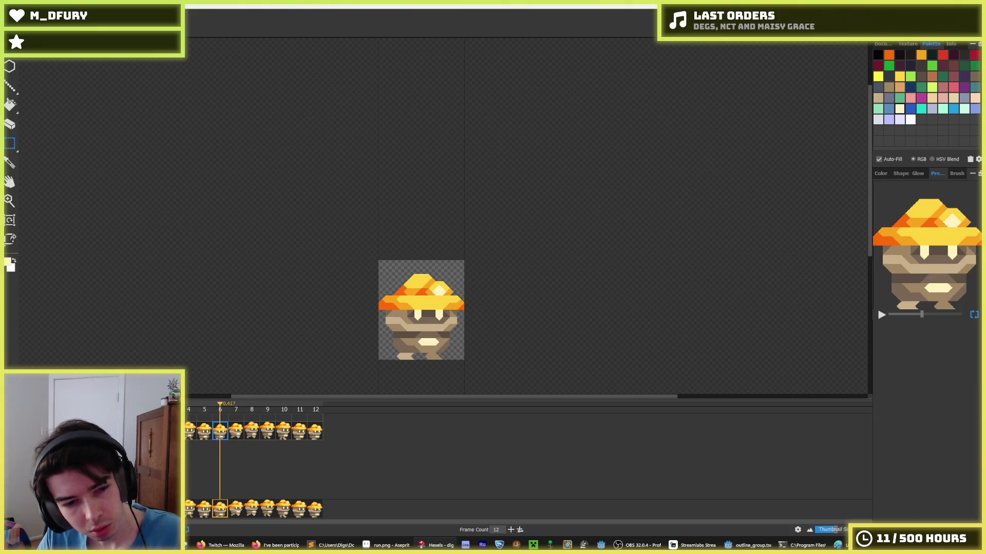
pyautogui.press('space')
pyautogui.click(236, 433)
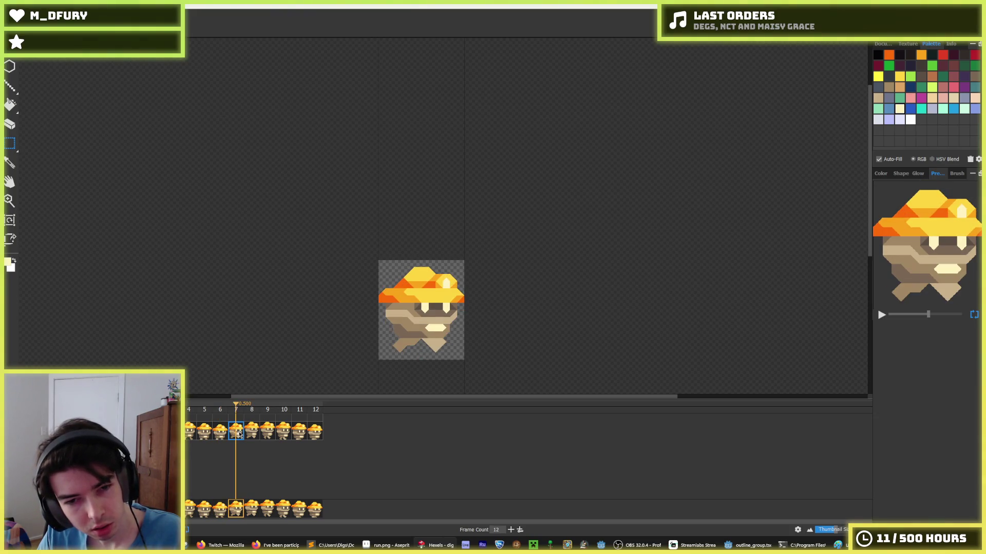
pyautogui.click(254, 436)
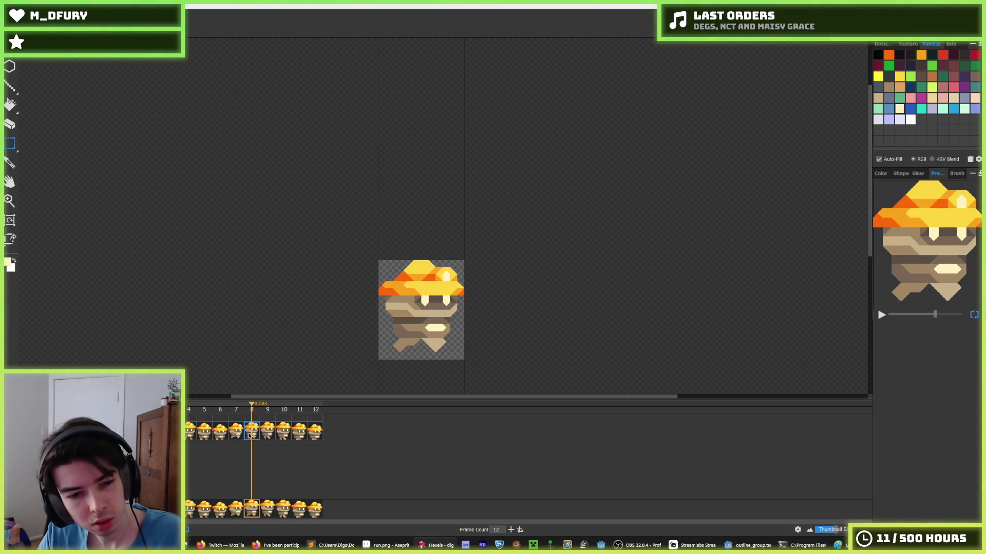
pyautogui.click(239, 435)
pyautogui.click(226, 433)
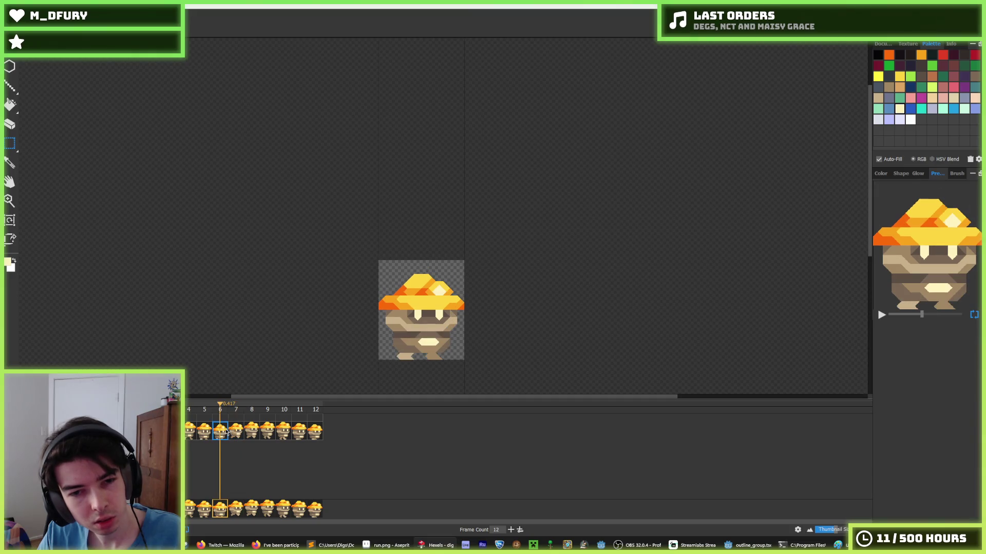
pyautogui.click(241, 434)
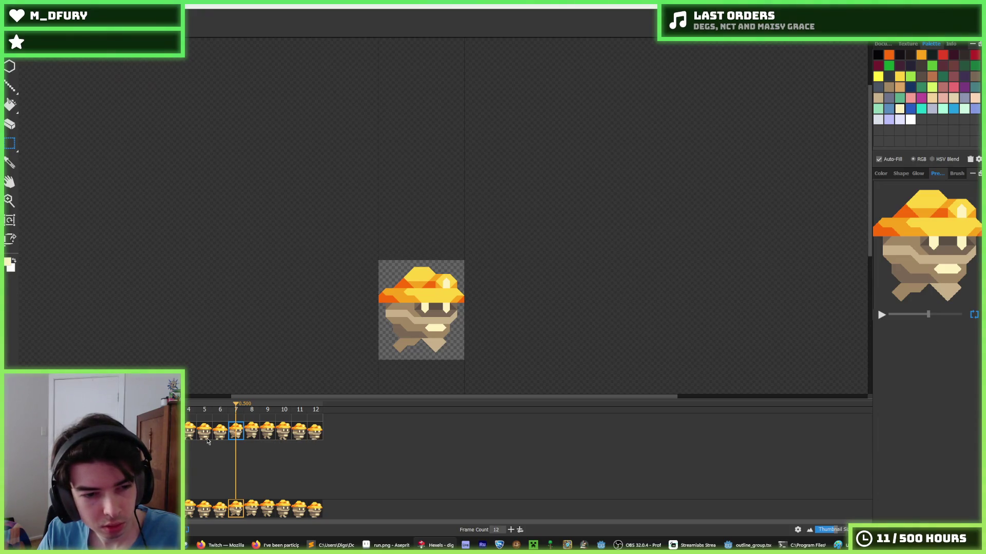
# Select the head and cap area again, clear the selection, and play the run cycle.
pyautogui.press('Escape')
pyautogui.moveTo(482, 241); pyautogui.dragTo(370, 311)
pyautogui.click(478, 312)
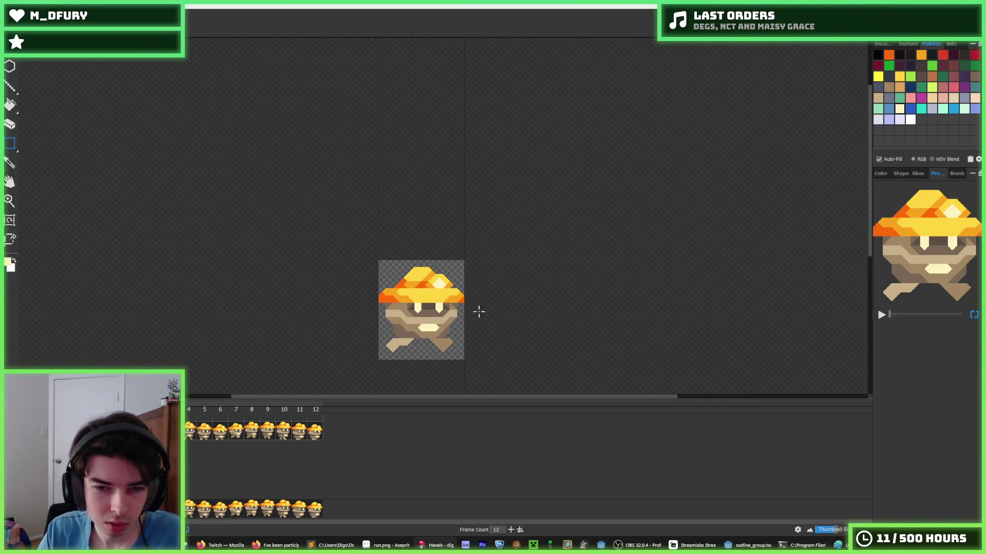
pyautogui.press('space')
pyautogui.scroll(-3, 308, 343)
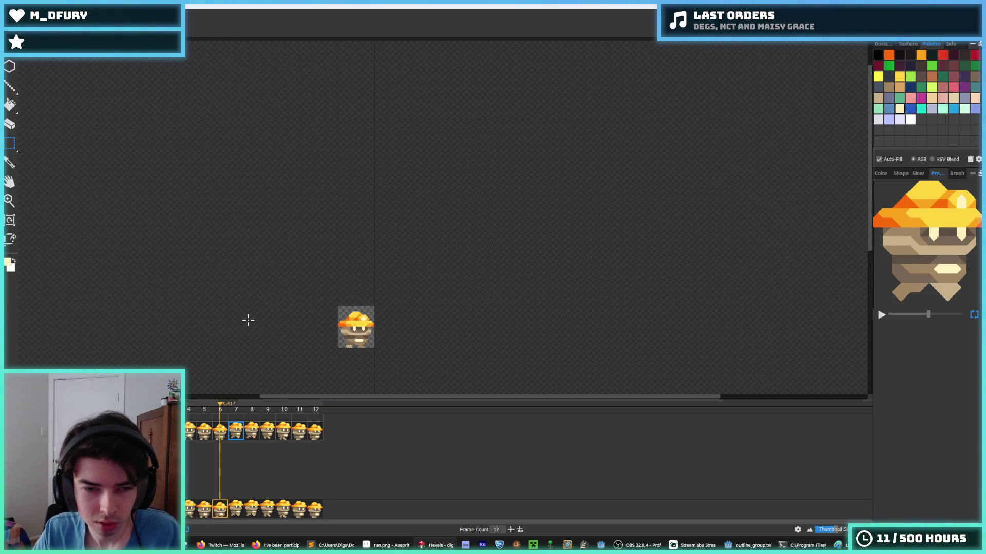
# Zoom in with the scroll wheel until frame 7's mushroom character fills most of the view.
pyautogui.scroll(-1, 248, 320)
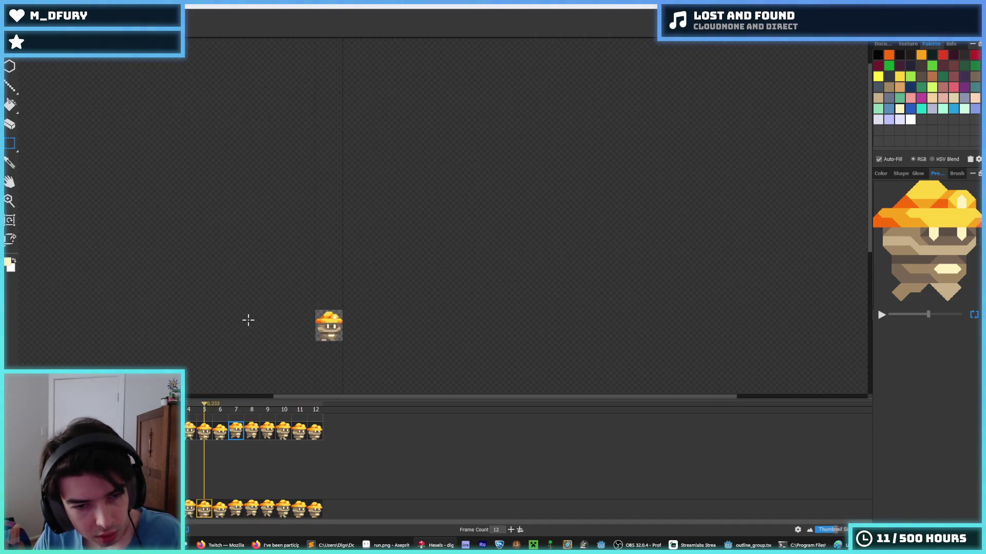
pyautogui.scroll(1, 250, 320)
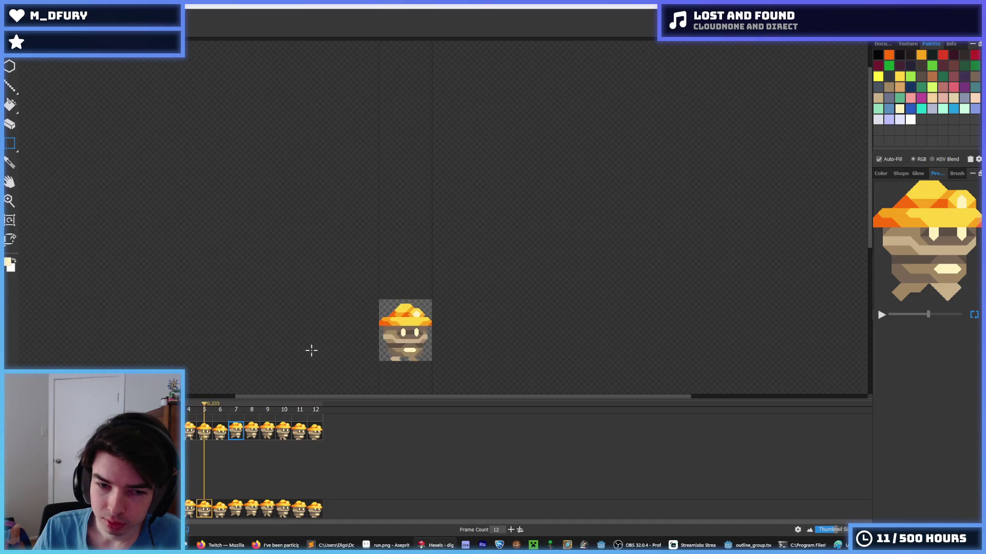
pyautogui.scroll(2, 342, 364)
pyautogui.scroll(3, 435, 353)
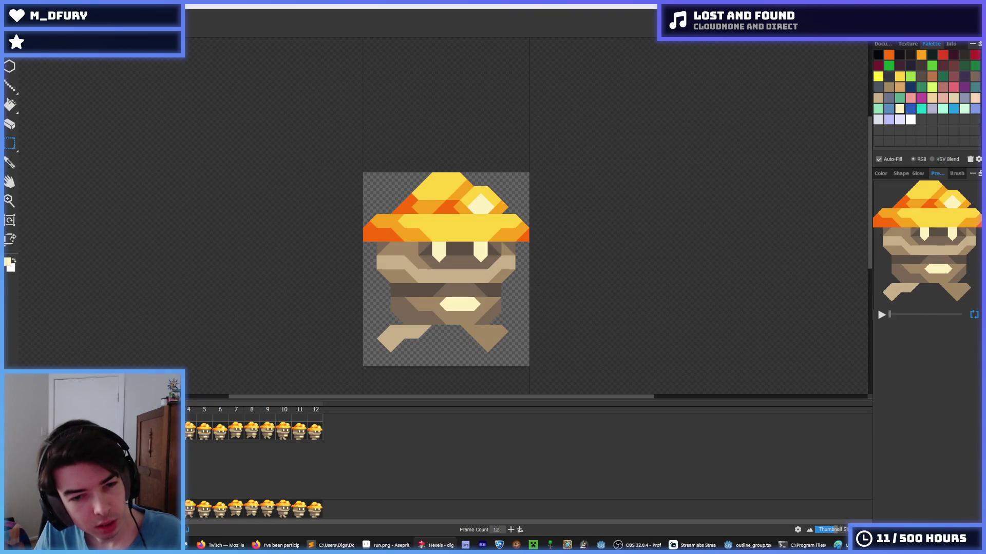
pyautogui.scroll(2, 412, 361)
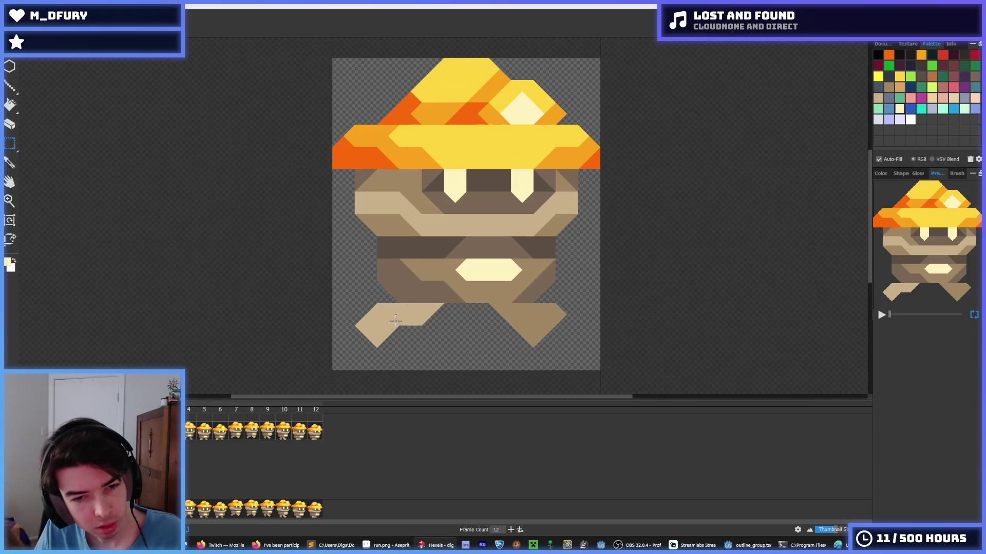
pyautogui.keyDown('alt'); pyautogui.click(377, 310); pyautogui.keyUp('alt')
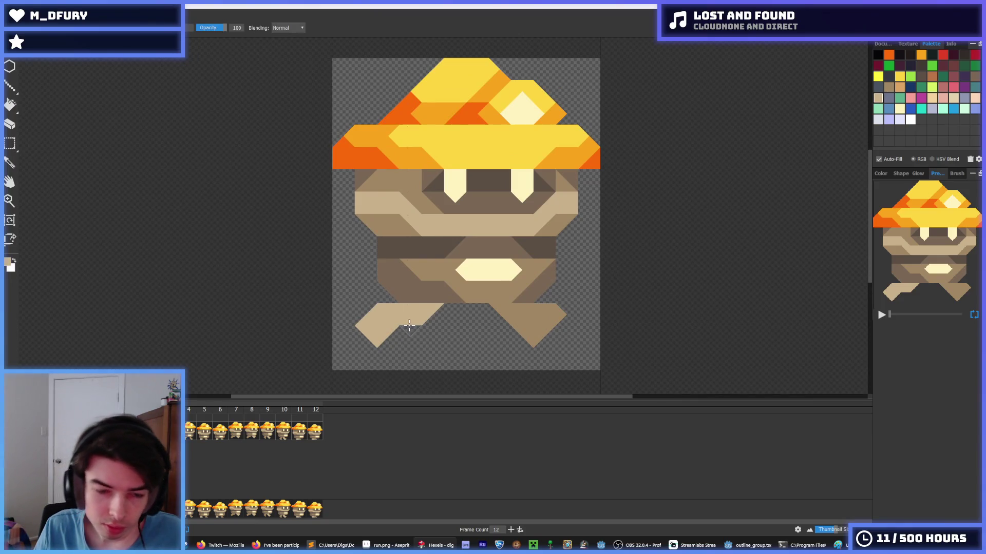
pyautogui.press('alt')
pyautogui.rightClick(358, 330)
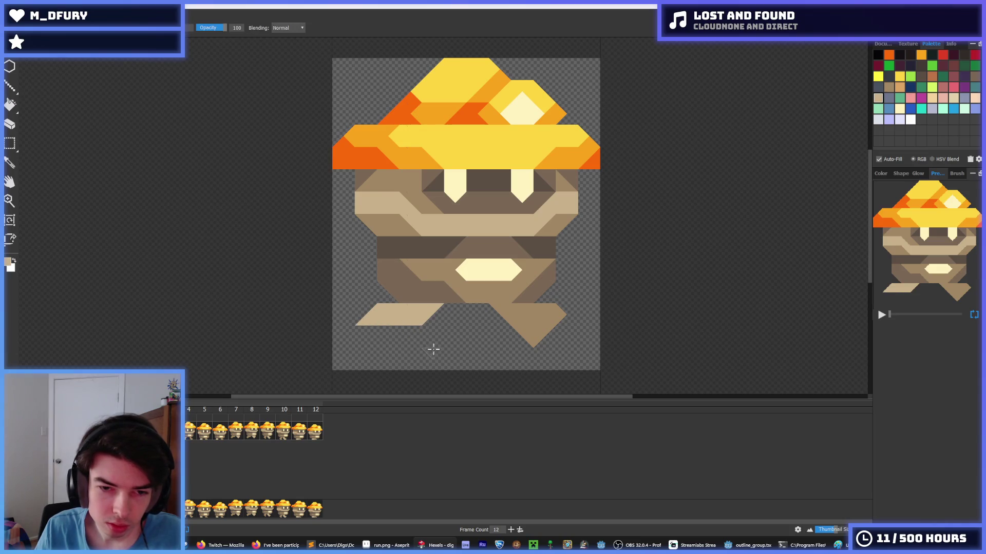
pyautogui.rightClick(565, 313)
pyautogui.click(566, 312)
pyautogui.rightClick(539, 331)
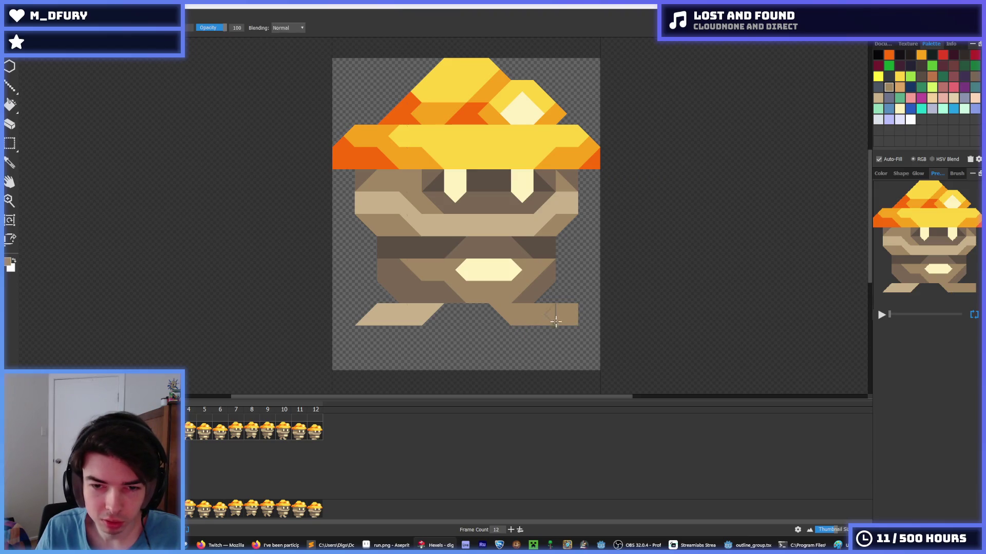
pyautogui.moveTo(559, 330); pyautogui.dragTo(544, 337)
pyautogui.click(528, 329)
pyautogui.rightClick(565, 307)
pyautogui.press('e')
pyautogui.moveTo(546, 336); pyautogui.dragTo(524, 330)
pyautogui.press('b')
pyautogui.rightClick(573, 311)
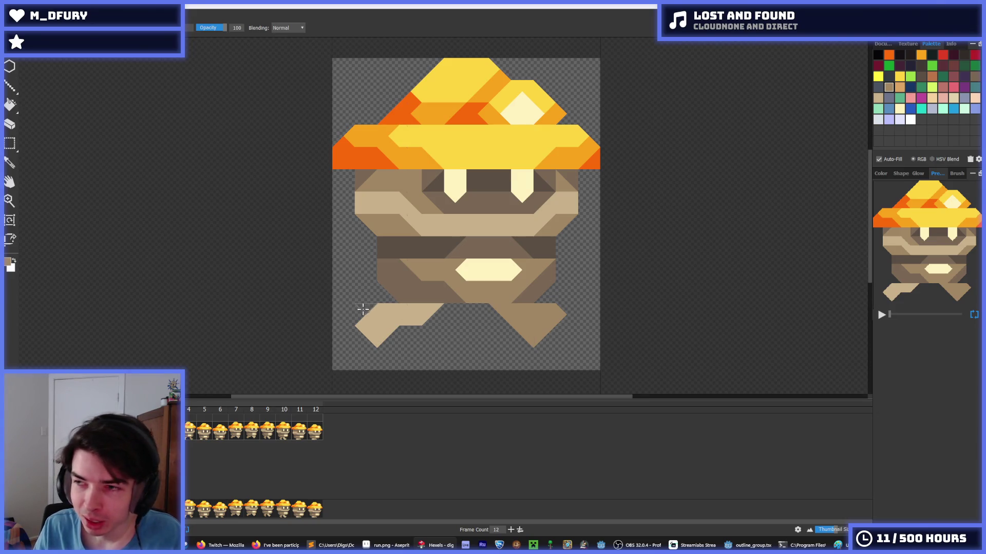
# Pan the view, sample the left leg's tan, and erase the tips of both legs.
pyautogui.press('h')
pyautogui.moveTo(461, 361)
pyautogui.mouseDown()
pyautogui.moveTo(403, 330)
pyautogui.moveTo(435, 372)
pyautogui.mouseUp()
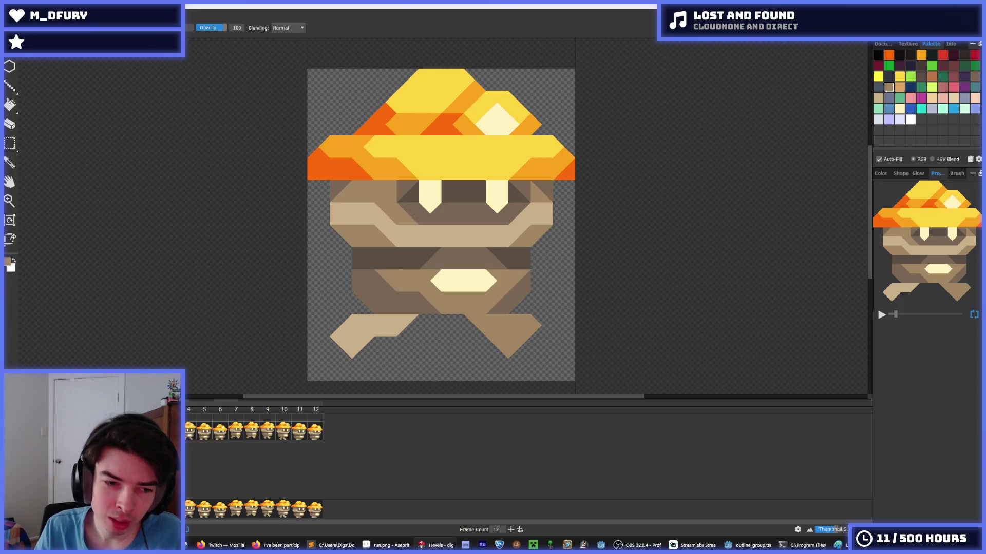
pyautogui.press('alt')
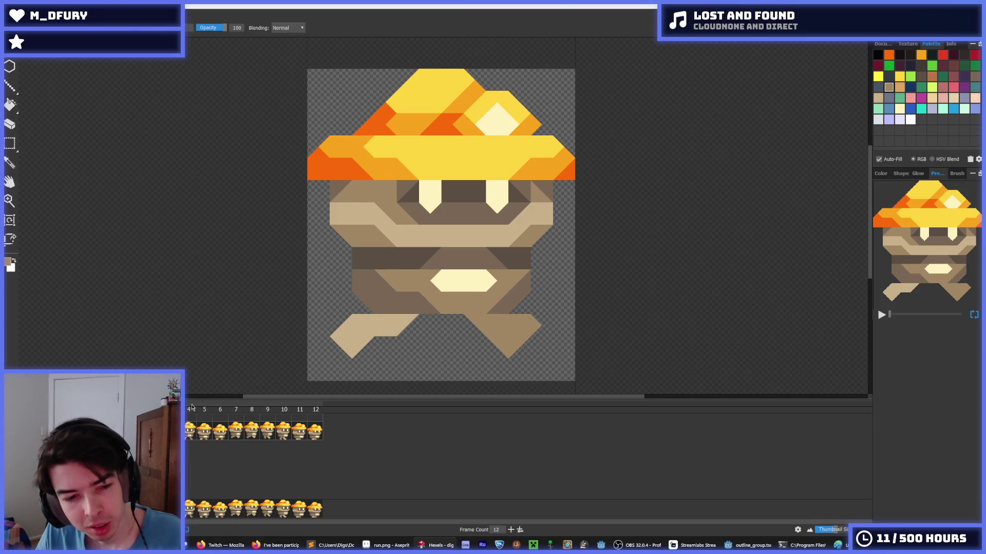
pyautogui.keyDown('alt'); pyautogui.click(352, 330); pyautogui.keyUp('alt')
pyautogui.moveTo(375, 340); pyautogui.dragTo(358, 345)
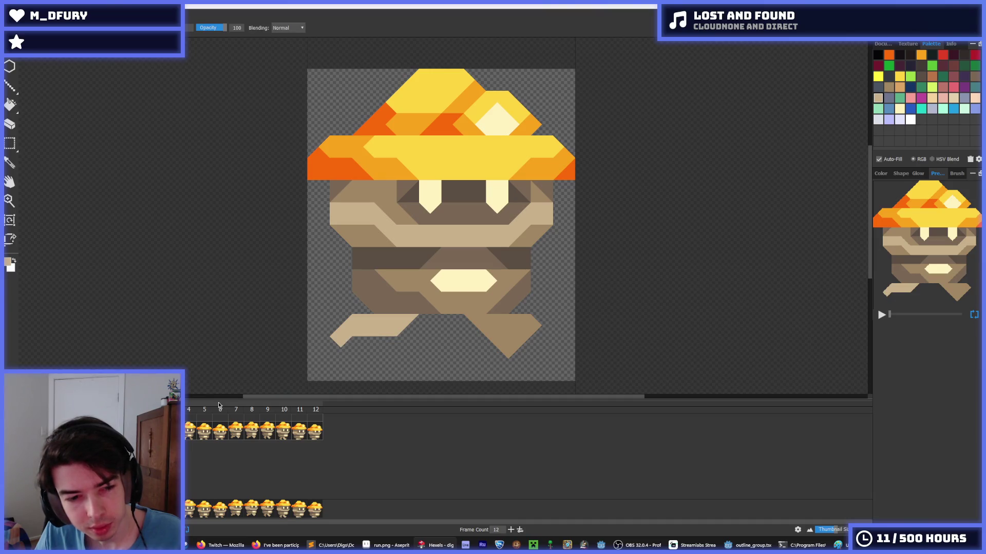
pyautogui.moveTo(484, 349); pyautogui.dragTo(508, 353)
# Extend the brown right leg downward, adding and trimming triangles at its tip.
pyautogui.keyDown('alt'); pyautogui.click(520, 329); pyautogui.keyUp('alt')
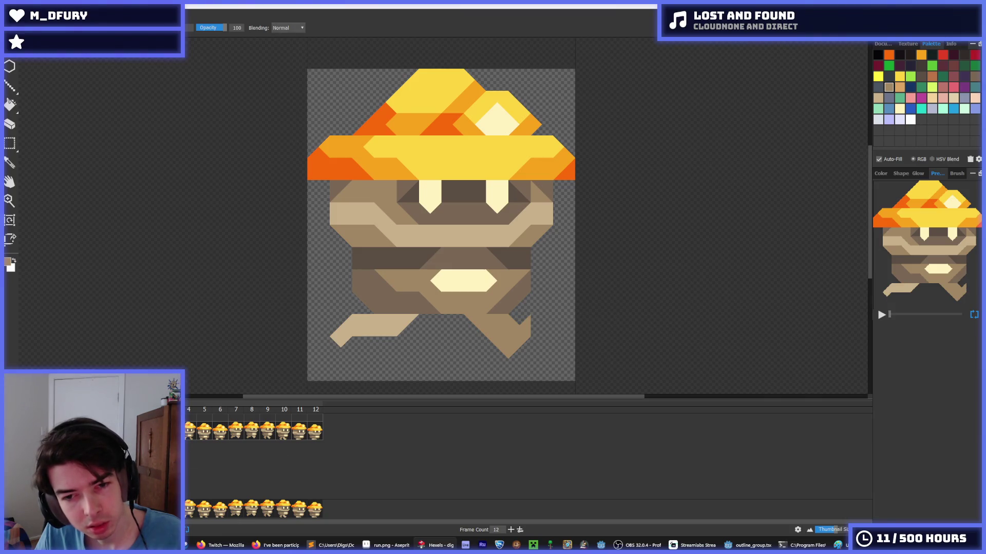
pyautogui.moveTo(530, 323)
pyautogui.mouseDown()
pyautogui.moveTo(524, 342)
pyautogui.moveTo(537, 335)
pyautogui.mouseUp()
pyautogui.rightClick(537, 337)
pyautogui.rightClick(534, 336)
pyautogui.rightClick(512, 347)
pyautogui.rightClick(505, 347)
pyautogui.rightClick(511, 348)
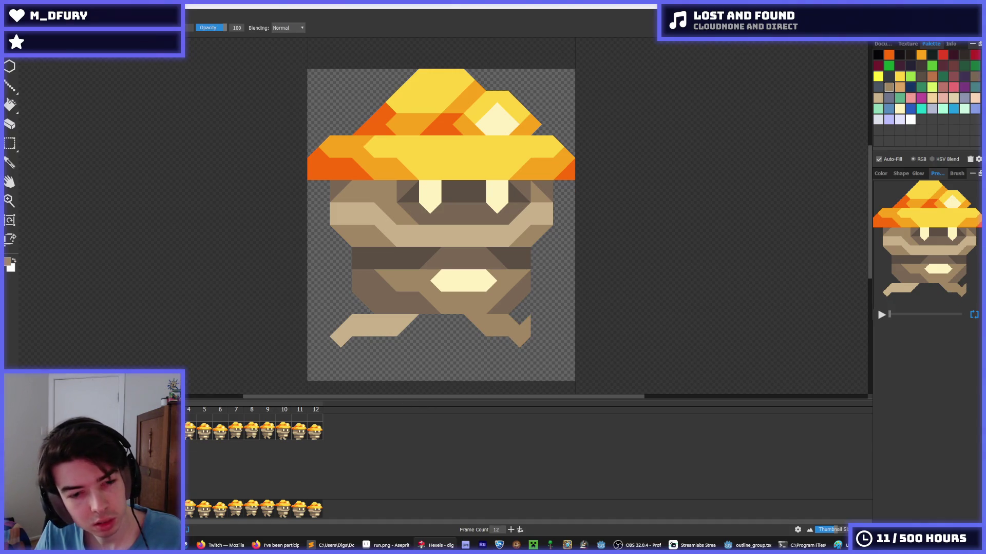
# After comparing neighbouring frames, fill the right leg into a fuller triangle and cut a toe notch.
pyautogui.press('Right')
pyautogui.press('Left')
pyautogui.press('Left')
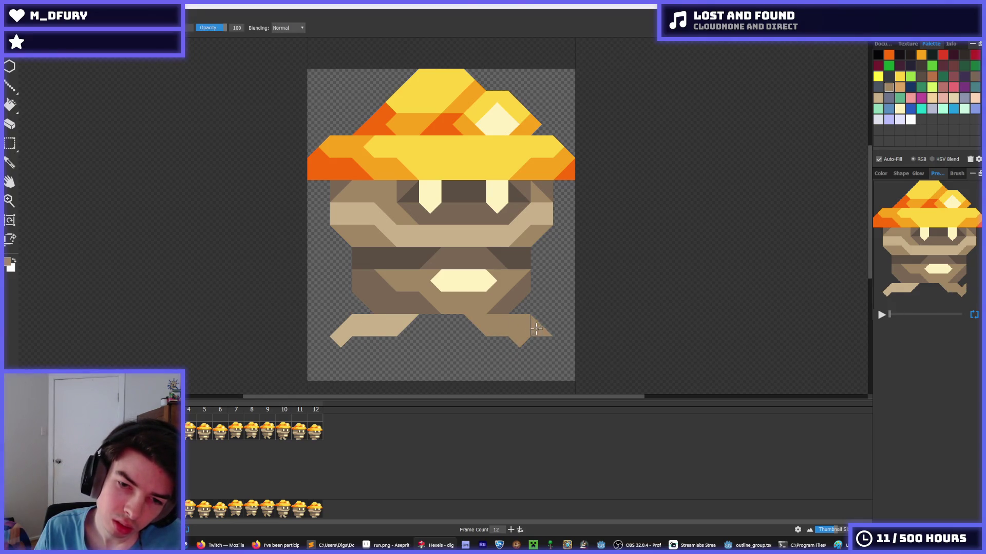
pyautogui.press('Right')
pyautogui.press('Right')
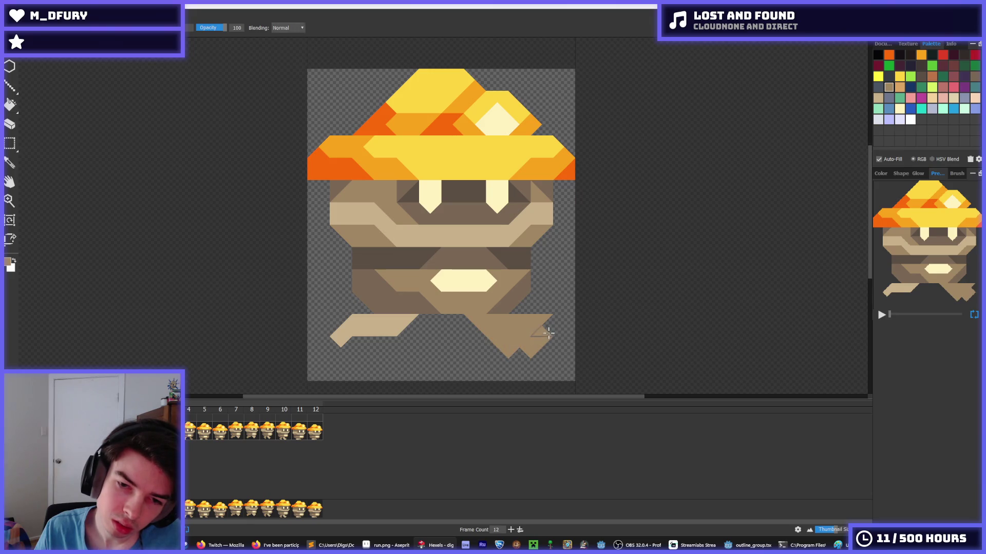
pyautogui.press('Left')
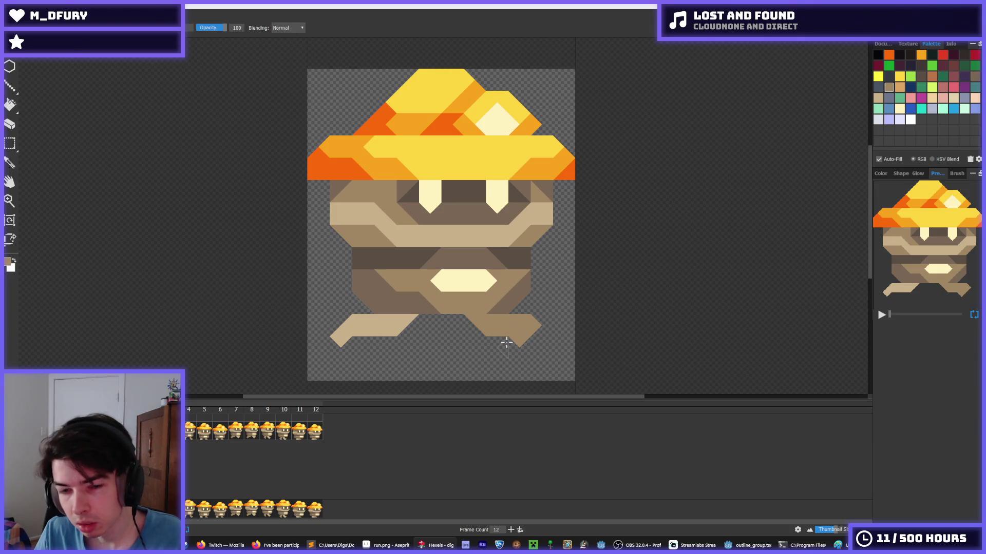
pyautogui.click(506, 341)
pyautogui.moveTo(506, 338); pyautogui.dragTo(521, 341)
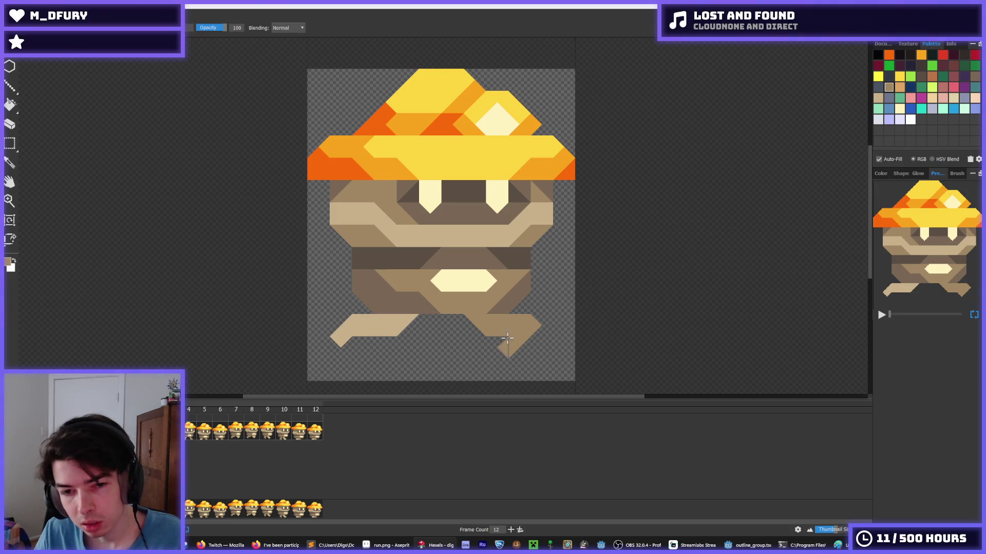
pyautogui.click(529, 316)
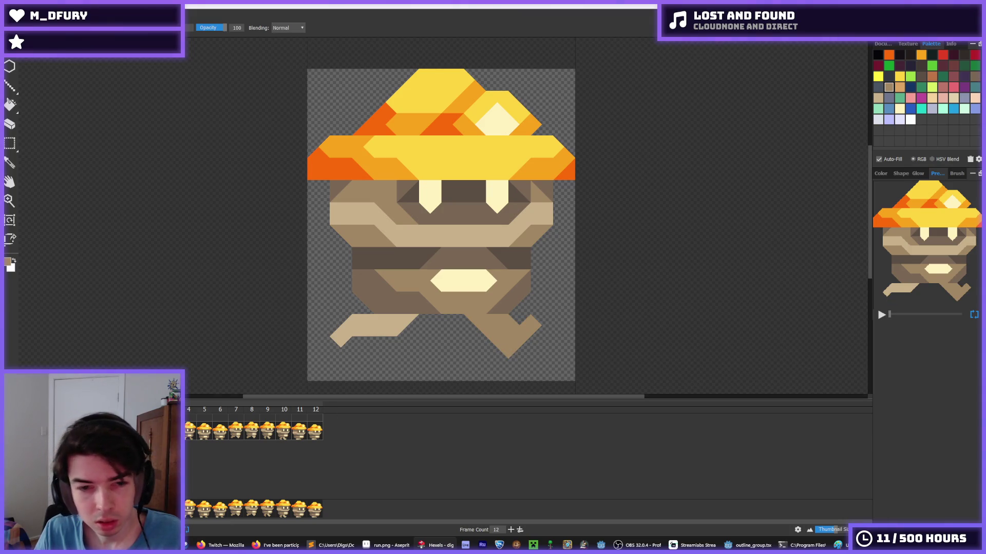
# Step between neighbouring frames to check the redrawn right foot.
pyautogui.press('Right')
pyautogui.press('Left')
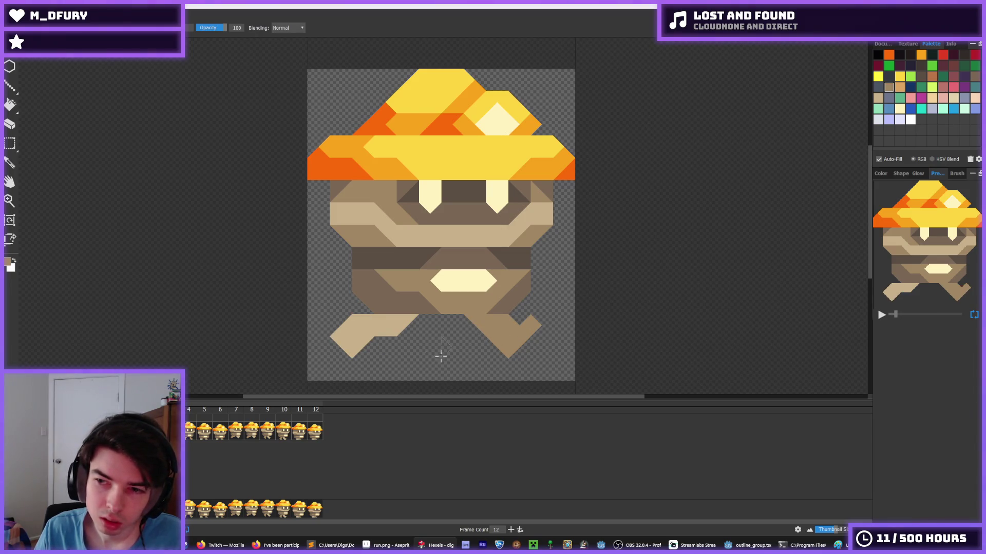
pyautogui.press('Left')
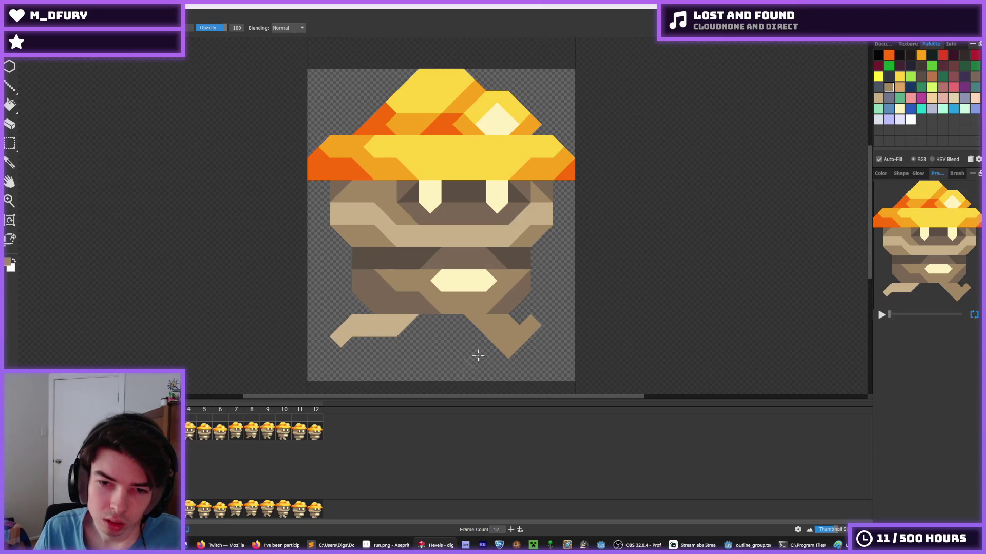
# Repaint the brown right leg as a broad point, squaring its bottom and erasing the protruding toe.
pyautogui.press('e')
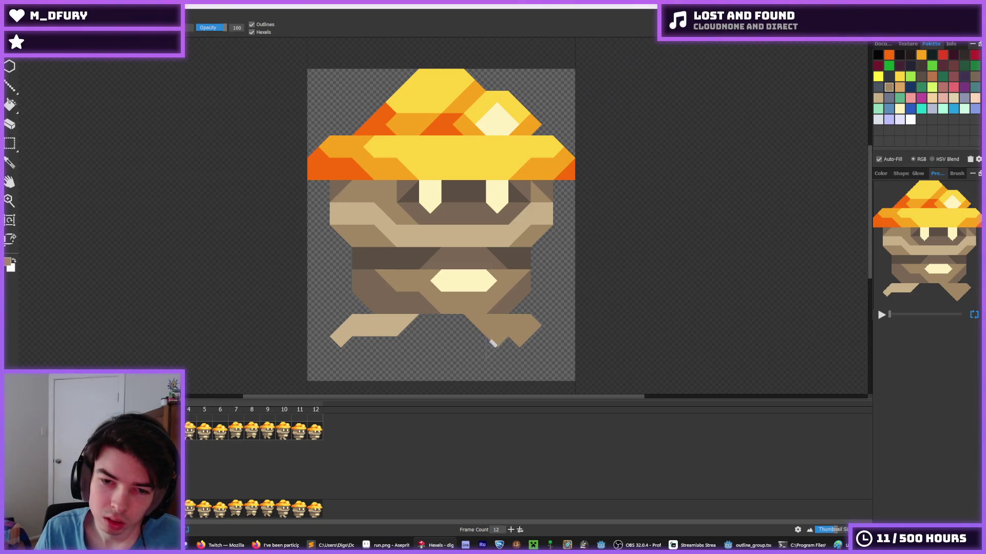
pyautogui.click(511, 350)
pyautogui.click(508, 352)
pyautogui.press('b')
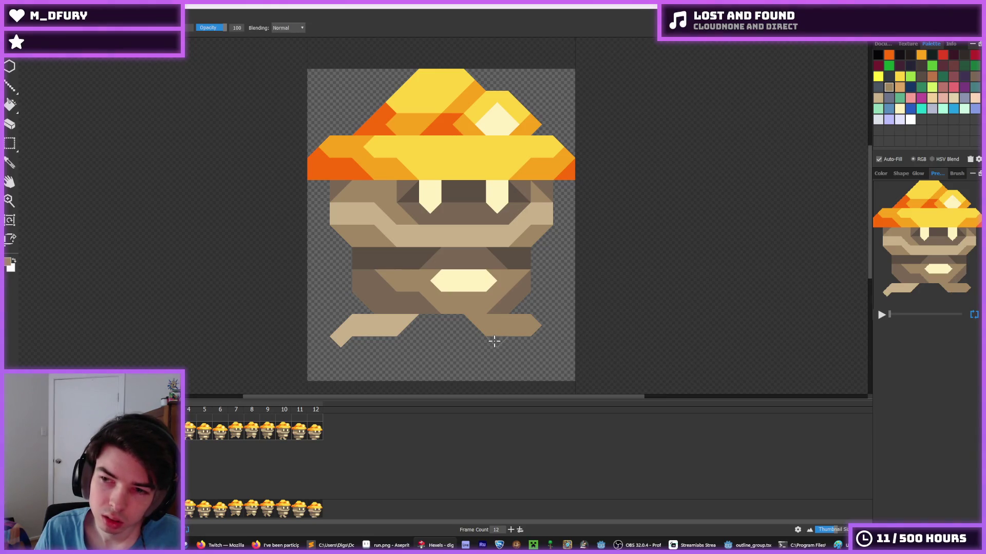
pyautogui.moveTo(494, 341)
pyautogui.mouseDown()
pyautogui.moveTo(508, 343)
pyautogui.moveTo(529, 324)
pyautogui.mouseUp()
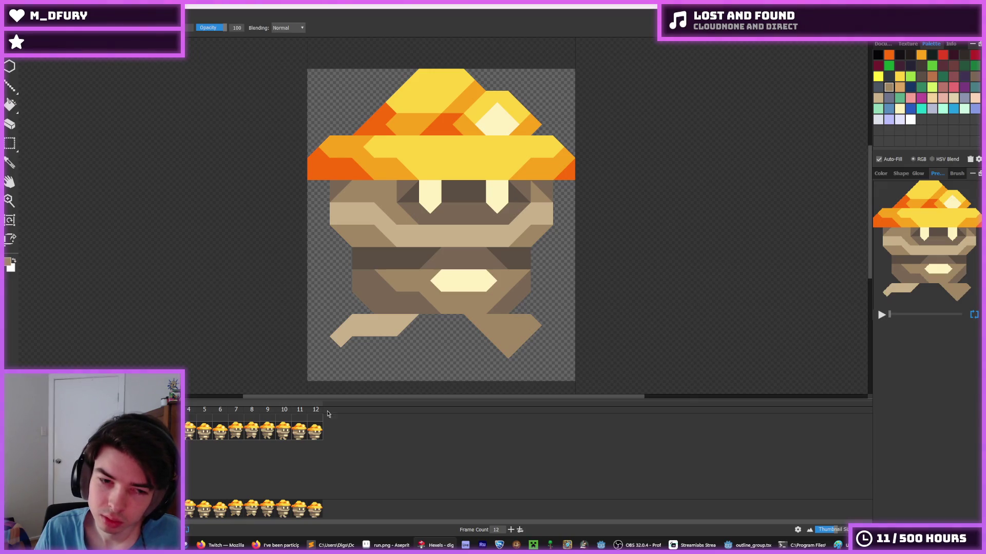
pyautogui.hotkey('ctrl', 'z')
pyautogui.hotkey('ctrl', 'z')
pyautogui.hotkey('ctrl', 'y')
pyautogui.moveTo(515, 343)
pyautogui.mouseDown()
pyautogui.moveTo(488, 352)
pyautogui.moveTo(470, 336)
pyautogui.moveTo(481, 325)
pyautogui.moveTo(530, 321)
pyautogui.moveTo(525, 338)
pyautogui.moveTo(513, 320)
pyautogui.moveTo(475, 341)
pyautogui.moveTo(480, 352)
pyautogui.mouseUp()
pyautogui.press('e')
pyautogui.press('b')
pyautogui.press('Left')
pyautogui.press('Left')
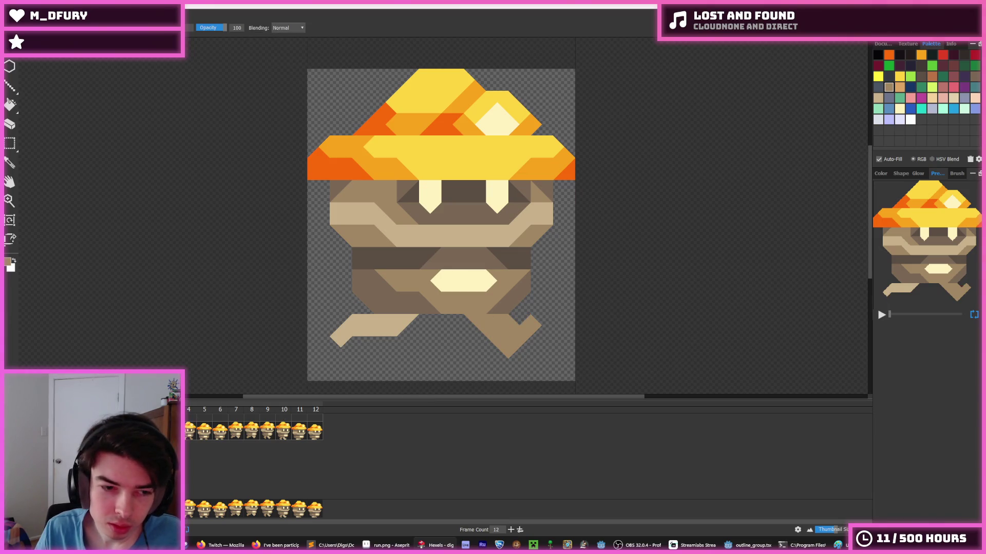
# Compare frame 7 with frames 4, 8 and 9, then cut a notch in its right leg's top.
pyautogui.press('Right')
pyautogui.click(190, 432)
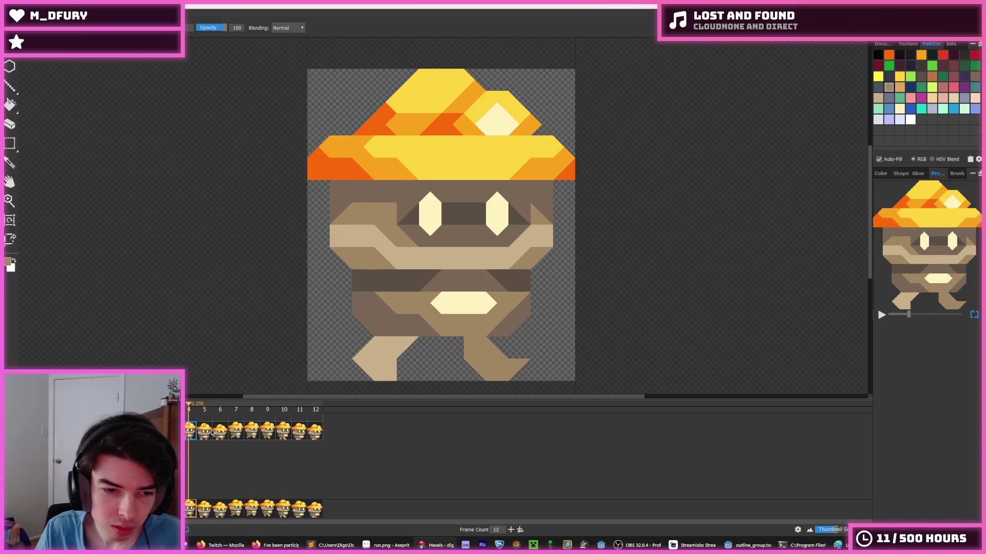
pyautogui.click(232, 433)
pyautogui.click(250, 433)
pyautogui.click(263, 432)
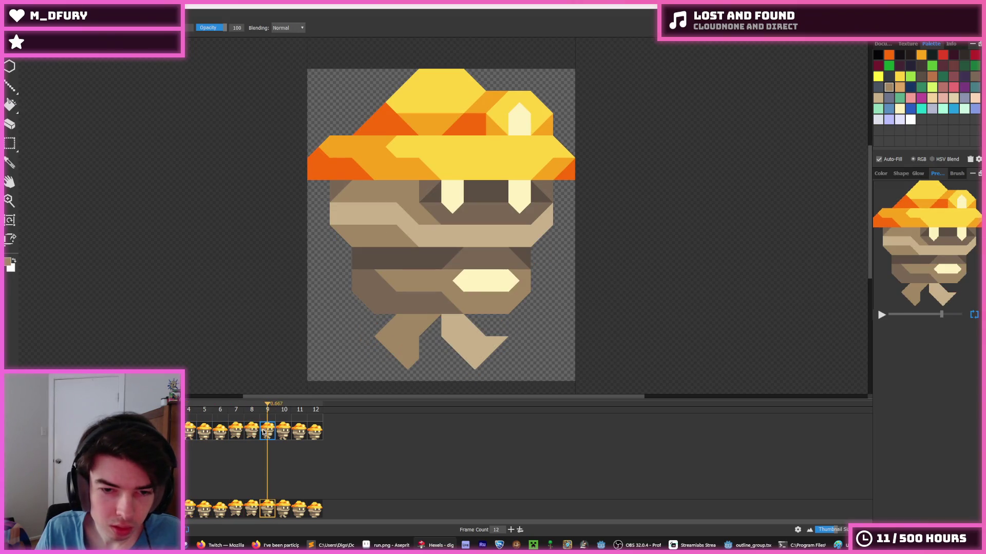
pyautogui.click(235, 432)
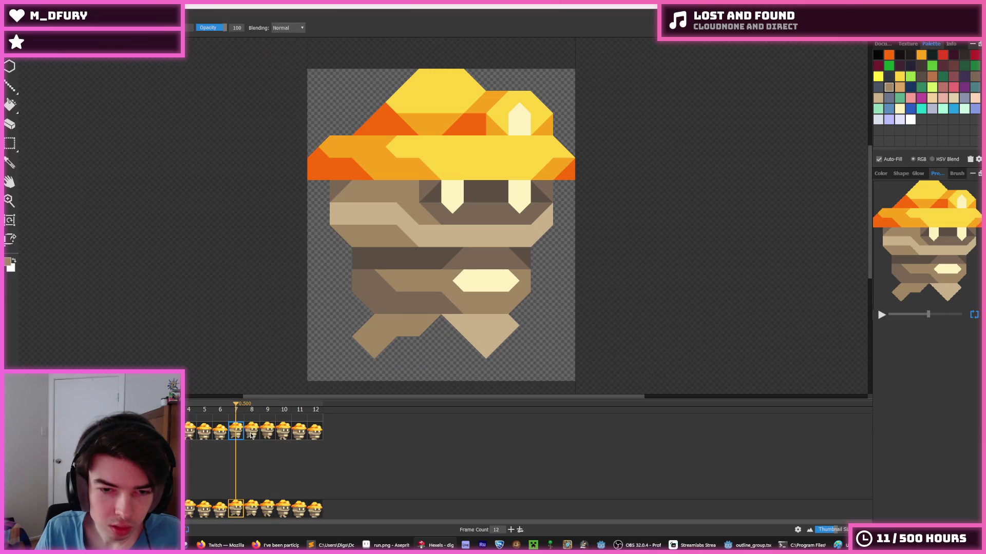
pyautogui.click(497, 320)
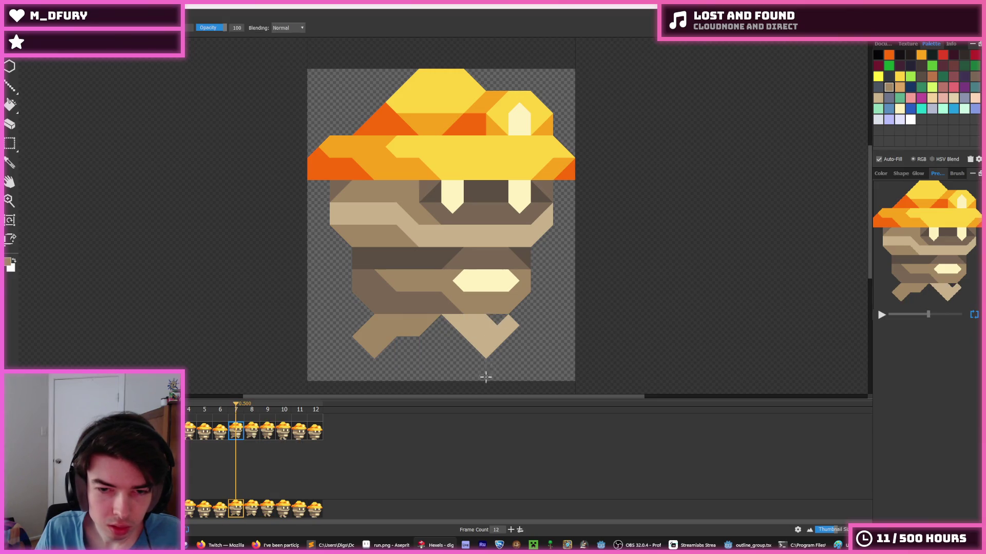
# Click through frames 8 to 12 to check the leg poses, then zoom out.
pyautogui.click(224, 437)
pyautogui.click(251, 433)
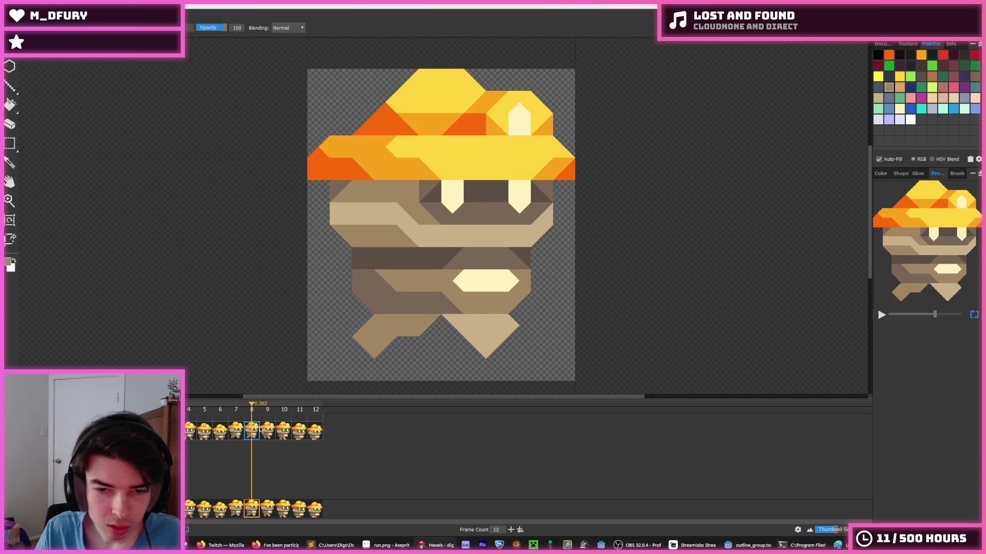
pyautogui.click(273, 431)
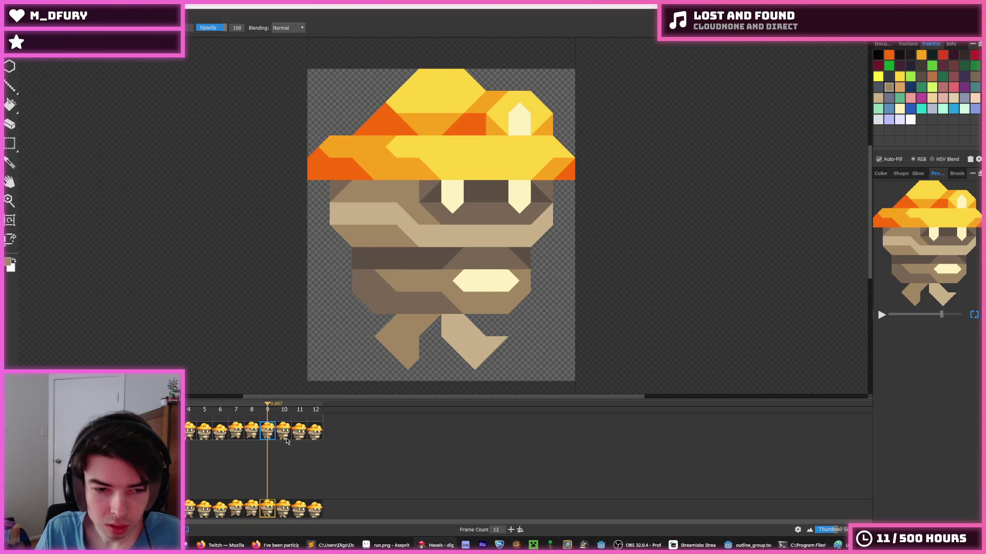
pyautogui.click(285, 438)
pyautogui.click(300, 435)
pyautogui.click(316, 435)
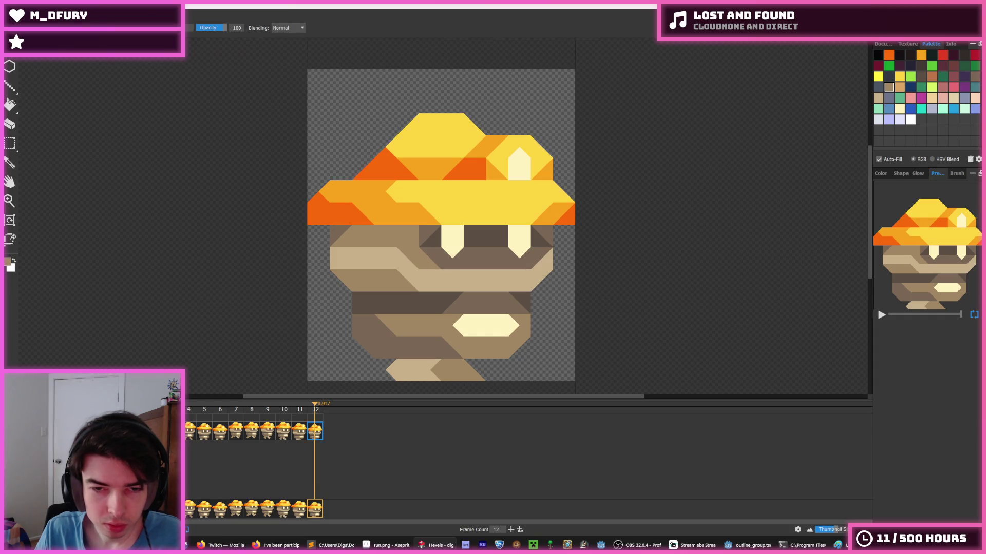
pyautogui.press('space')
pyautogui.press('i')
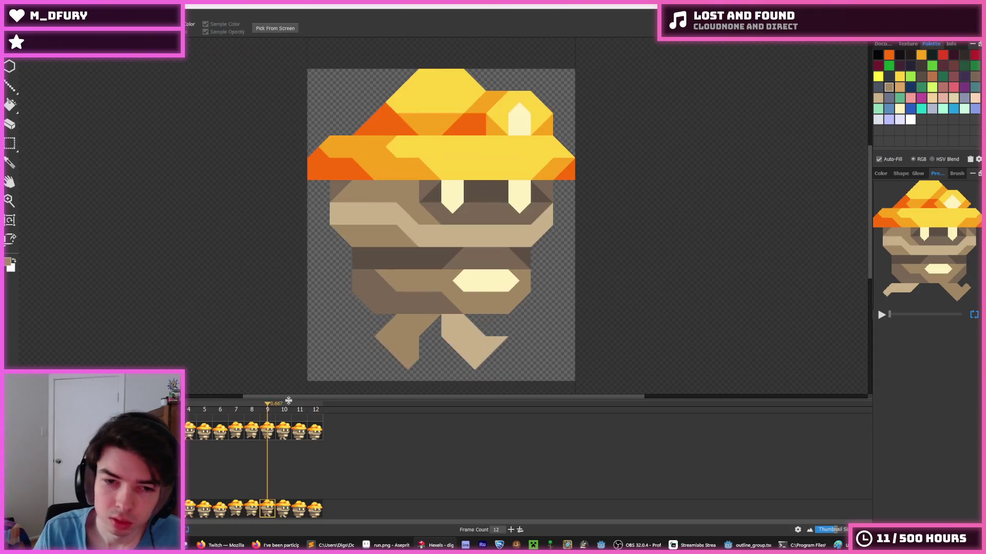
pyautogui.scroll(-5, 288, 313)
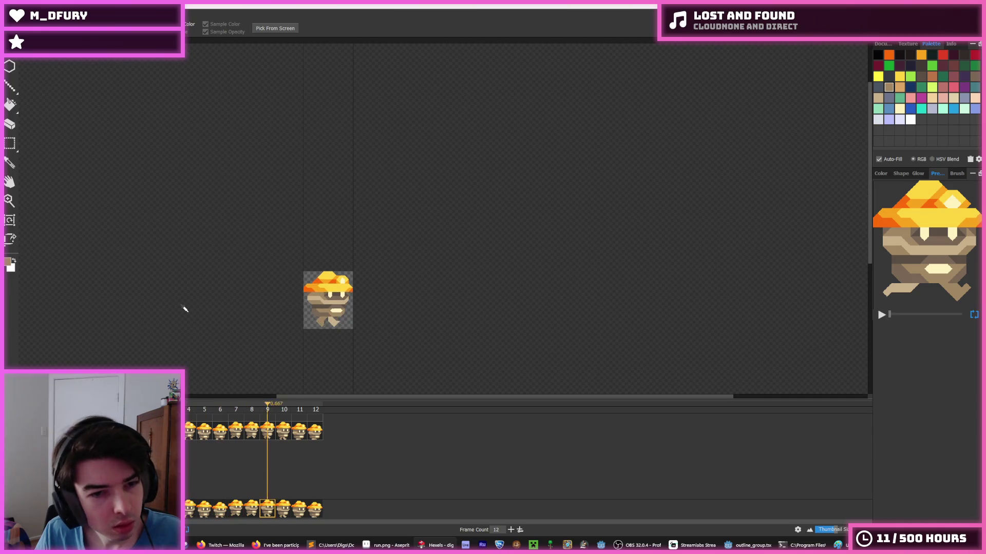
# Fill the transparent areas around the sprite with solid black using the Fill tool.
pyautogui.press('b')
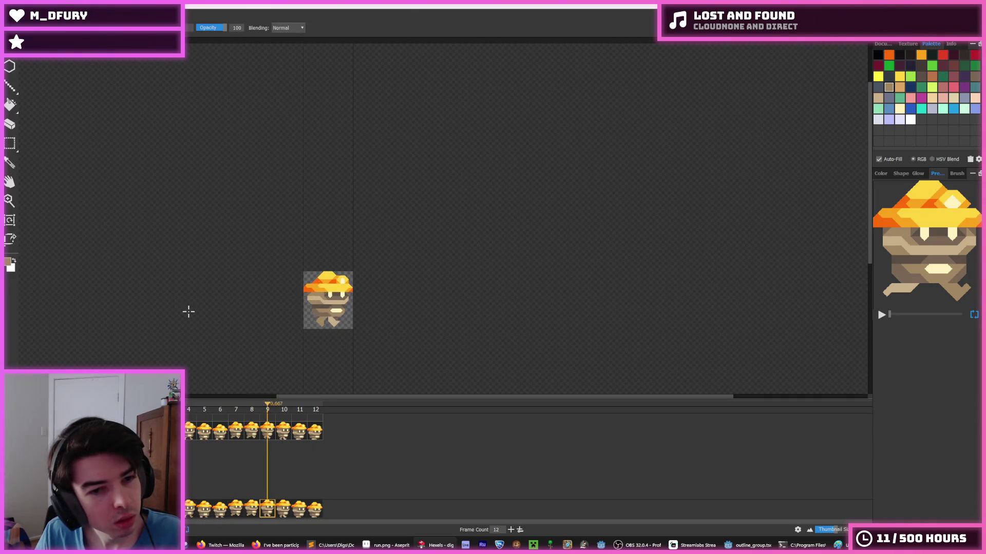
pyautogui.scroll(-1, 163, 319)
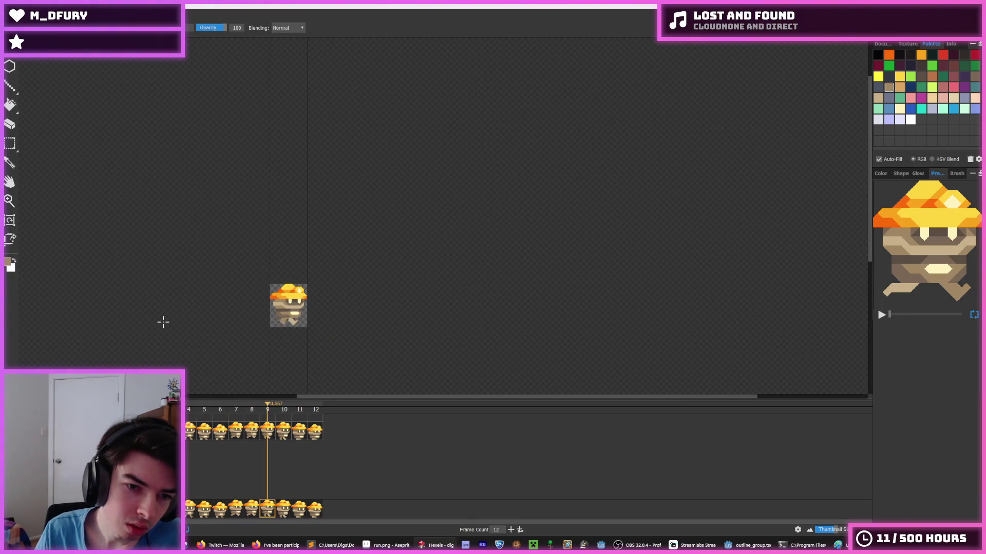
pyautogui.press('i')
pyautogui.scroll(2, 224, 315)
pyautogui.press('b')
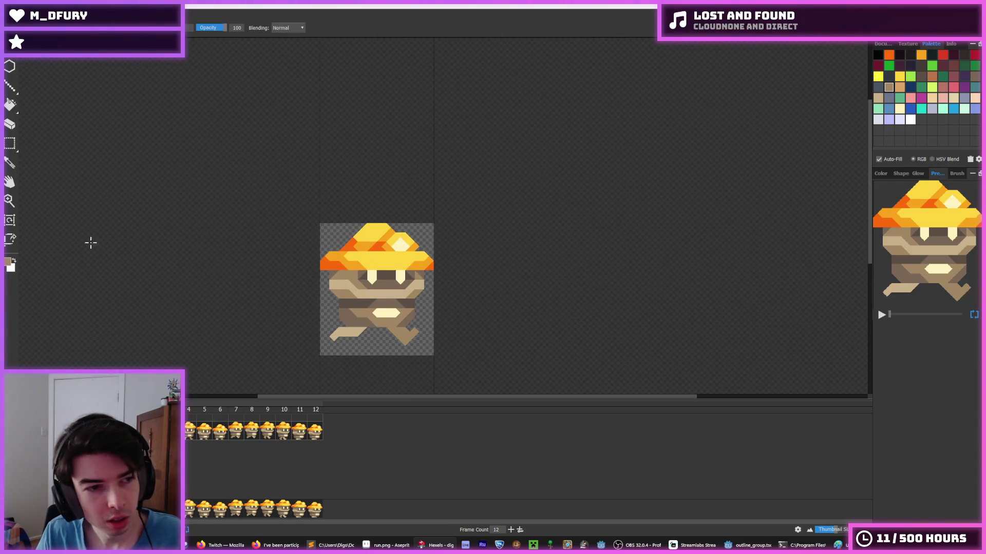
pyautogui.click(877, 58)
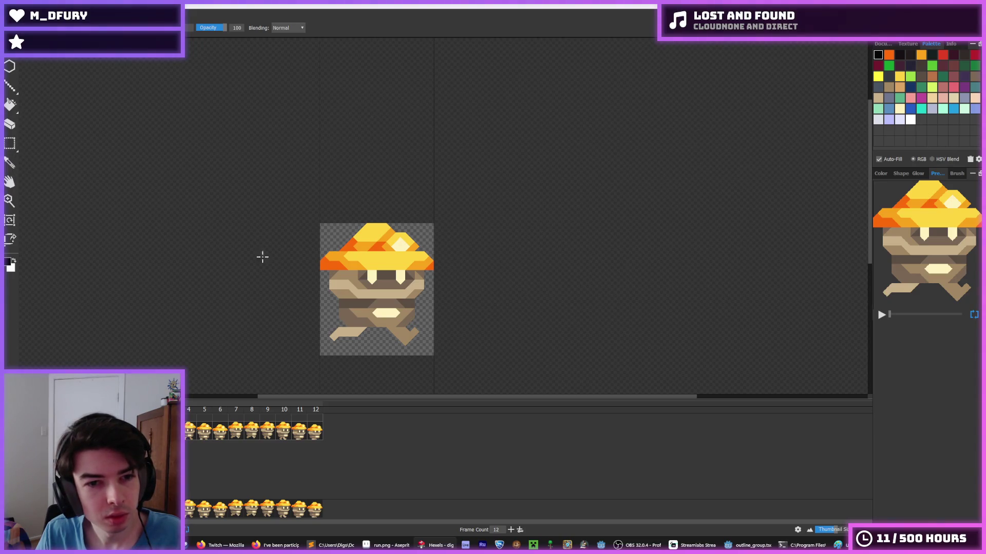
pyautogui.press('f')
pyautogui.click(323, 231)
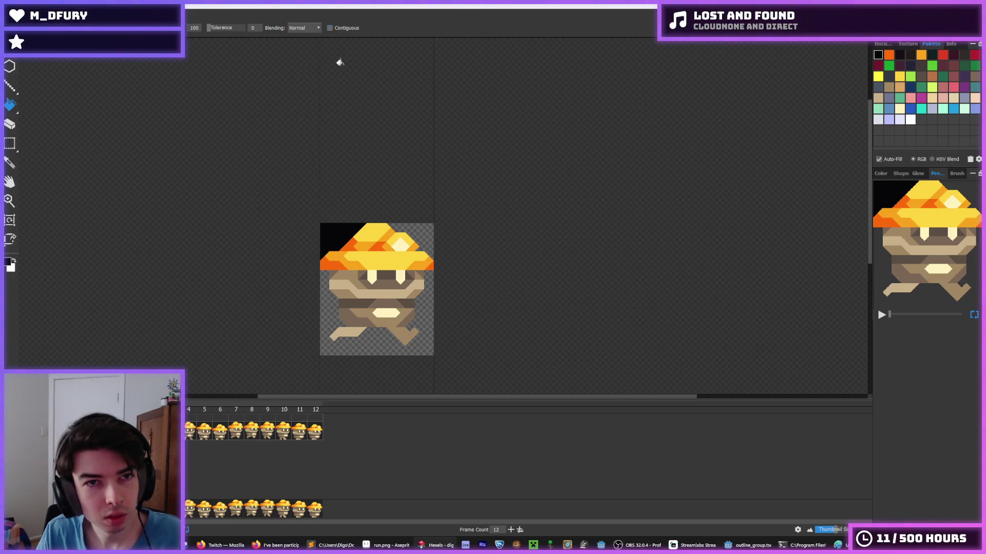
pyautogui.click(418, 240)
# Play the run animation, review the whole sprite, and sample the leg's tan colour.
pyautogui.press('space')
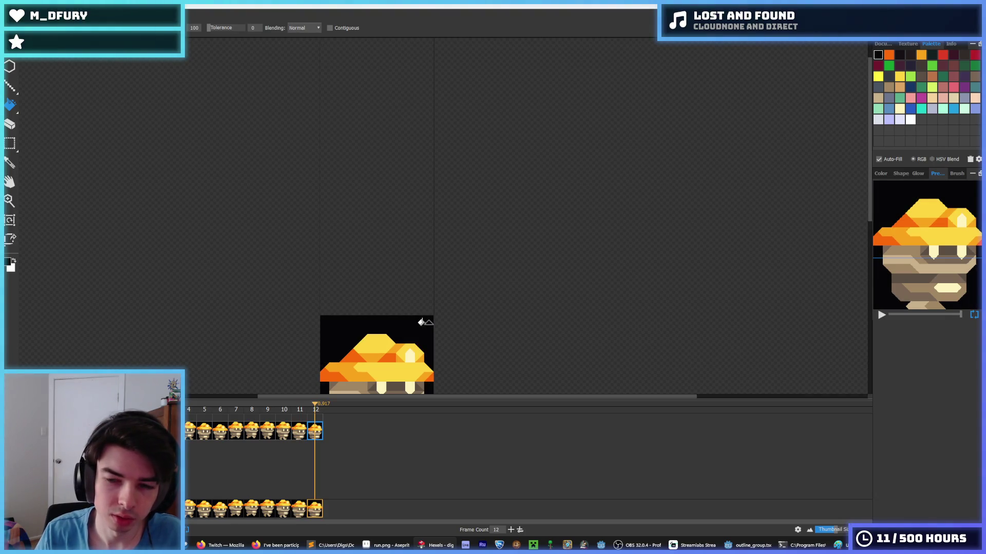
pyautogui.moveTo(348, 356)
pyautogui.mouseDown()
pyautogui.moveTo(369, 189)
pyautogui.moveTo(364, 223)
pyautogui.mouseUp()
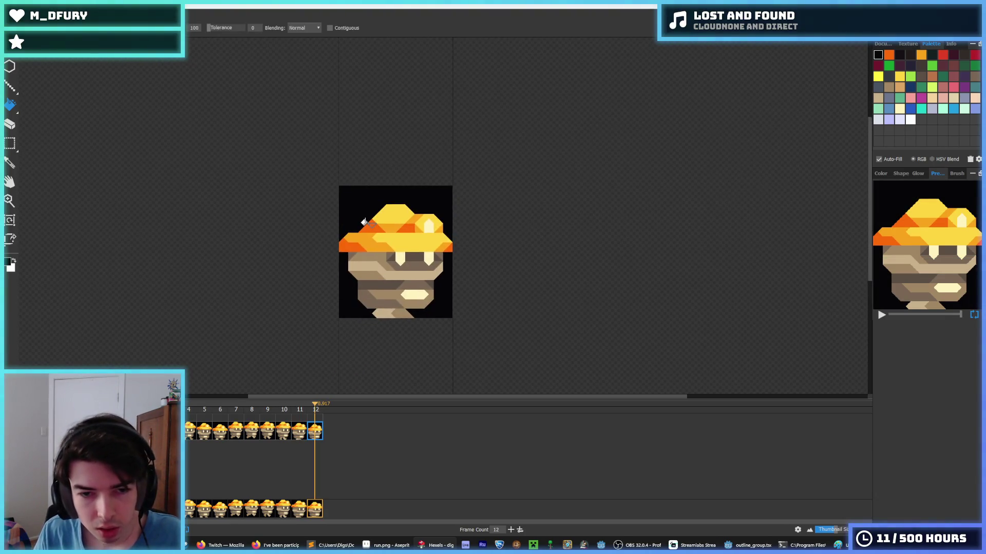
pyautogui.scroll(-3, 334, 234)
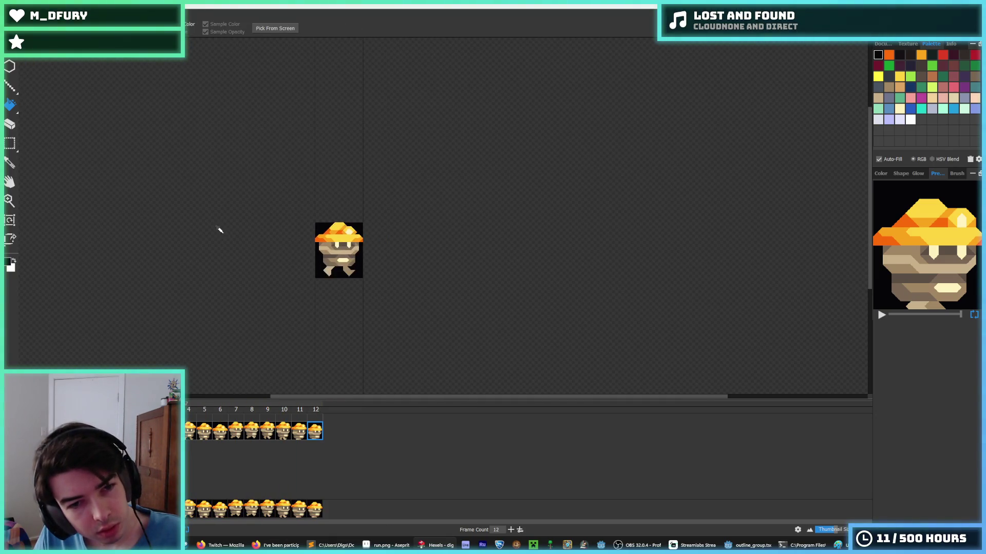
pyautogui.scroll(-1, 219, 229)
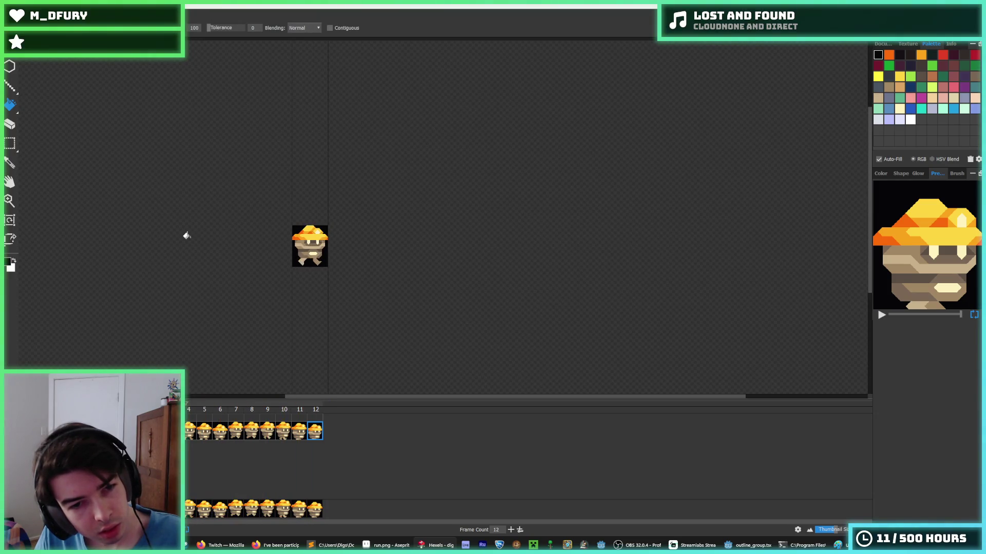
pyautogui.scroll(1, 186, 236)
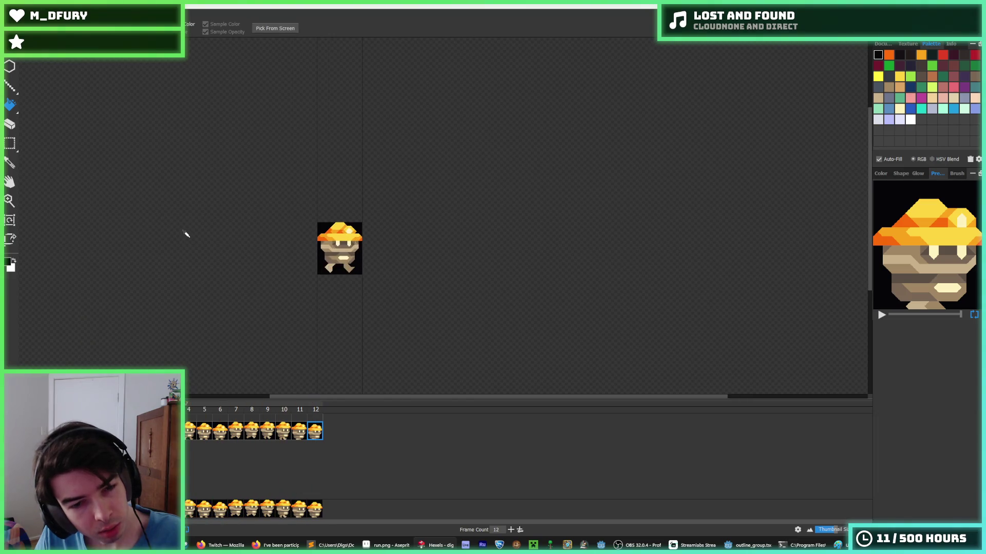
pyautogui.scroll(2, 308, 247)
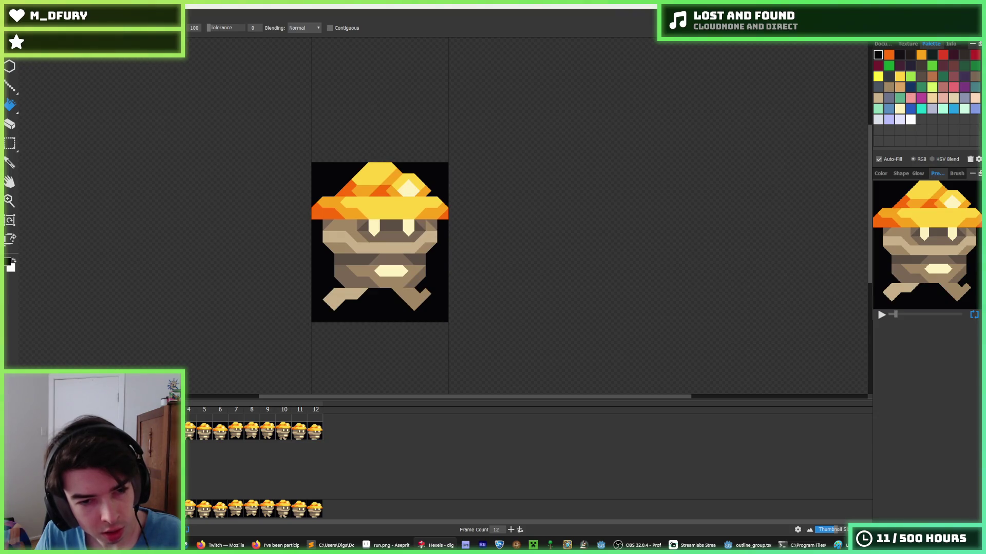
pyautogui.scroll(1, 239, 306)
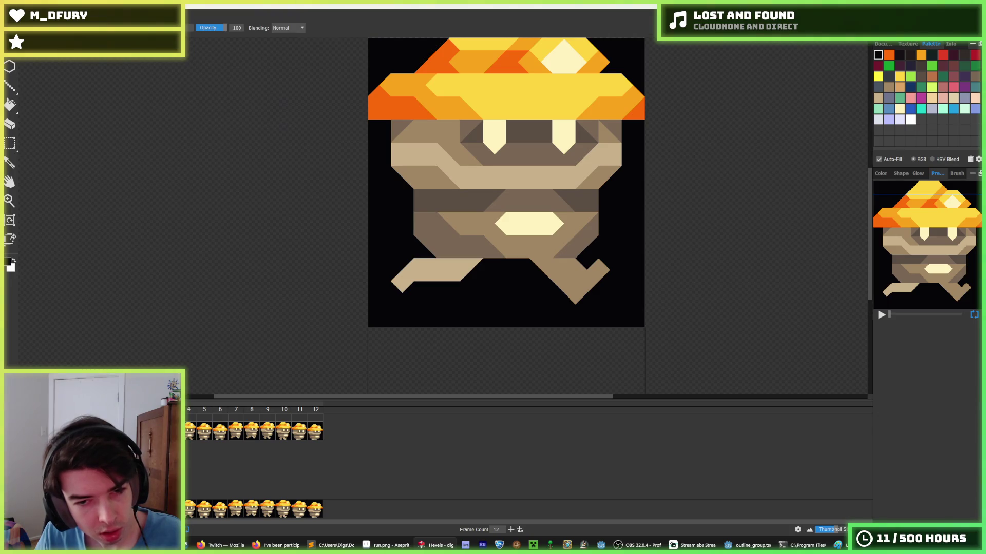
pyautogui.scroll(-2, 359, 318)
pyautogui.scroll(2, 416, 278)
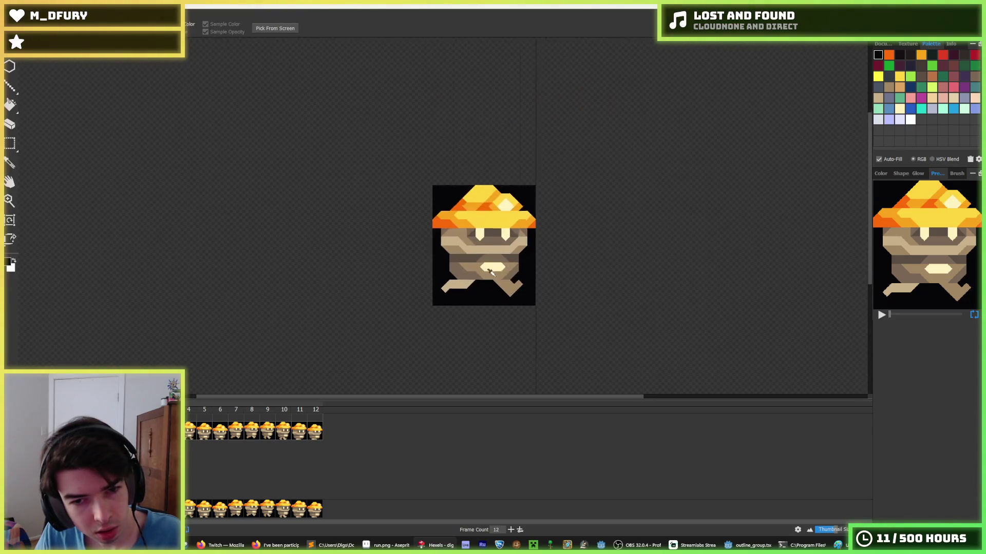
pyautogui.click(416, 277)
# Redraw the left leg lower and further left in tan, undoing the unwanted cells.
pyautogui.moveTo(416, 301); pyautogui.dragTo(390, 288)
pyautogui.keyDown('alt'); pyautogui.click(388, 277); pyautogui.keyUp('alt')
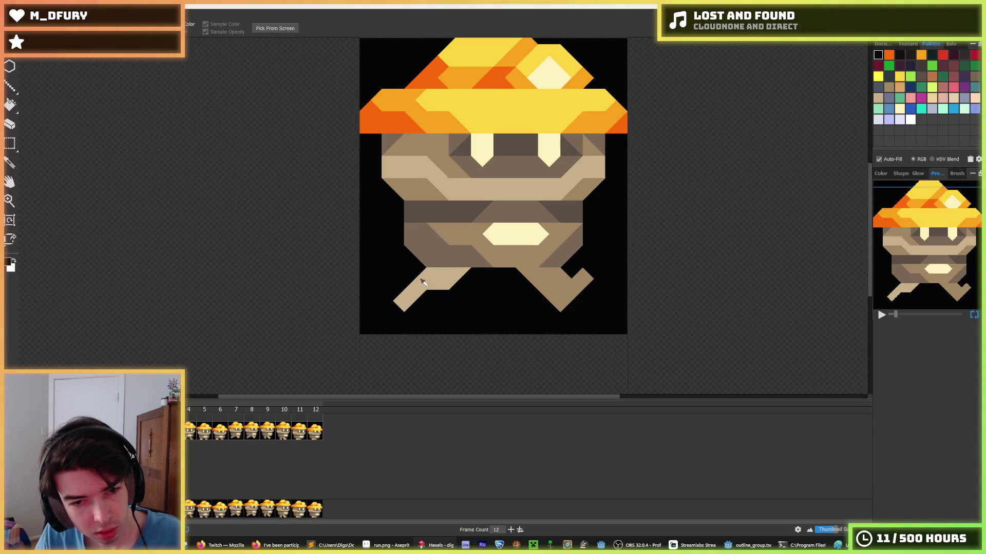
pyautogui.hotkey('ctrl', 'z')
pyautogui.keyDown('alt'); pyautogui.click(389, 295); pyautogui.keyUp('alt')
pyautogui.hotkey('ctrl', 'z')
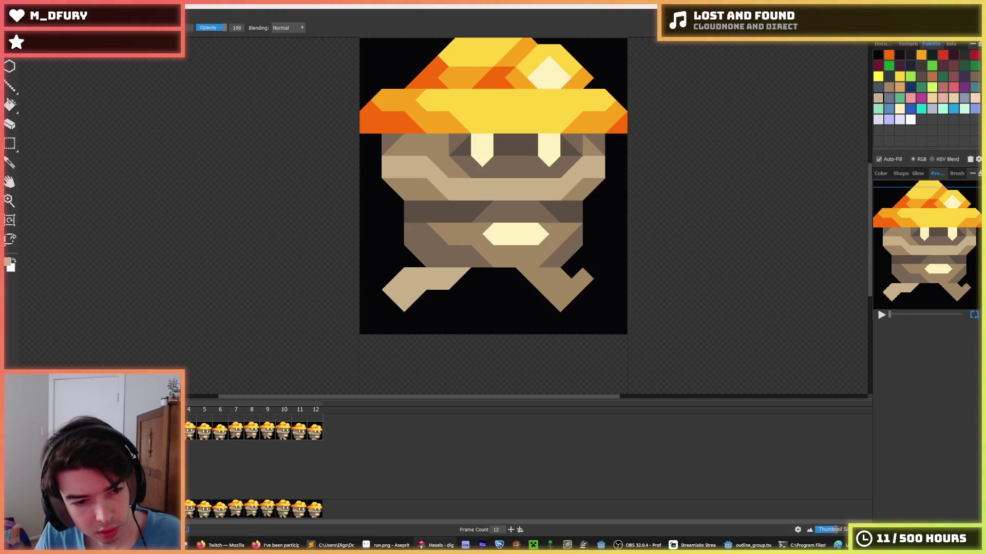
pyautogui.hotkey('ctrl', 'z')
# Recentre and zoom the sprite to review the reworked left leg.
pyautogui.scroll(-5, 341, 259)
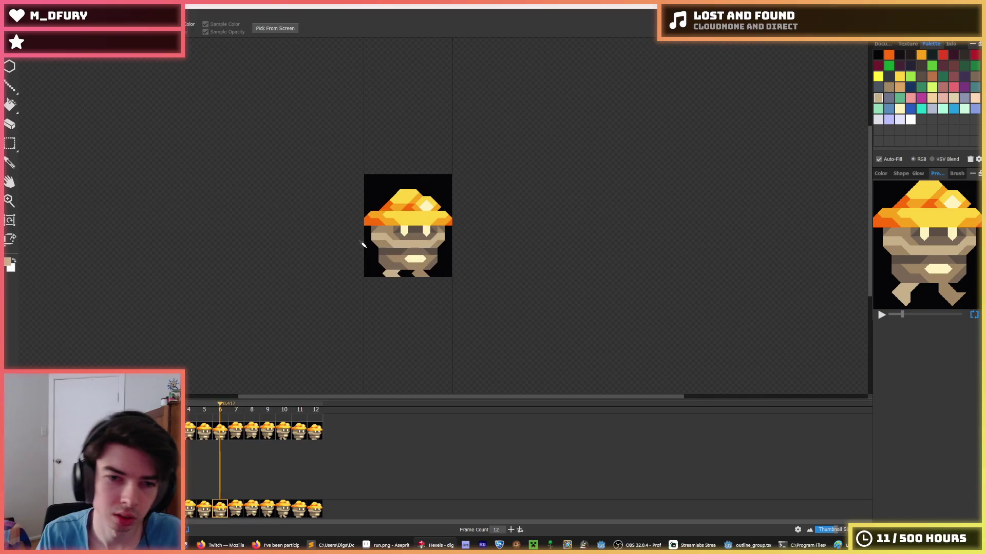
pyautogui.press('b')
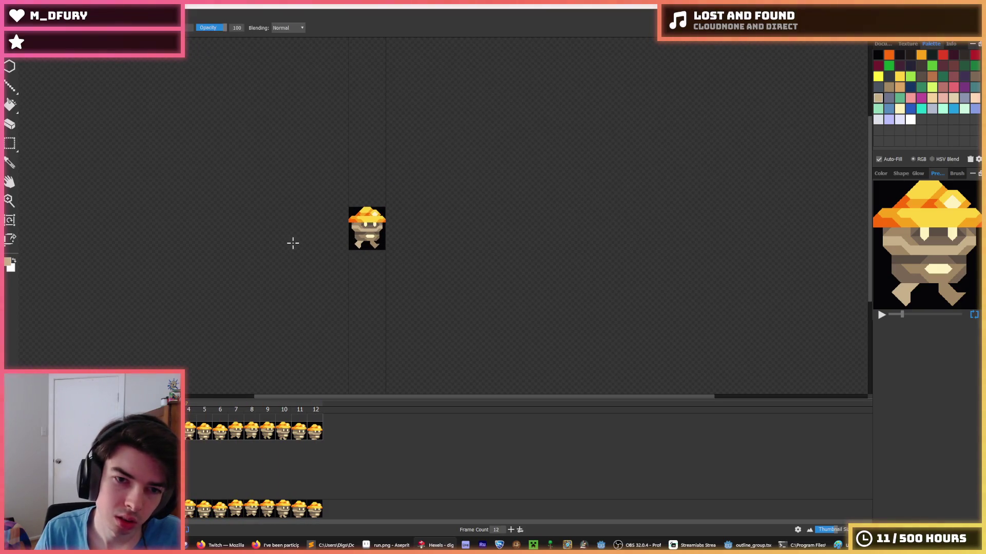
pyautogui.moveTo(286, 234); pyautogui.dragTo(310, 251)
pyautogui.press('i')
pyautogui.press('b')
pyautogui.scroll(1, 306, 257)
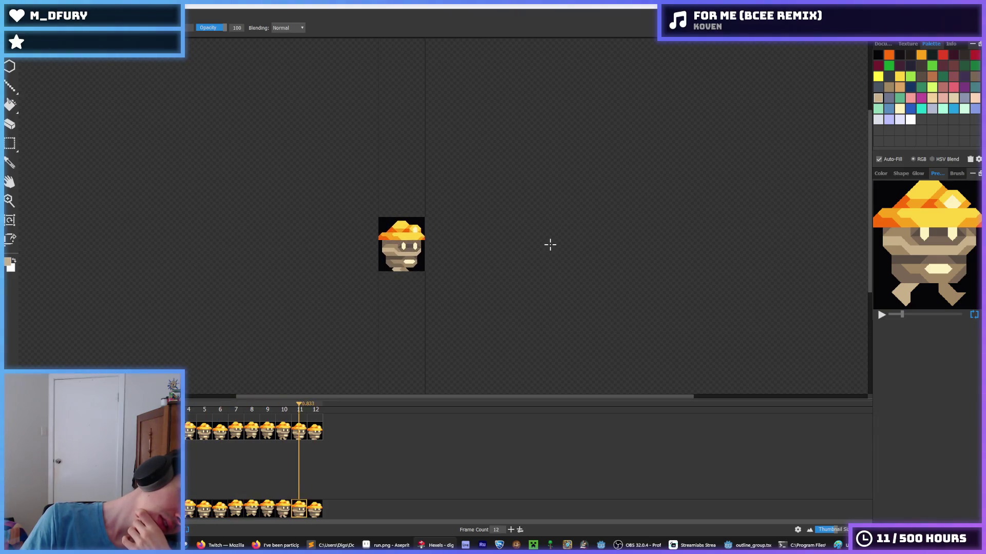
# Paint dark brown triangles above the left eye and sample the face's brown.
pyautogui.press('f')
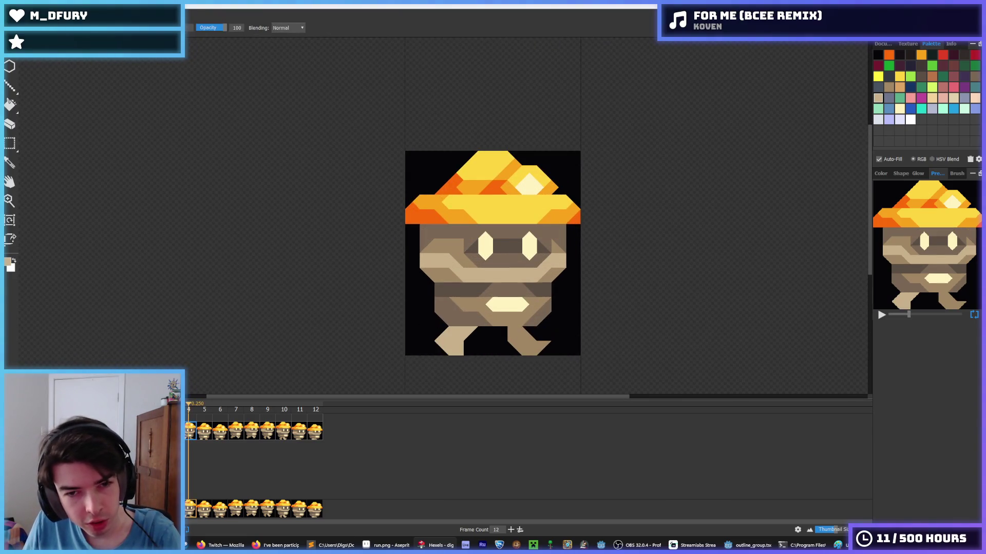
pyautogui.scroll(2, 507, 241)
pyautogui.moveTo(486, 220)
pyautogui.mouseDown()
pyautogui.moveTo(428, 216)
pyautogui.moveTo(512, 213)
pyautogui.moveTo(521, 224)
pyautogui.moveTo(583, 216)
pyautogui.moveTo(584, 243)
pyautogui.moveTo(485, 249)
pyautogui.moveTo(511, 256)
pyautogui.mouseUp()
pyautogui.press('alt')
pyautogui.keyDown('alt'); pyautogui.click(584, 243); pyautogui.keyUp('alt')
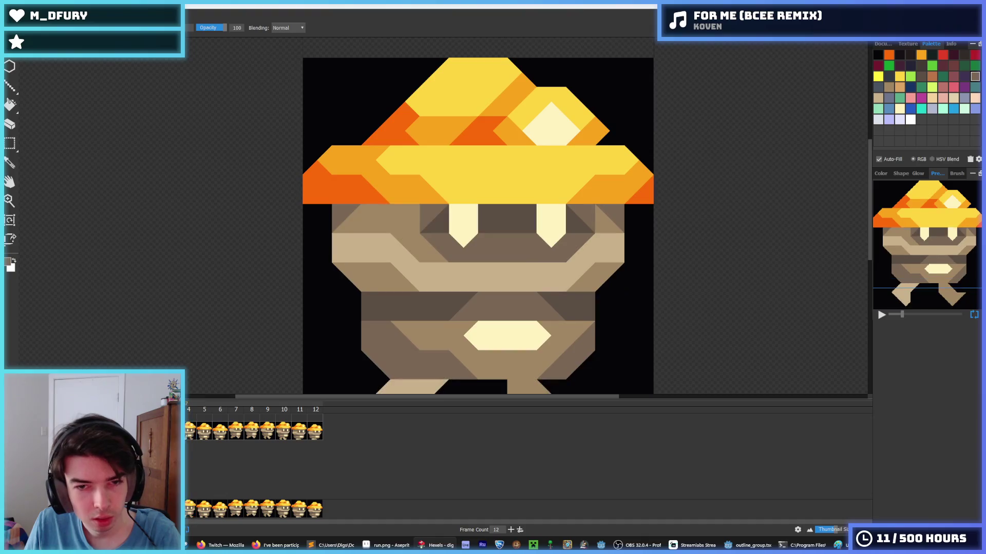
# Step back to the first frame and play the run animation.
pyautogui.press(',')
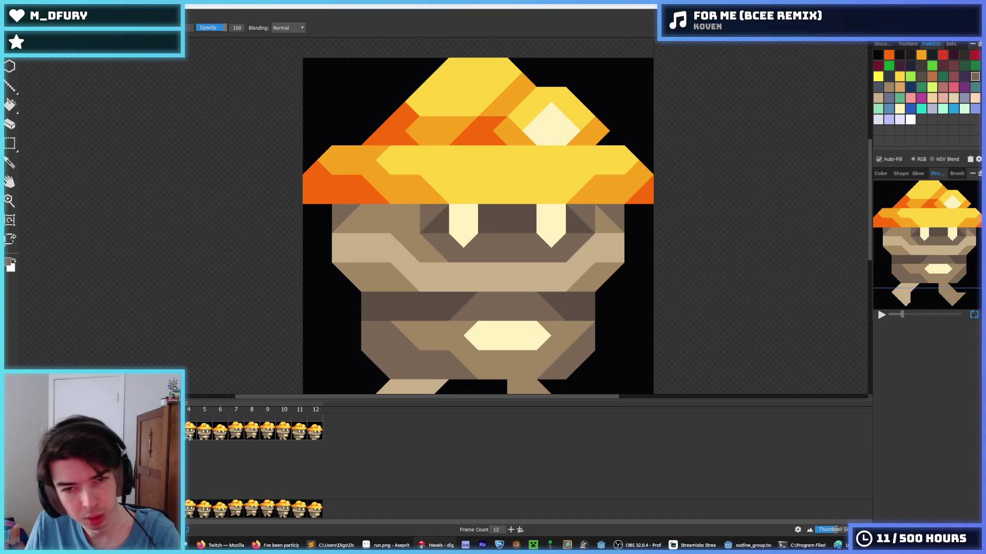
pyautogui.click(187, 435)
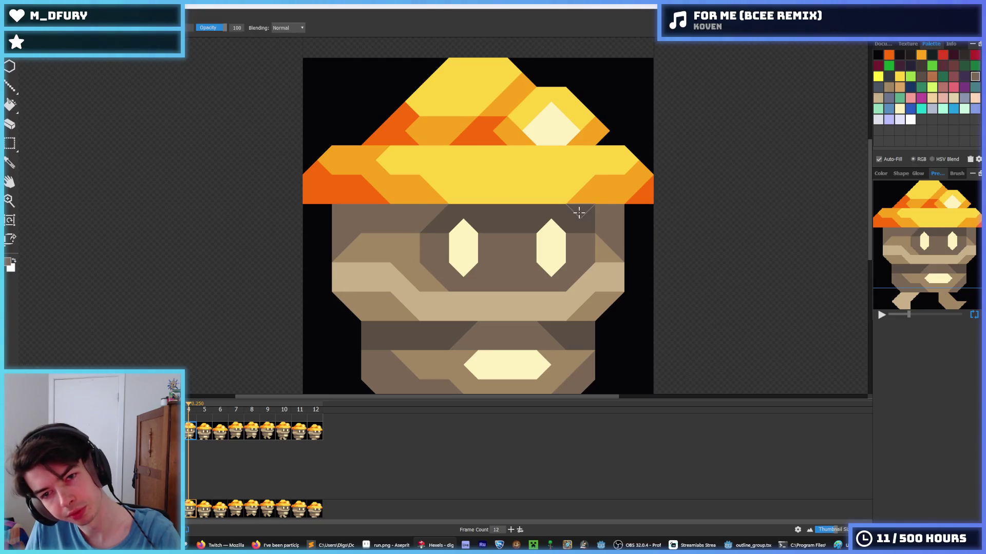
pyautogui.scroll(-3, 583, 219)
pyautogui.scroll(3, 481, 241)
pyautogui.press('Return')
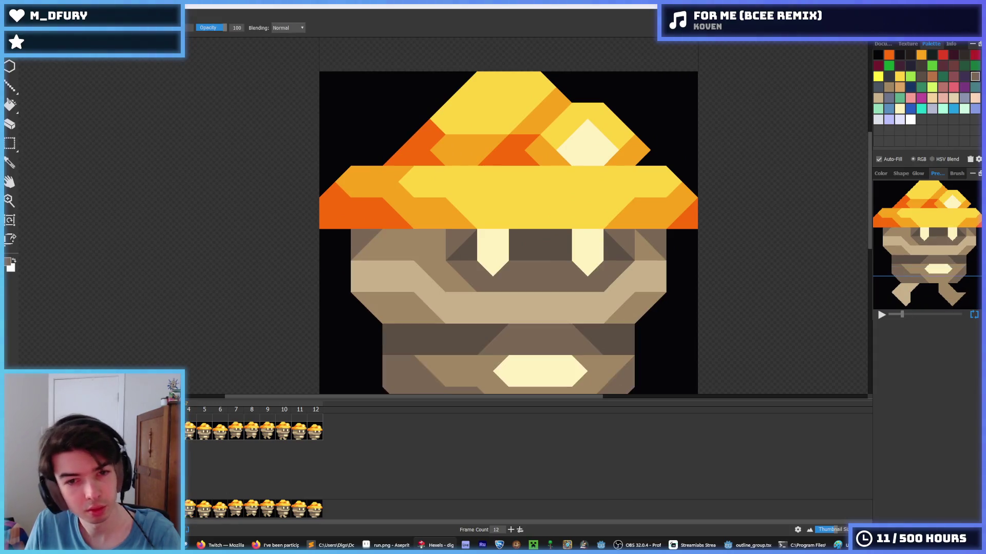
# On frame 5, shade the face under the hat brim darker and lighten around the right eye.
pyautogui.click(189, 436)
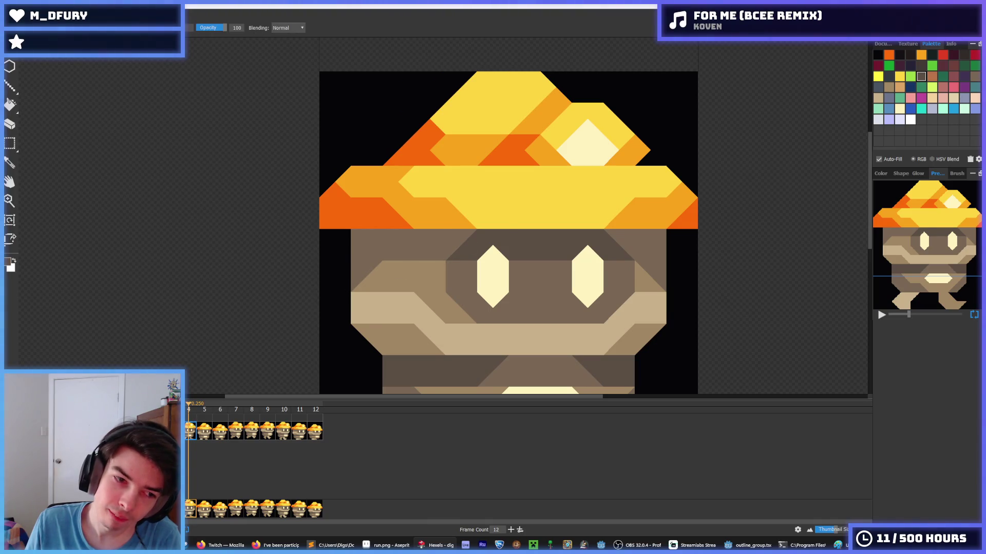
pyautogui.press('i')
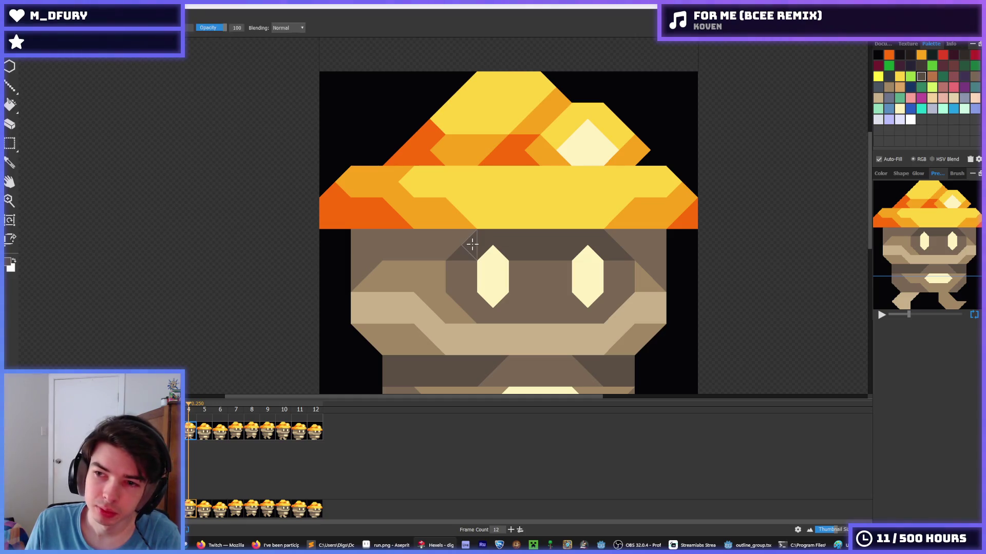
pyautogui.click(204, 433)
pyautogui.keyDown('alt'); pyautogui.click(463, 301); pyautogui.keyUp('alt')
pyautogui.moveTo(467, 282)
pyautogui.mouseDown()
pyautogui.moveTo(510, 268)
pyautogui.moveTo(534, 280)
pyautogui.moveTo(578, 268)
pyautogui.moveTo(612, 286)
pyautogui.moveTo(570, 316)
pyautogui.moveTo(471, 306)
pyautogui.mouseUp()
pyautogui.keyDown('alt'); pyautogui.click(622, 301); pyautogui.keyUp('alt')
pyautogui.press('Return')
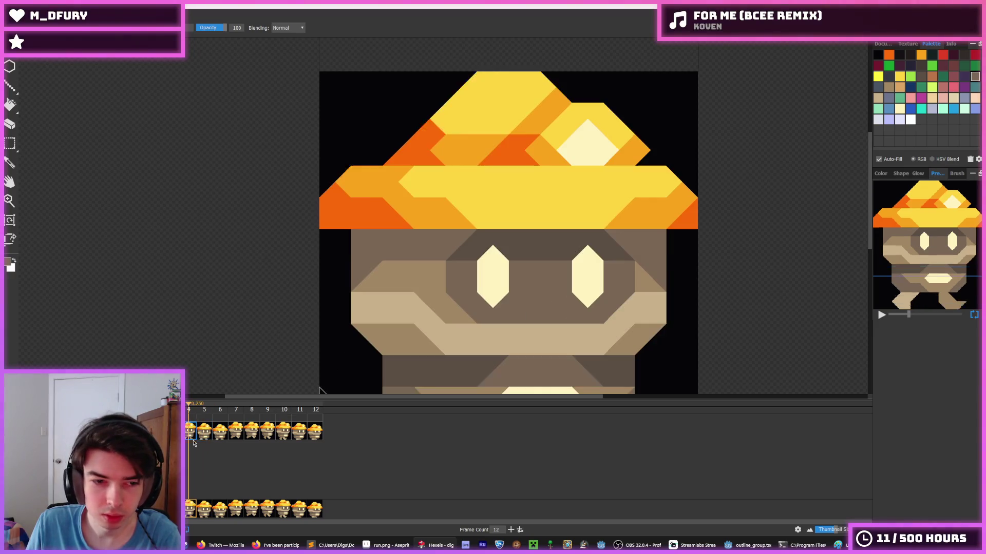
# On frame 4, paint the face's top corner triangles a lighter brown.
pyautogui.press('alt')
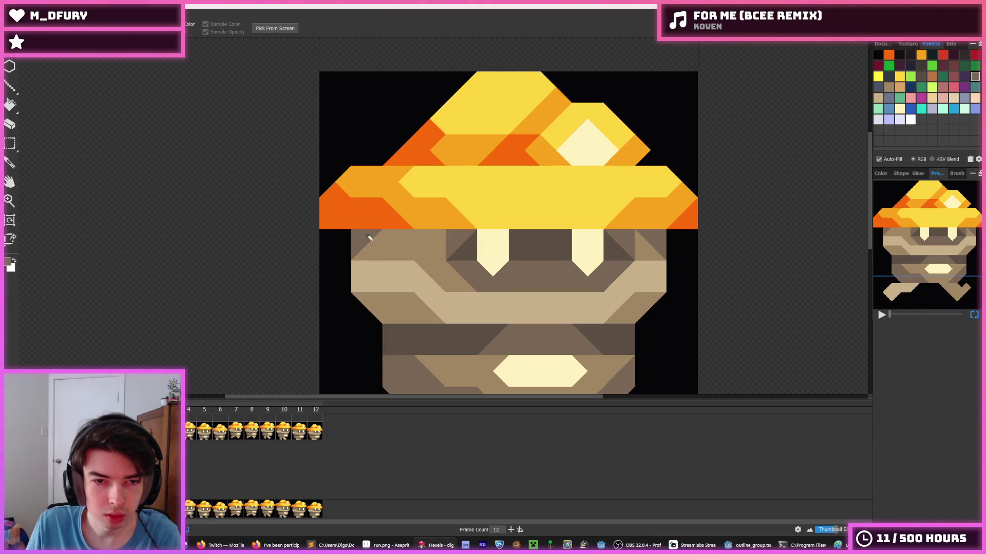
pyautogui.keyDown('alt'); pyautogui.click(433, 268); pyautogui.keyUp('alt')
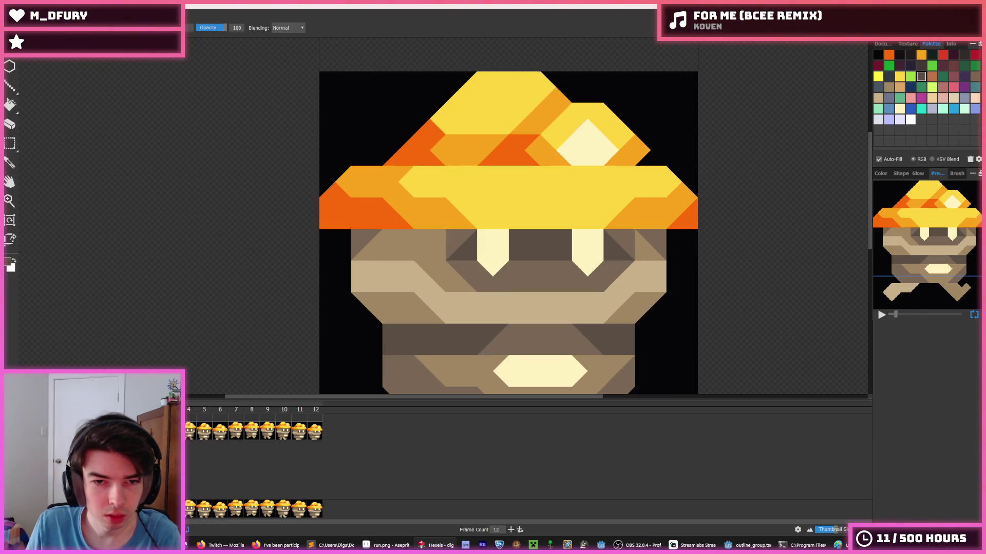
pyautogui.click(190, 433)
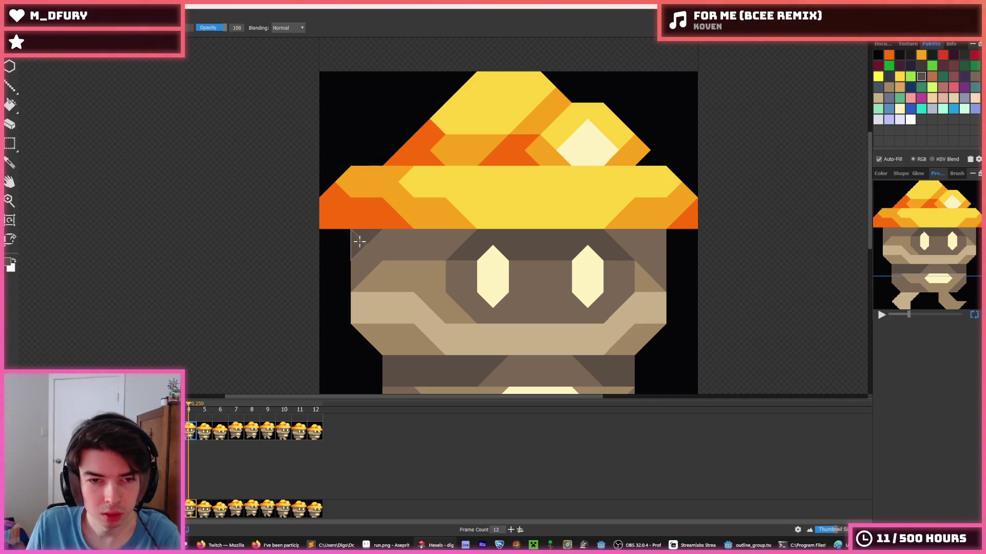
pyautogui.click(651, 246)
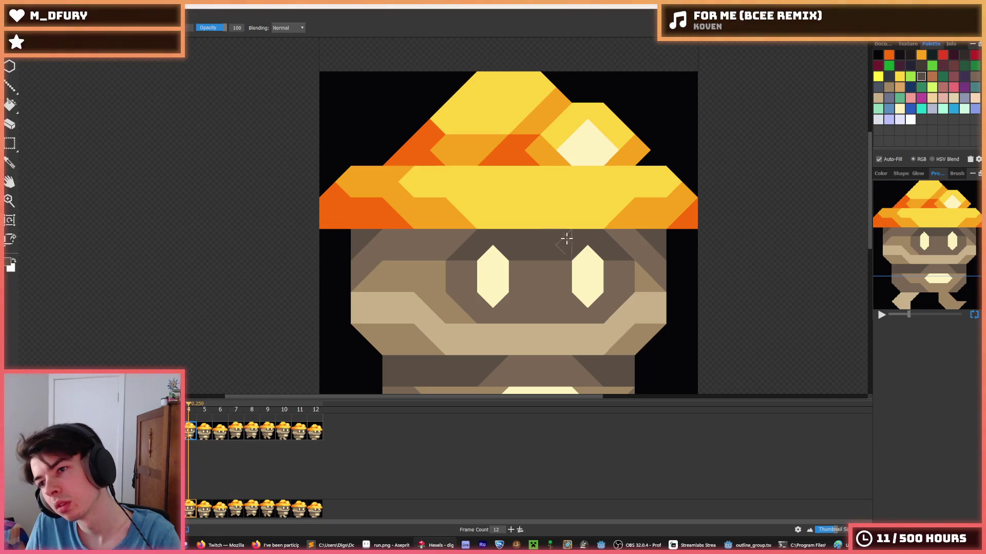
pyautogui.scroll(-3, 565, 236)
pyautogui.scroll(2, 478, 233)
# Step through frames 5 to 10 in the timeline, stopping on frame 10.
pyautogui.click(210, 432)
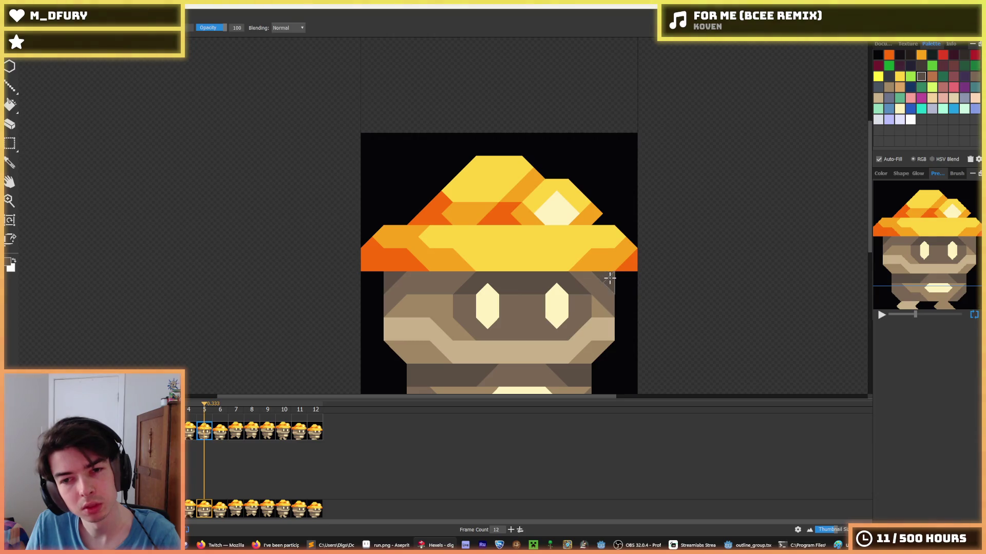
pyautogui.click(220, 433)
pyautogui.click(237, 435)
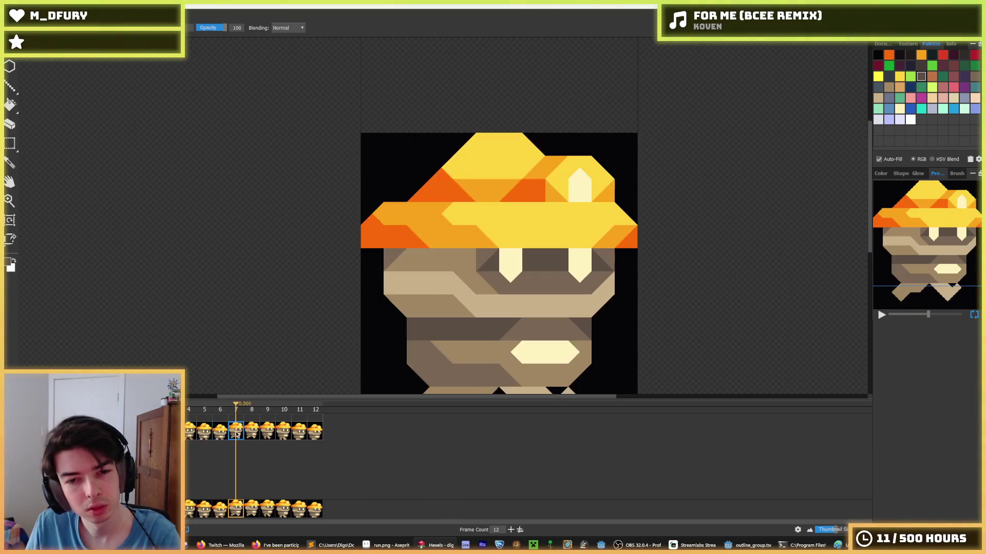
pyautogui.click(252, 434)
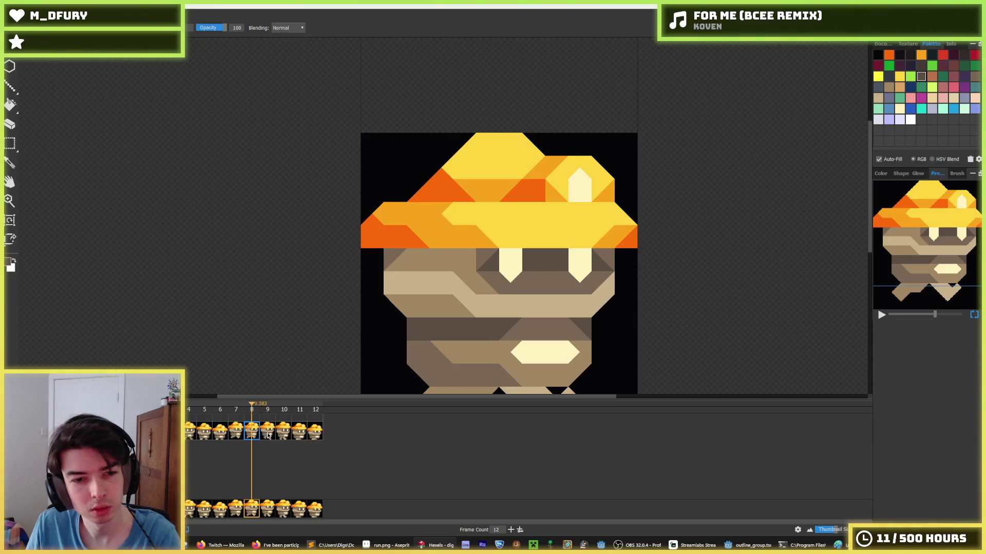
pyautogui.click(267, 434)
pyautogui.click(284, 431)
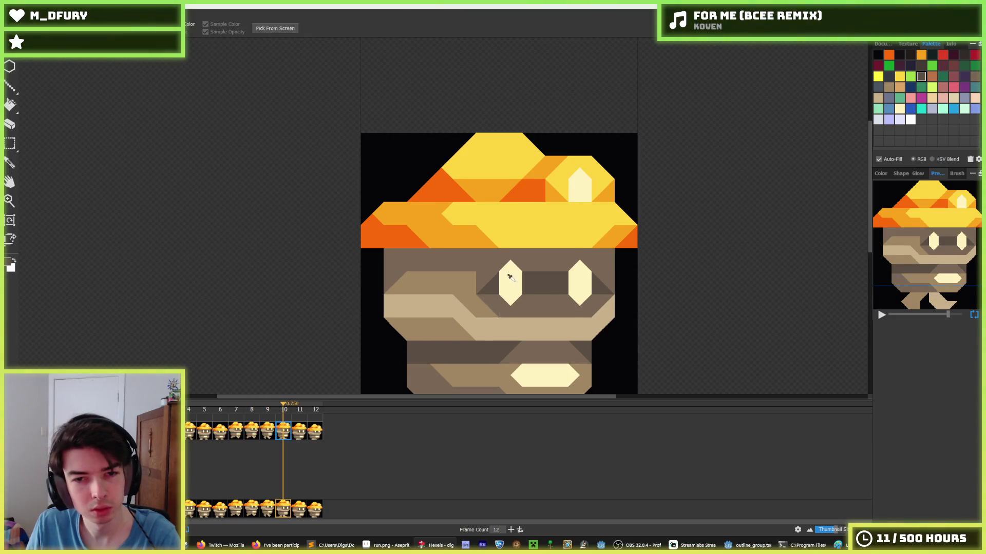
pyautogui.scroll(1, 516, 281)
# On frame 10, repaint the band between and beside the eyes in dark and medium brown.
pyautogui.moveTo(484, 228)
pyautogui.mouseDown()
pyautogui.moveTo(547, 247)
pyautogui.moveTo(644, 226)
pyautogui.moveTo(687, 249)
pyautogui.mouseUp()
pyautogui.keyDown('alt'); pyautogui.click(686, 267); pyautogui.keyUp('alt')
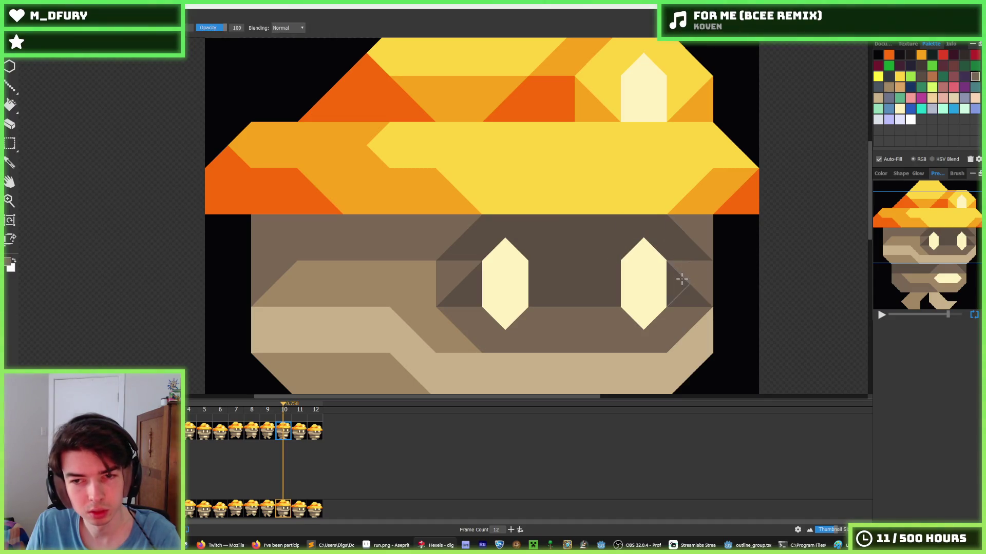
pyautogui.click(683, 283)
pyautogui.moveTo(611, 285)
pyautogui.mouseDown()
pyautogui.moveTo(554, 281)
pyautogui.moveTo(536, 295)
pyautogui.moveTo(468, 282)
pyautogui.mouseUp()
pyautogui.keyDown('alt'); pyautogui.click(631, 234); pyautogui.keyUp('alt')
pyautogui.click(695, 235)
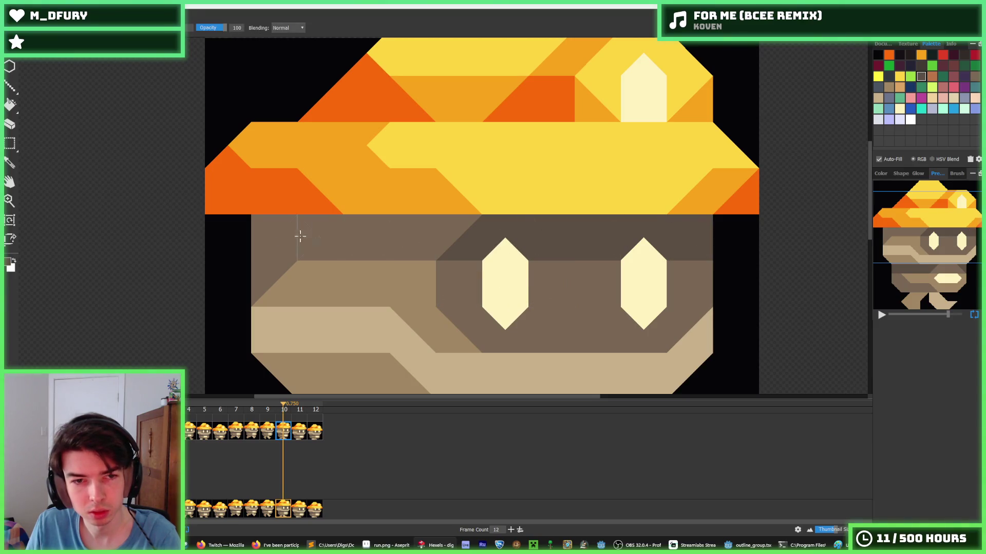
# Darken the top-left face triangle and revert the top-right corner to lighter brown.
pyautogui.click(264, 231)
pyautogui.hotkey('ctrl', 'z')
pyautogui.hotkey('ctrl', 'z')
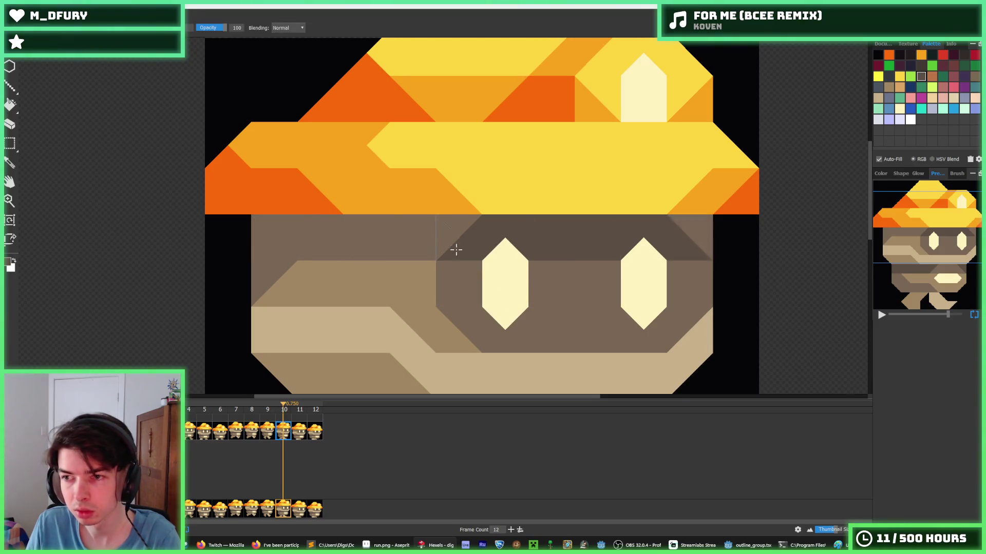
pyautogui.click(260, 234)
pyautogui.press('alt')
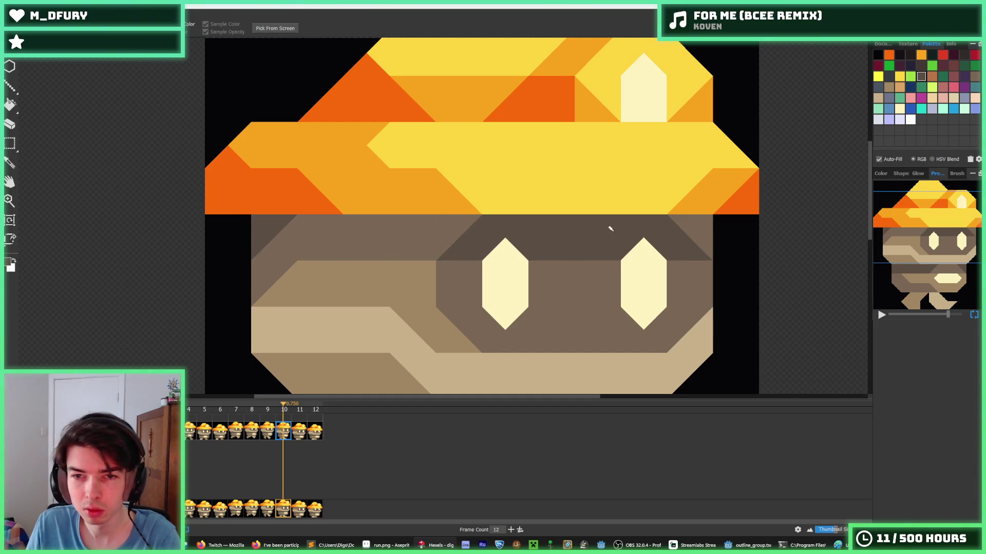
pyautogui.press('alt')
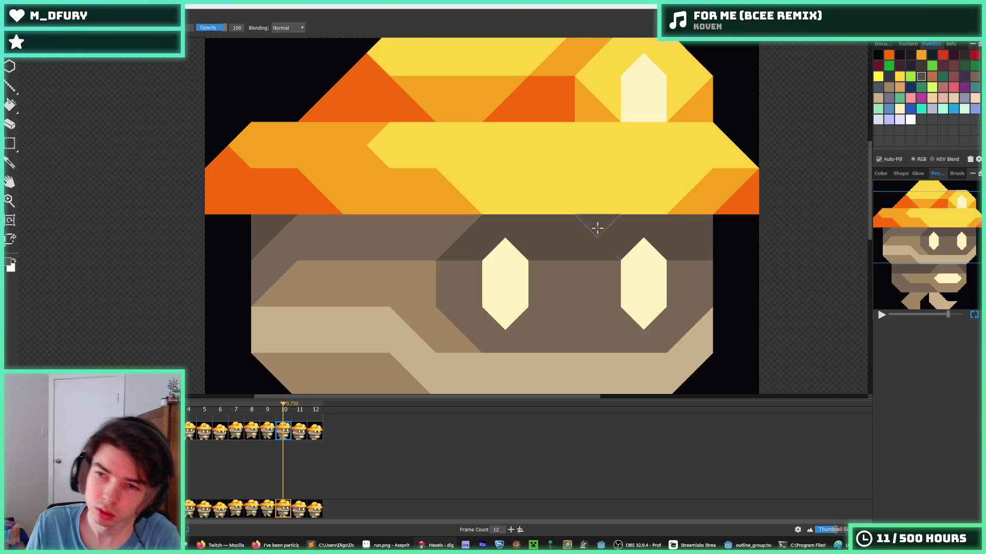
pyautogui.hotkey('ctrl', 'z')
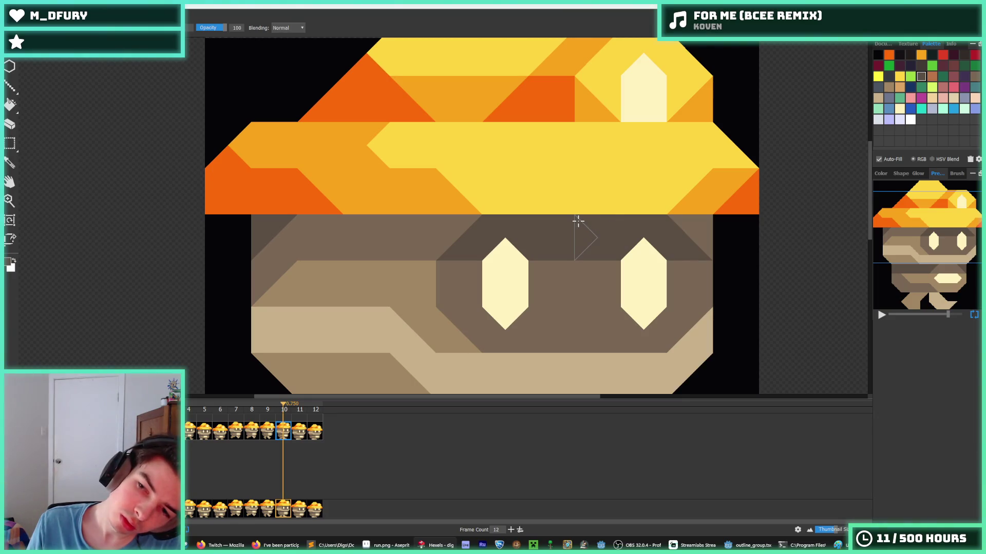
pyautogui.scroll(-3, 563, 256)
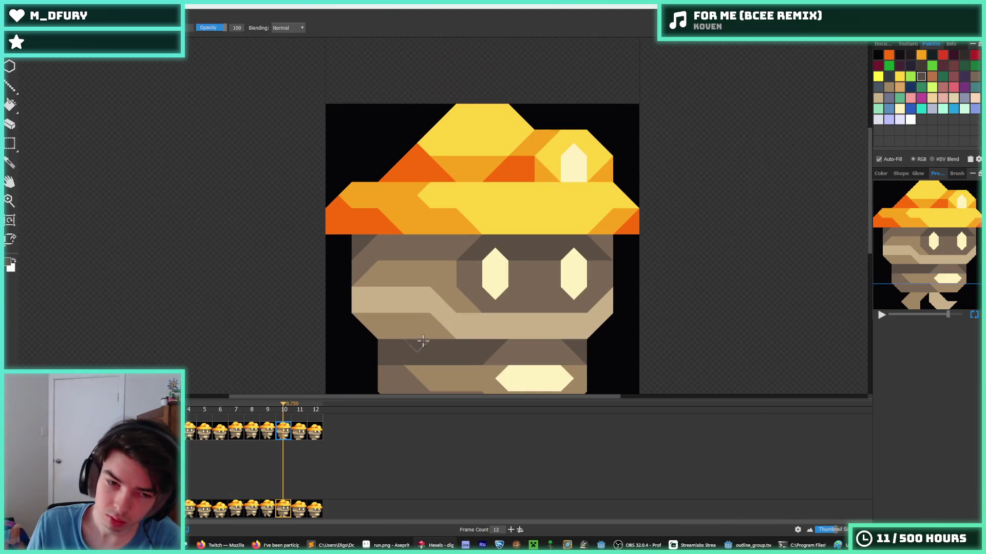
# On frame 11, repaint the triangles between and beside the eyes lighter brown.
pyautogui.click(300, 433)
pyautogui.scroll(2, 514, 236)
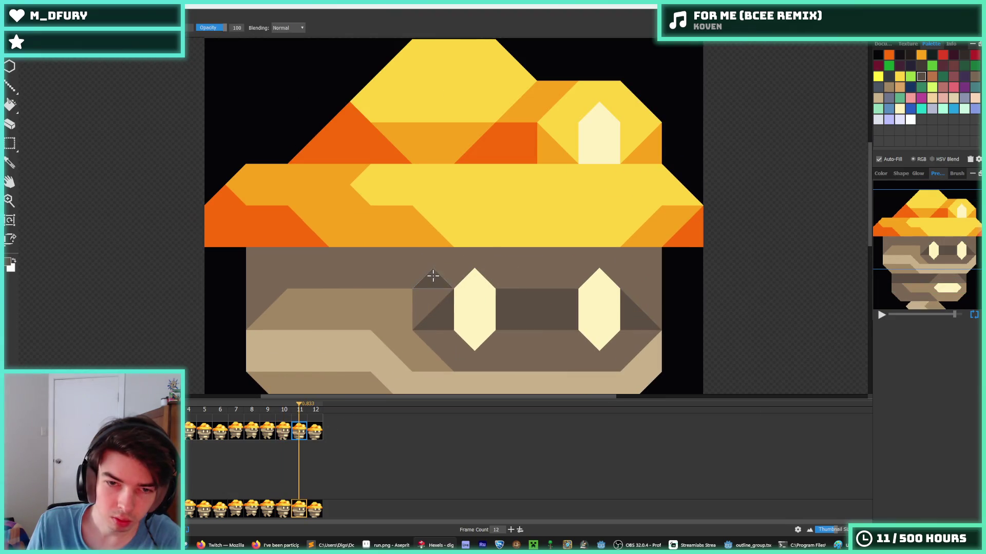
pyautogui.press('i')
pyautogui.press('b')
pyautogui.moveTo(645, 299)
pyautogui.mouseDown()
pyautogui.moveTo(638, 319)
pyautogui.moveTo(561, 308)
pyautogui.moveTo(441, 319)
pyautogui.moveTo(447, 305)
pyautogui.mouseUp()
pyautogui.keyDown('alt'); pyautogui.click(436, 279); pyautogui.keyUp('alt')
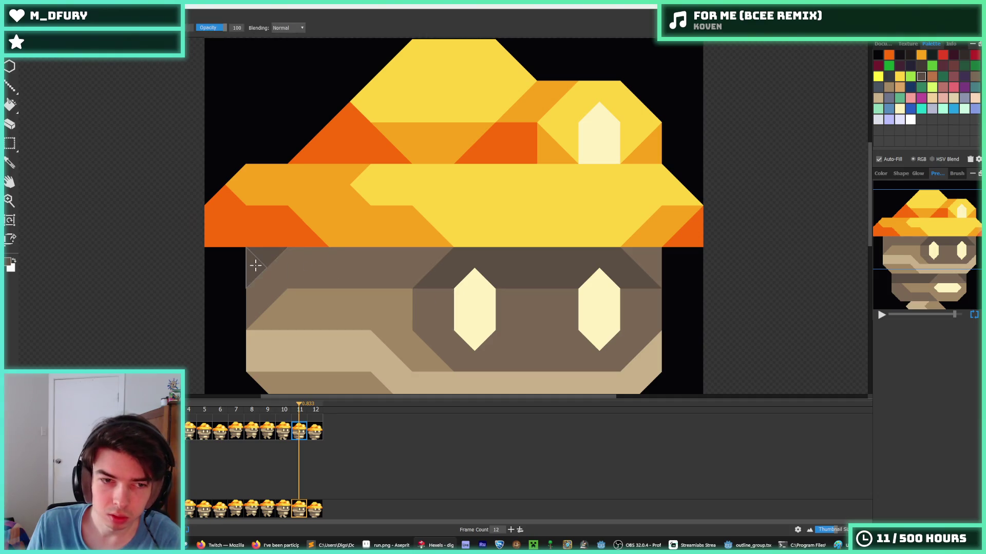
pyautogui.scroll(-5, 288, 308)
pyautogui.press('Right')
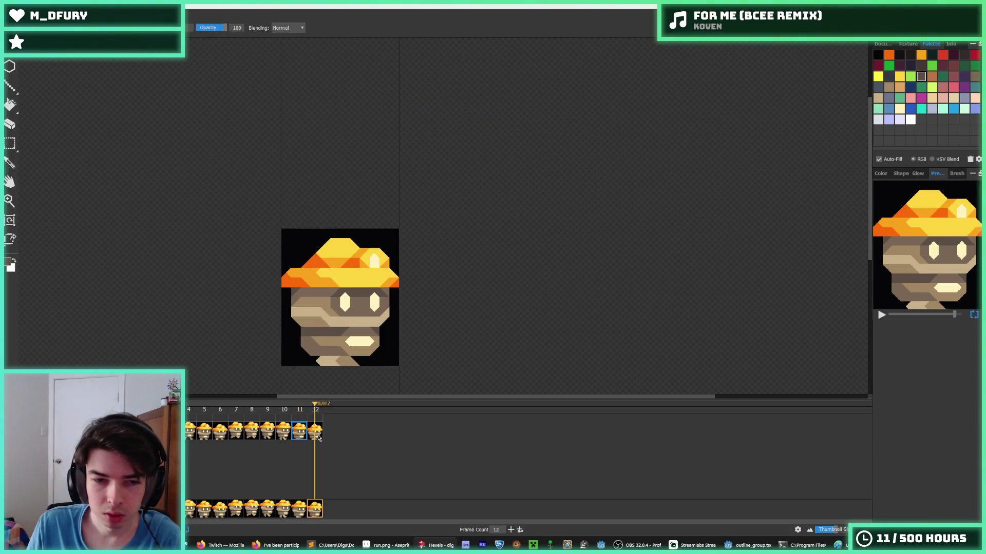
# Flip between frames 11 and 12 to compare them, then zoom out and recentre the sprite.
pyautogui.press('Left')
pyautogui.press('Right')
pyautogui.press('Left')
pyautogui.press('Right')
pyautogui.press('Left')
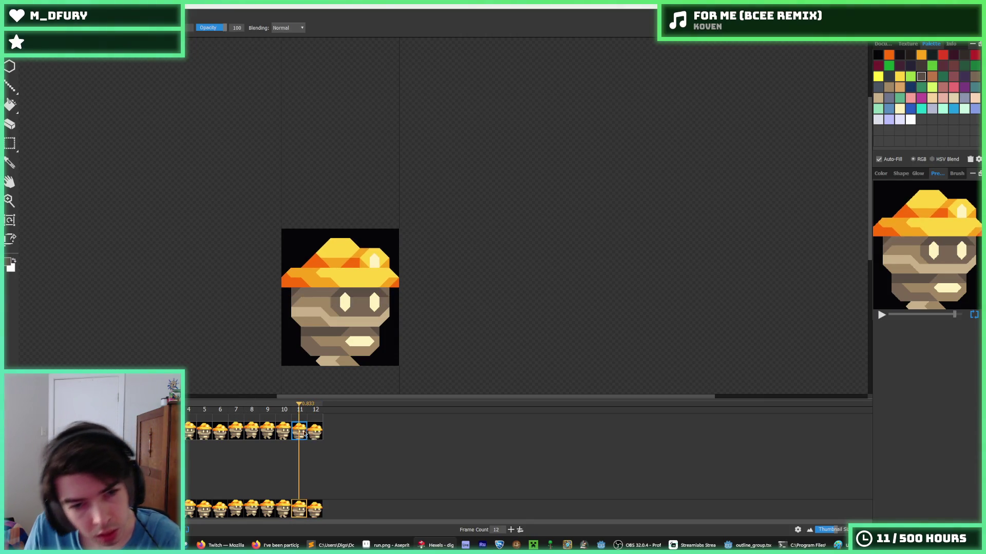
pyautogui.press('Right')
pyautogui.press('Left')
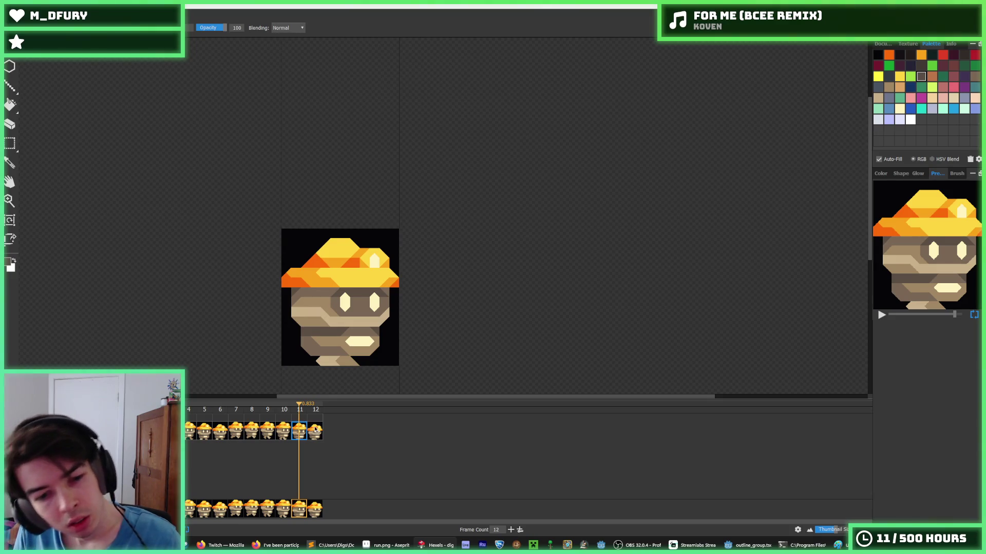
pyautogui.press('Right')
pyautogui.press('Right')
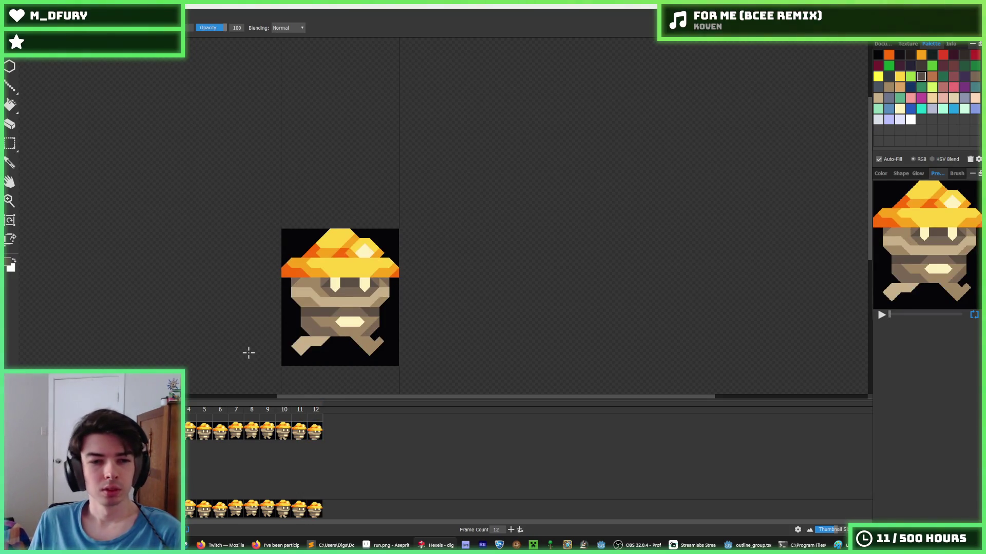
pyautogui.scroll(-3, 176, 302)
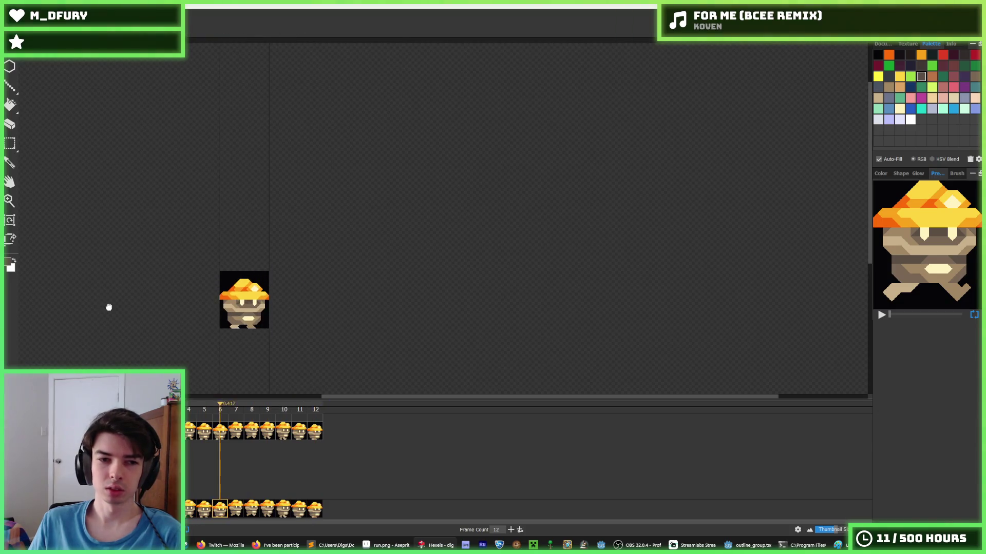
pyautogui.moveTo(174, 299)
pyautogui.mouseDown()
pyautogui.moveTo(285, 286)
pyautogui.moveTo(320, 243)
pyautogui.mouseUp()
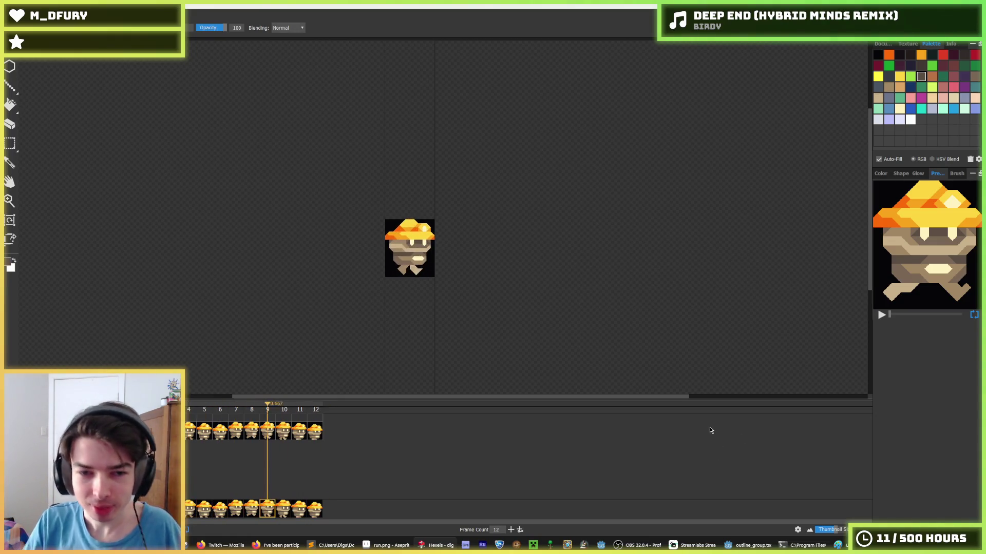
# Zoom the canvas in and out to inspect the run-cycle sprite.
pyautogui.scroll(-3, 281, 253)
pyautogui.scroll(3, 262, 249)
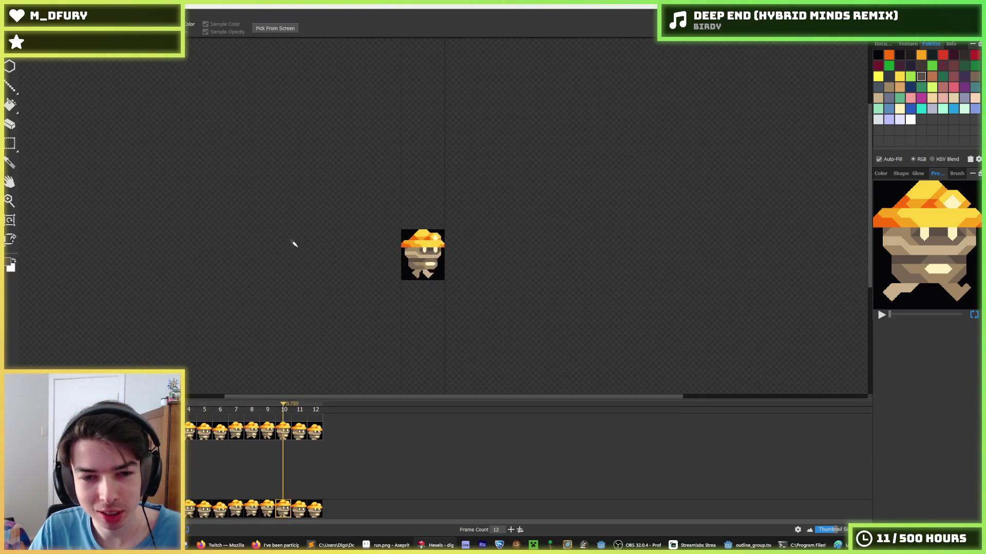
pyautogui.scroll(-1, 282, 241)
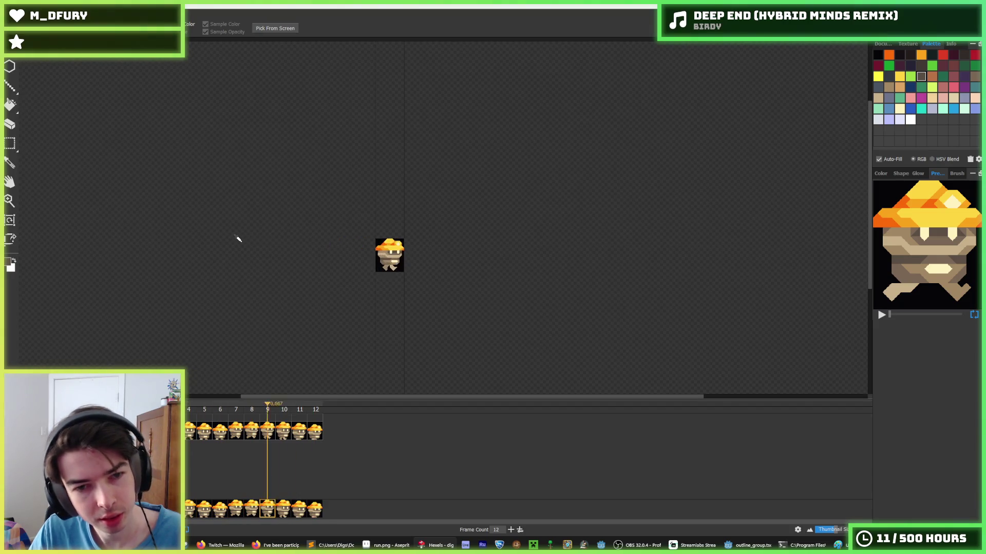
pyautogui.press('b')
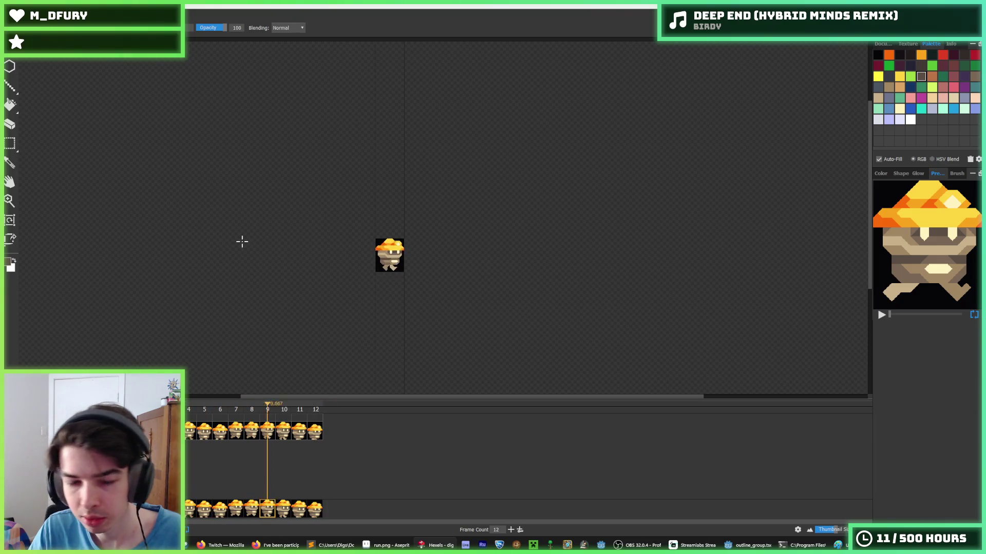
pyautogui.press('i')
pyautogui.scroll(5, 682, 266)
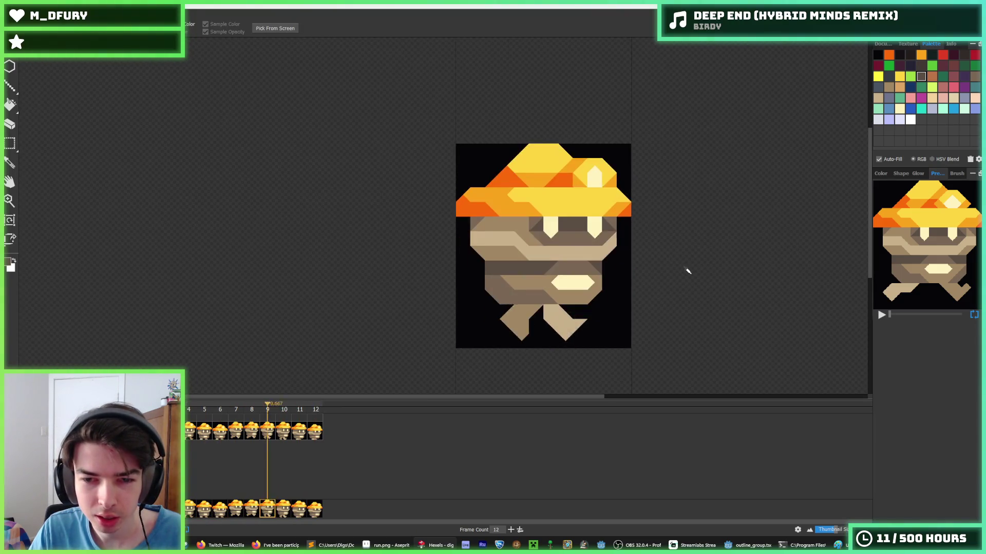
pyautogui.scroll(-5, 686, 267)
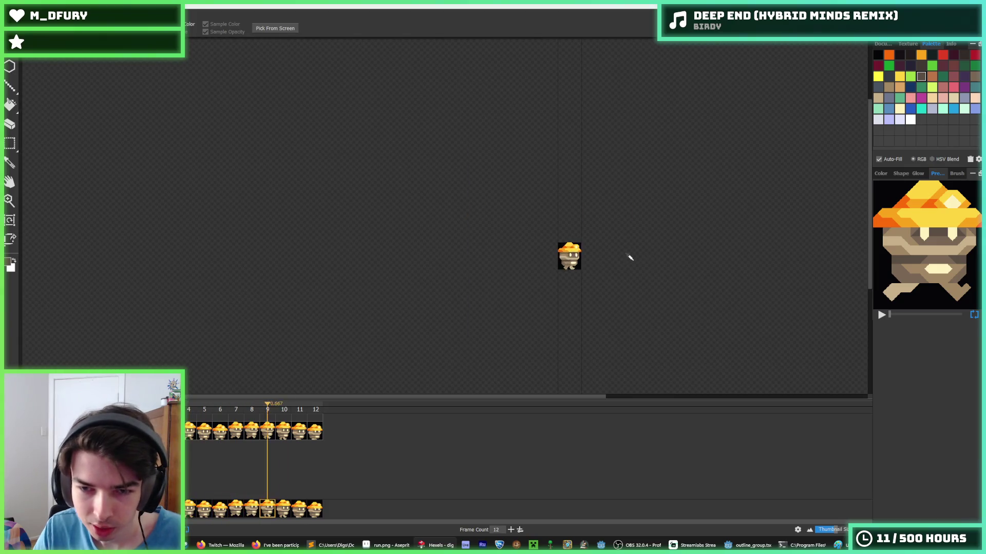
pyautogui.scroll(-1, 596, 248)
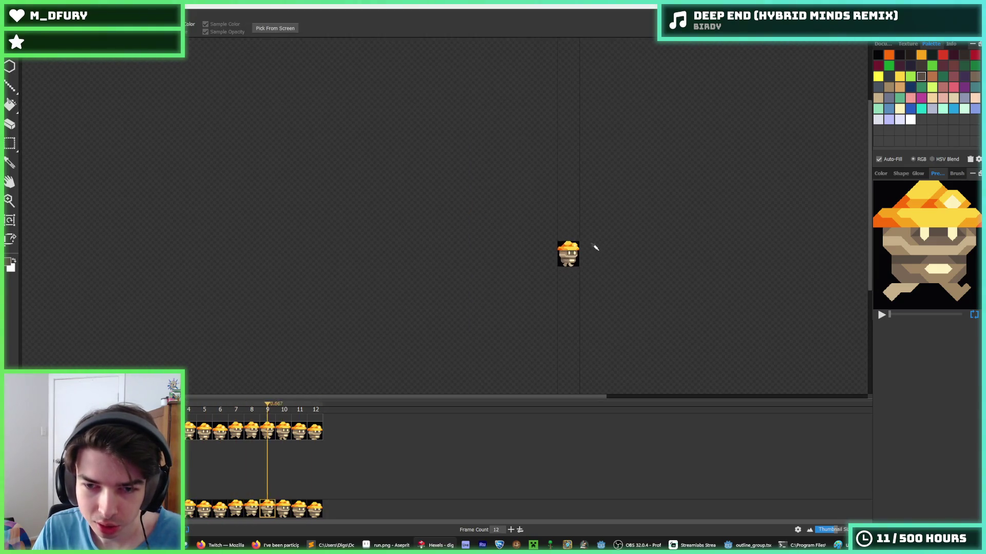
pyautogui.scroll(1, 599, 250)
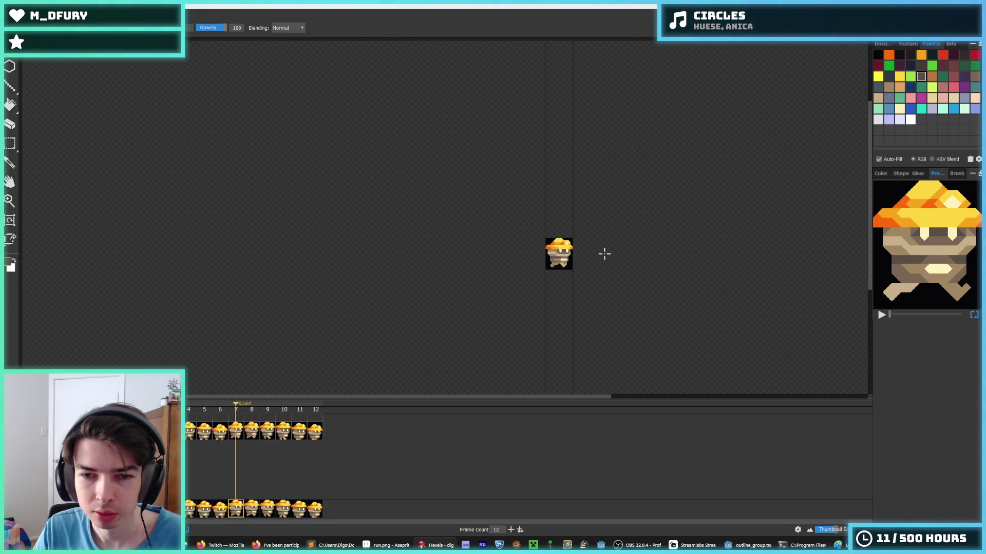
pyautogui.scroll(1, 573, 269)
pyautogui.scroll(2, 573, 269)
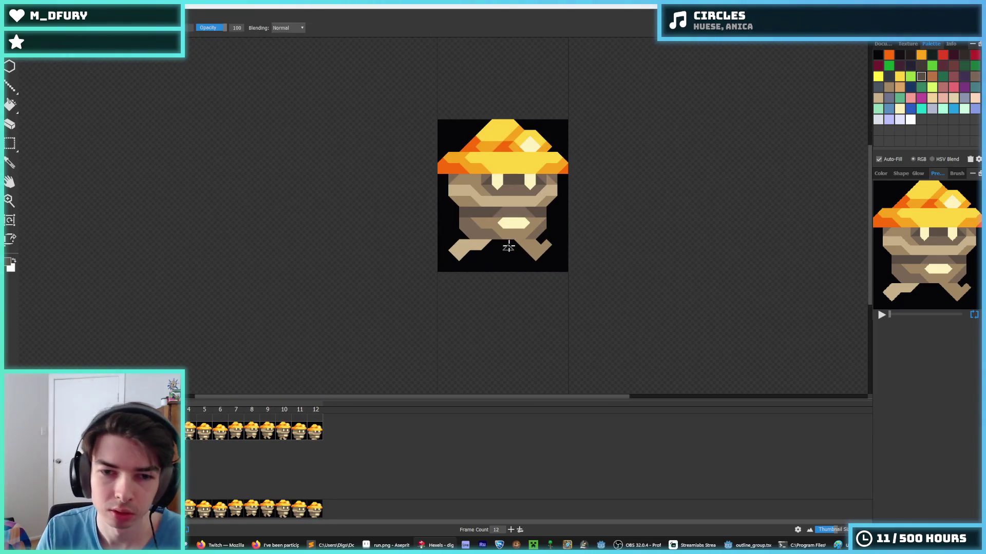
# On frame 6, extend the tan left foot further left with an extra edge triangle.
pyautogui.click(190, 435)
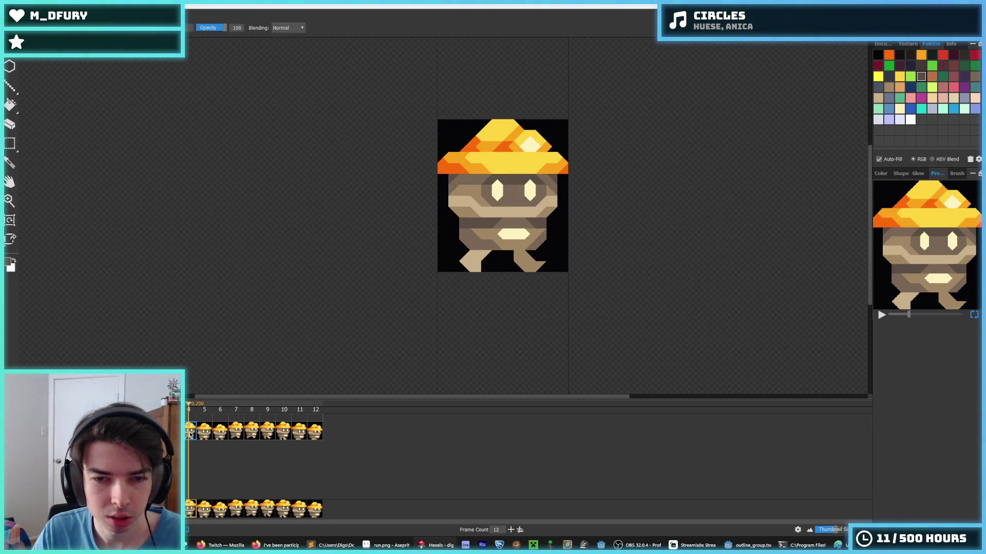
pyautogui.click(211, 435)
pyautogui.click(221, 435)
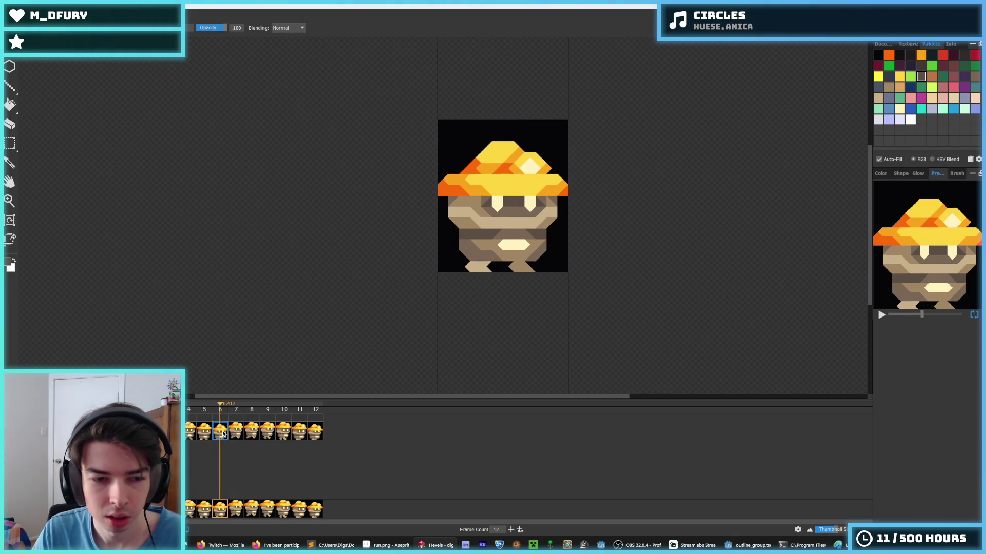
pyautogui.scroll(2, 505, 245)
pyautogui.keyDown('alt'); pyautogui.click(407, 294); pyautogui.keyUp('alt')
pyautogui.moveTo(398, 293)
pyautogui.mouseDown()
pyautogui.moveTo(392, 286)
pyautogui.moveTo(479, 298)
pyautogui.mouseUp()
pyautogui.hotkey('ctrl', 'z')
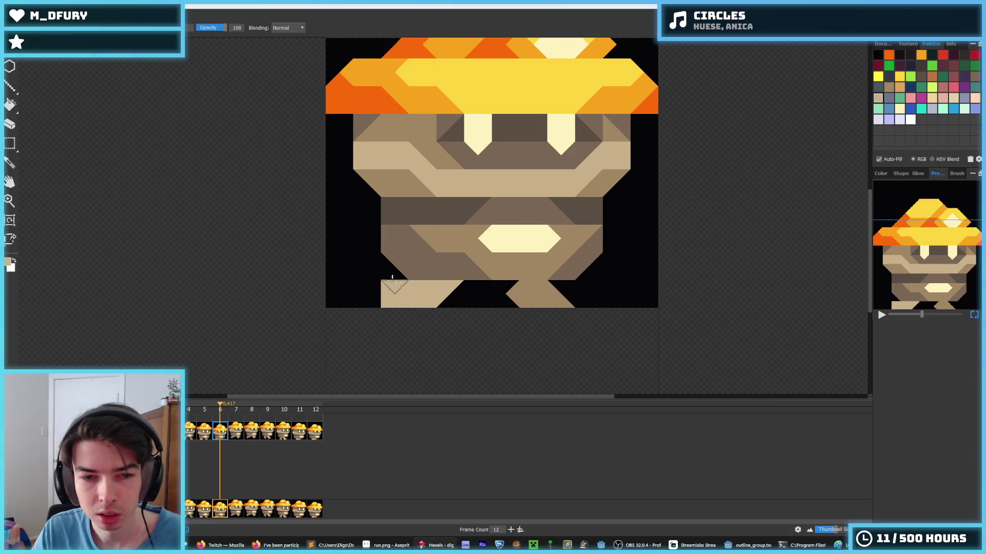
pyautogui.click(374, 294)
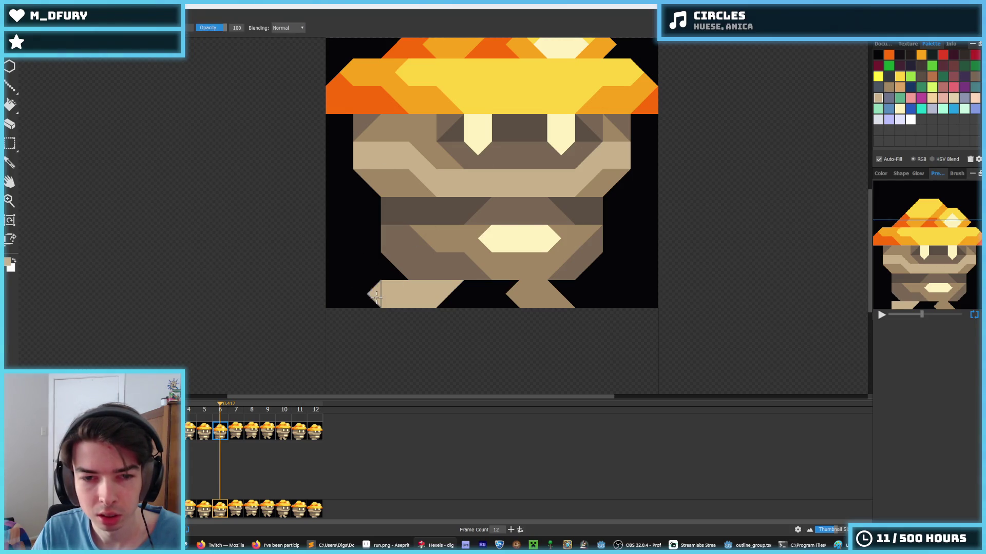
# Clean the stray triangles left of frame 6's foot back to black.
pyautogui.press('alt')
pyautogui.keyDown('alt'); pyautogui.click(469, 294); pyautogui.keyUp('alt')
pyautogui.moveTo(419, 301); pyautogui.dragTo(447, 289)
pyautogui.hotkey('ctrl', 'z')
pyautogui.hotkey('ctrl', 'z')
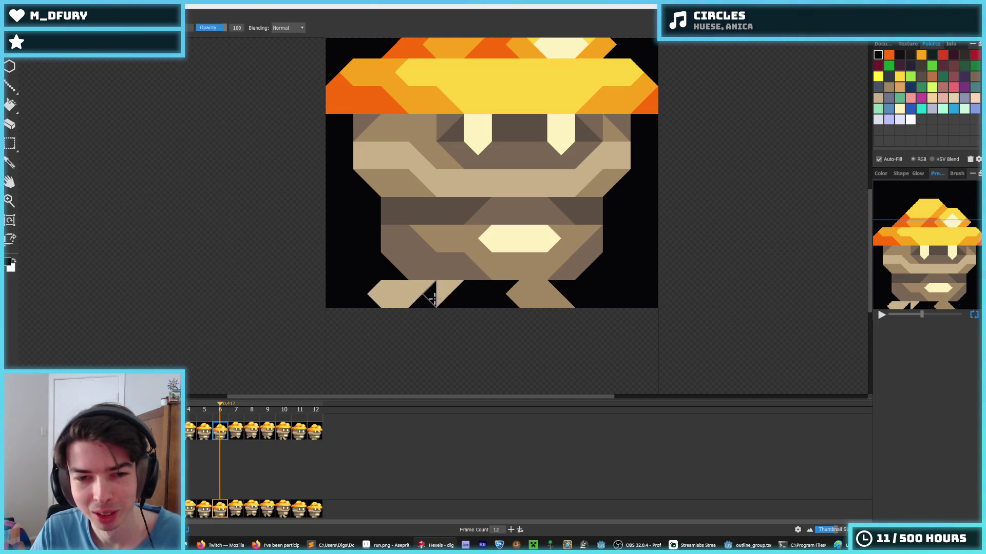
pyautogui.click(370, 296)
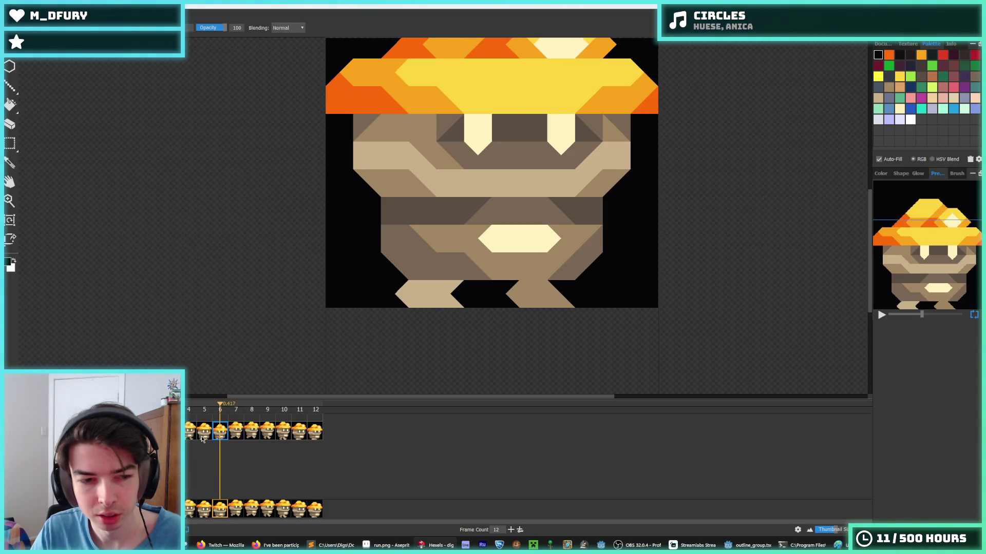
# On frame 5, reshape the left foot with tan triangles along its top-left.
pyautogui.click(204, 431)
pyautogui.keyDown('alt'); pyautogui.click(425, 286); pyautogui.keyUp('alt')
pyautogui.moveTo(429, 301)
pyautogui.mouseDown()
pyautogui.moveTo(446, 301)
pyautogui.moveTo(385, 286)
pyautogui.moveTo(385, 296)
pyautogui.mouseUp()
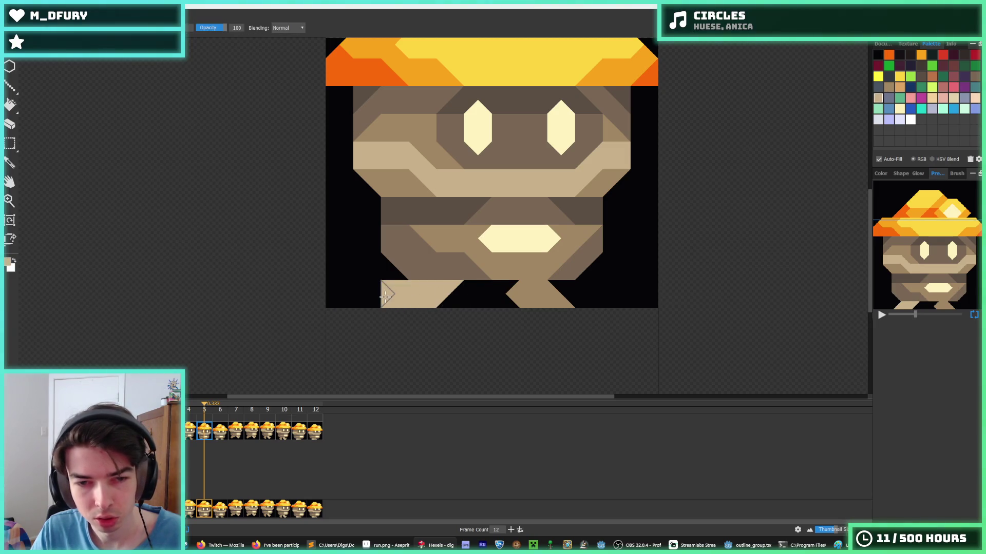
pyautogui.press('alt')
pyautogui.click(393, 275)
pyautogui.click(447, 298)
pyautogui.keyDown('alt'); pyautogui.click(451, 290); pyautogui.keyUp('alt')
# Paint the foot's right side black and retouch its lower-left in tan, undoing the last stroke.
pyautogui.click(446, 288)
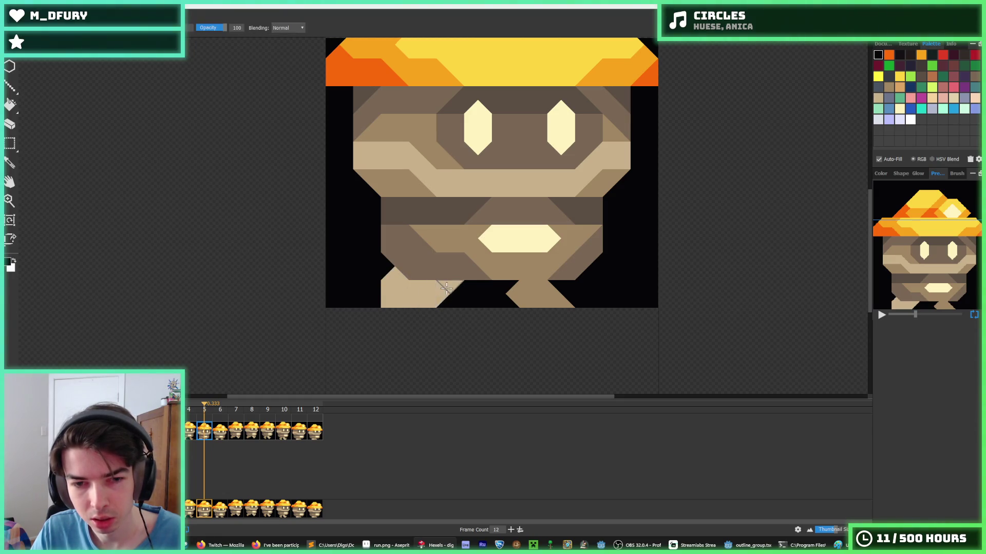
pyautogui.moveTo(446, 287); pyautogui.dragTo(418, 311)
pyautogui.keyDown('alt'); pyautogui.click(390, 288); pyautogui.keyUp('alt')
pyautogui.moveTo(374, 286); pyautogui.dragTo(414, 308)
pyautogui.hotkey('ctrl', 'z')
pyautogui.hotkey('ctrl', 'z')
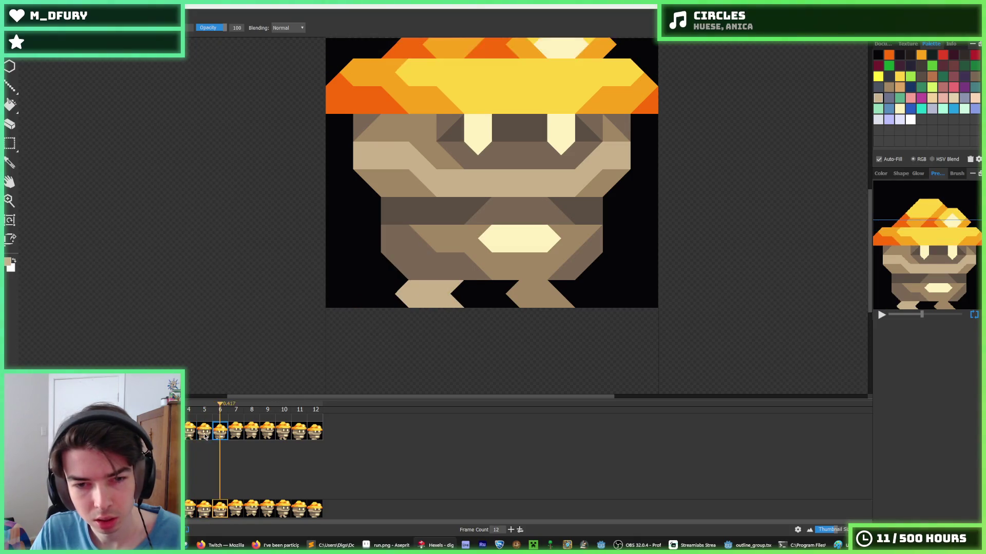
# Compare the poses of frames 4, 5 and 6, ending on frame 6.
pyautogui.click(189, 432)
pyautogui.click(205, 436)
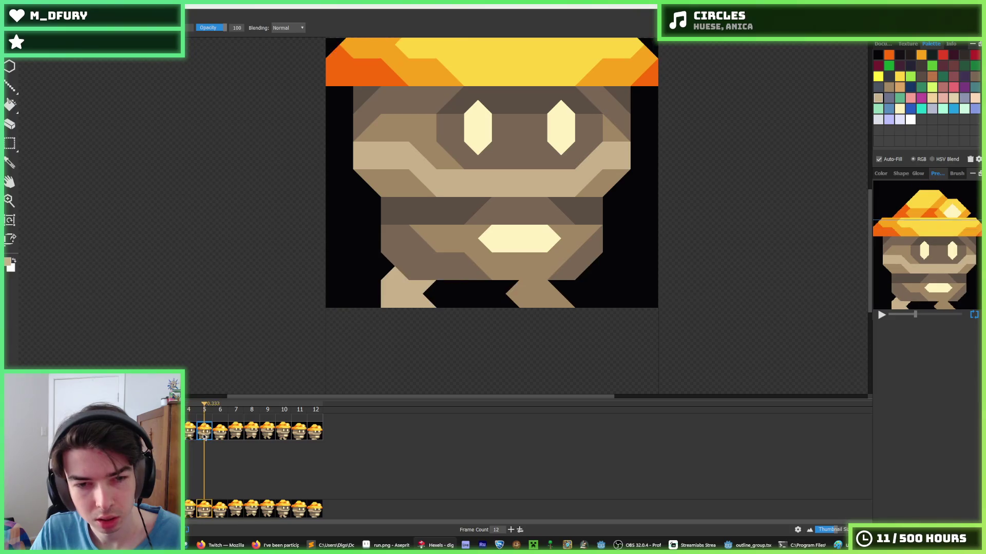
pyautogui.click(221, 435)
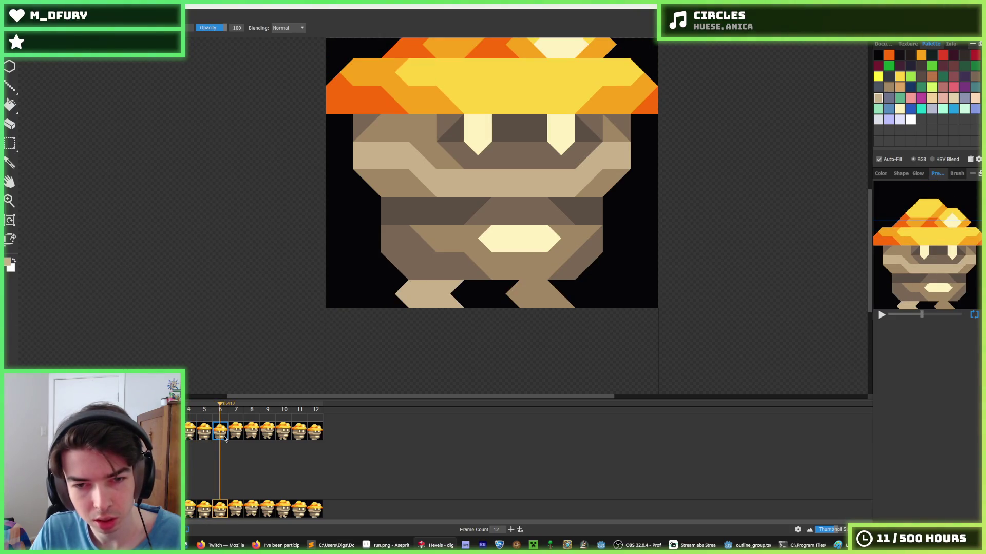
pyautogui.click(208, 435)
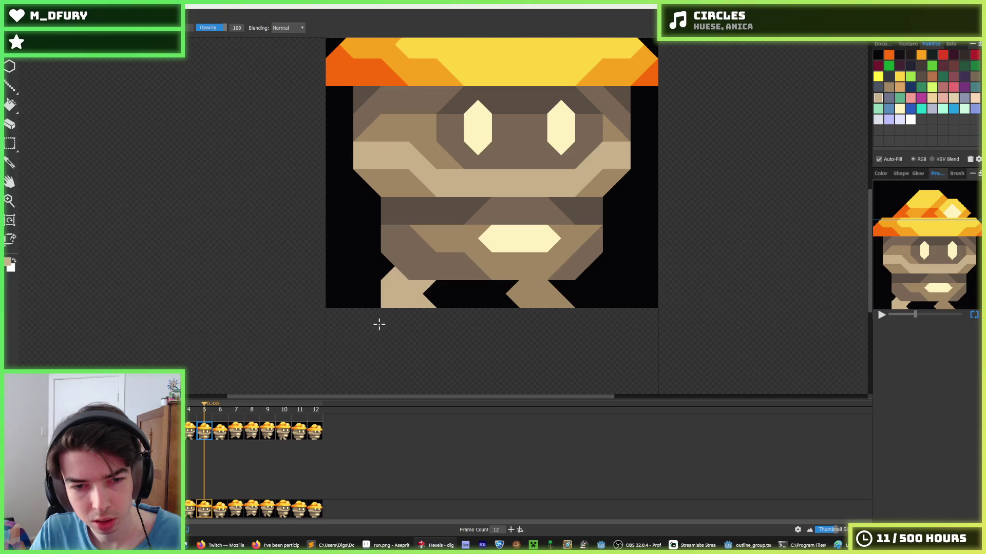
pyautogui.click(224, 430)
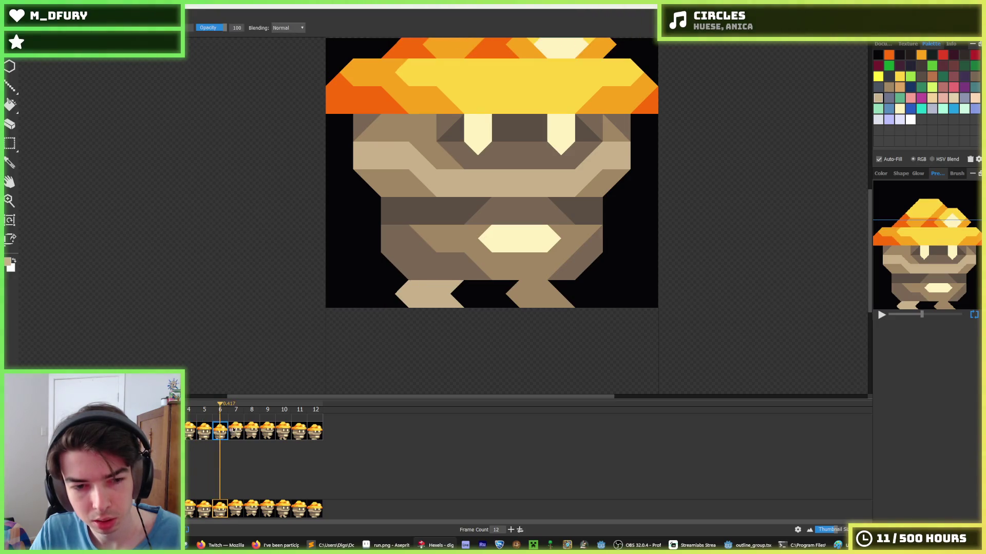
# Zoom out and review the poses on frames 7, 4 and 5 of the run cycle.
pyautogui.scroll(-5, 344, 247)
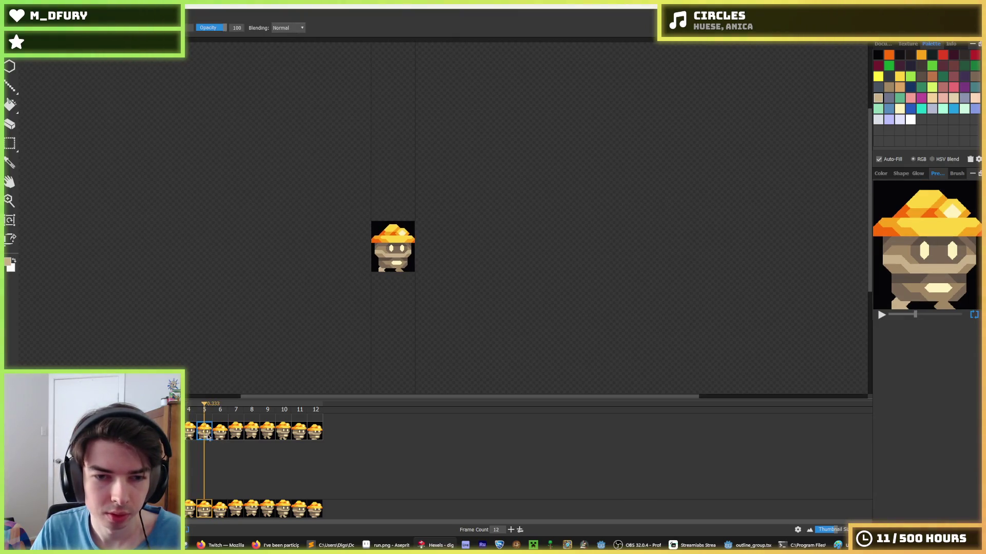
pyautogui.click(236, 437)
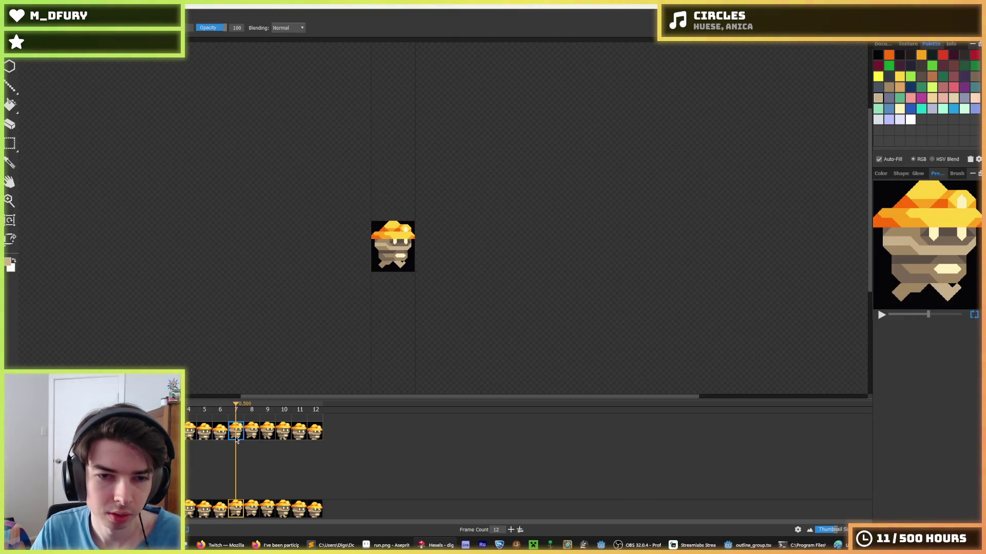
pyautogui.click(189, 436)
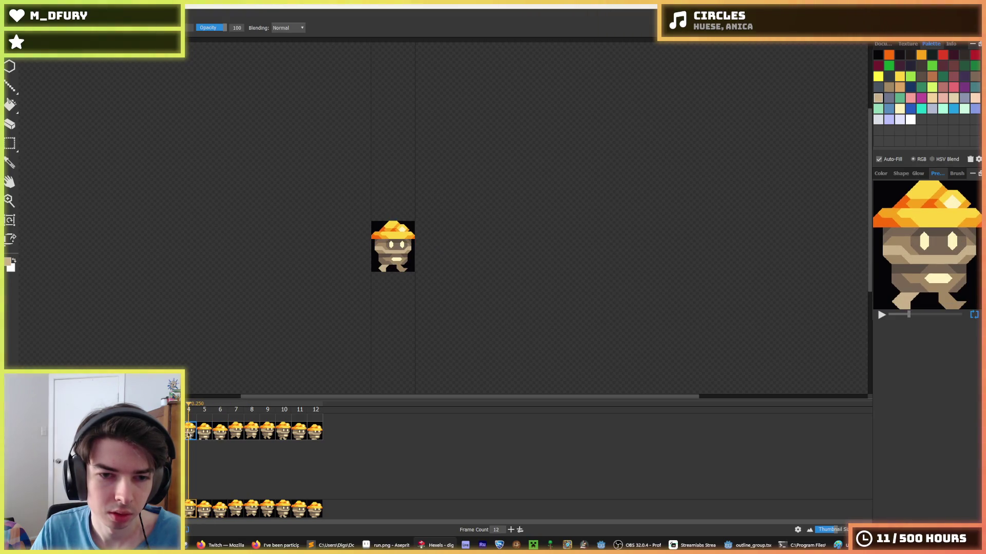
pyautogui.click(206, 437)
pyautogui.scroll(2, 352, 273)
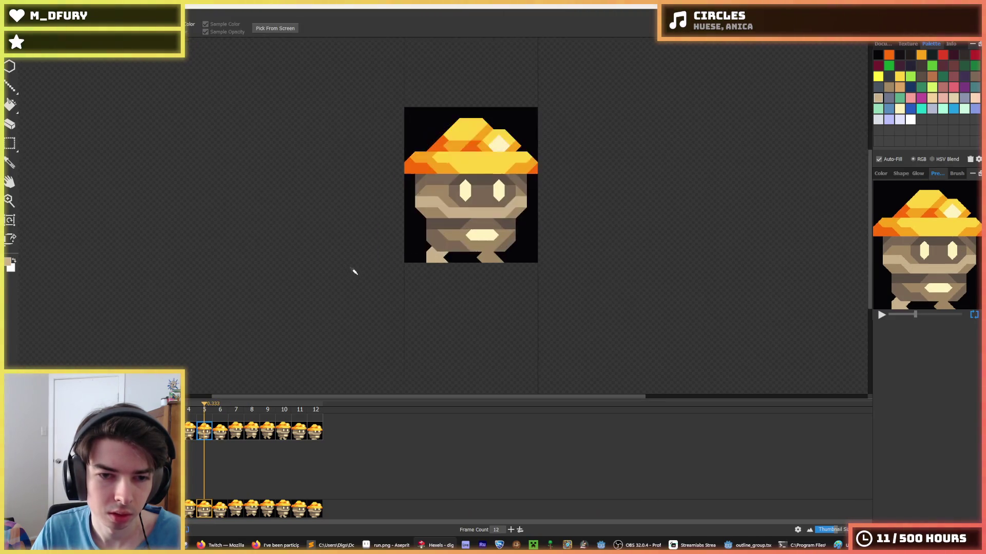
pyautogui.scroll(1, 425, 254)
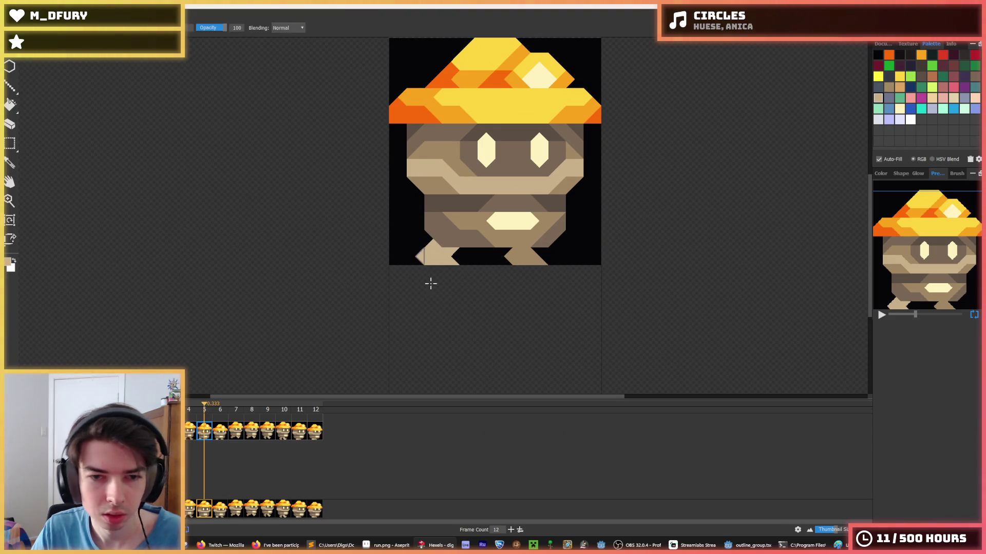
pyautogui.scroll(-2, 403, 310)
# Flip between frames 4 and 5, then step back to the earlier wide-stride pose.
pyautogui.click(194, 437)
pyautogui.click(210, 437)
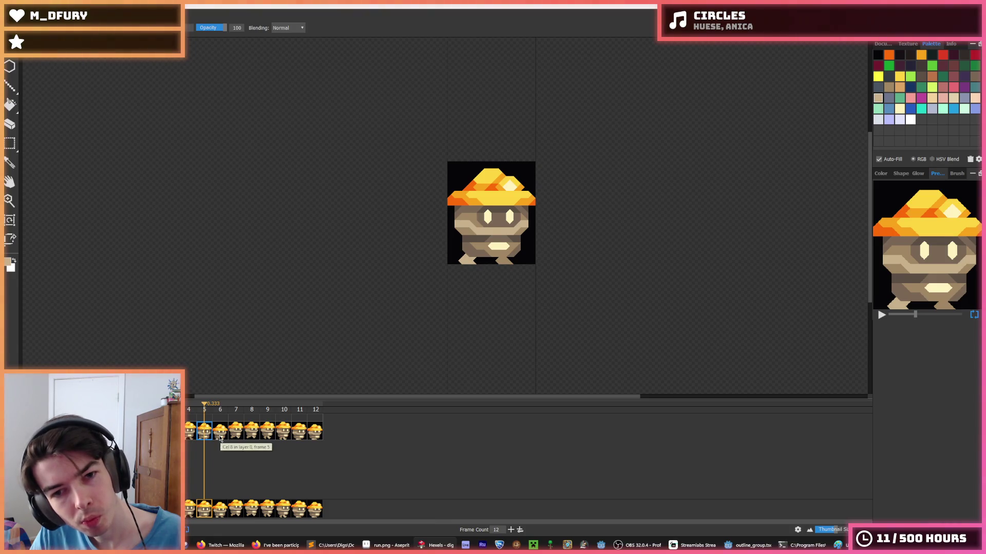
pyautogui.click(192, 438)
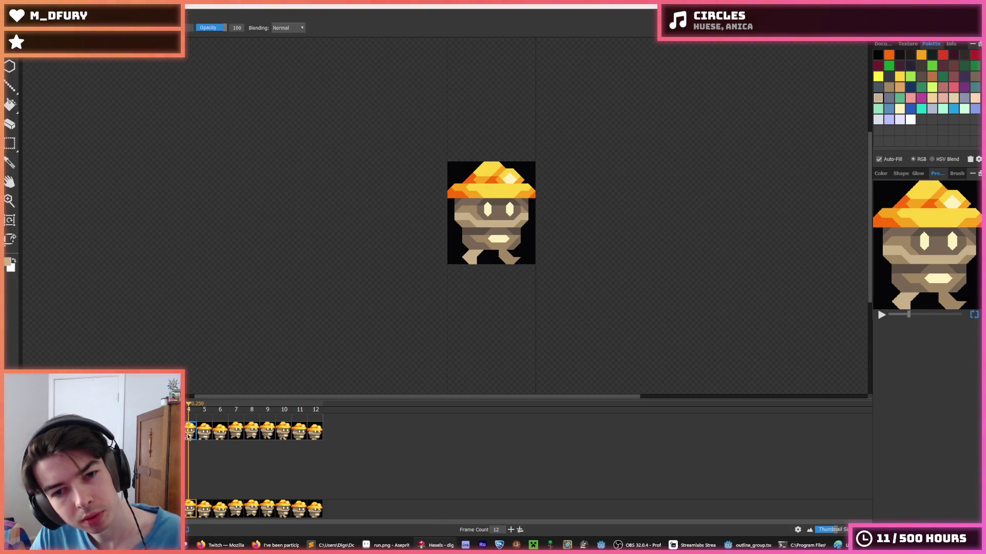
pyautogui.press('Left')
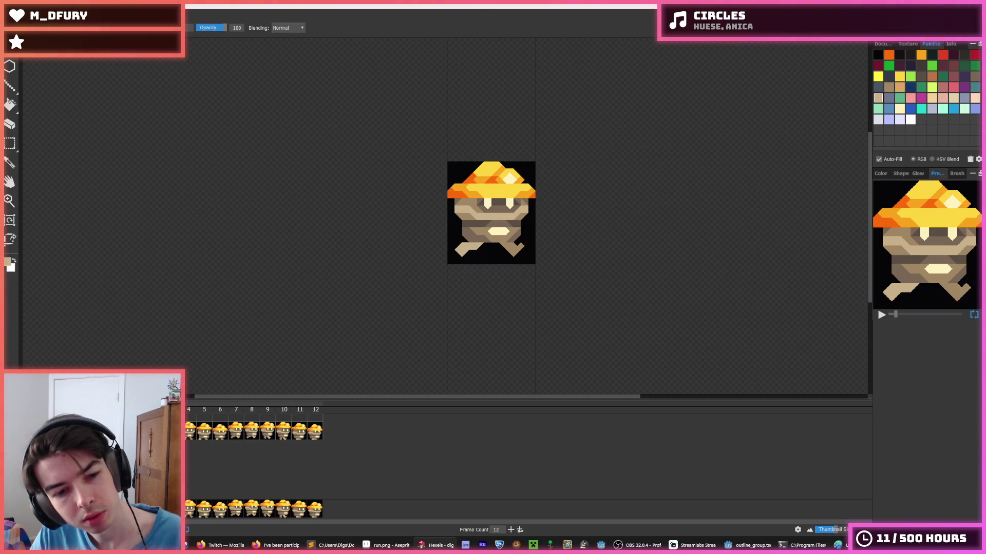
pyautogui.click(210, 440)
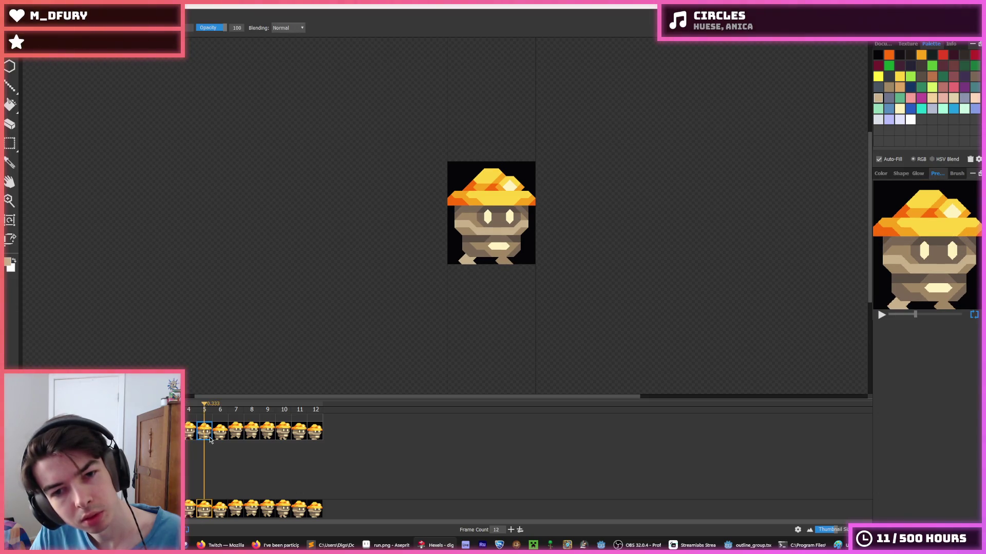
pyautogui.click(189, 436)
pyautogui.press('Left')
pyautogui.press('Left')
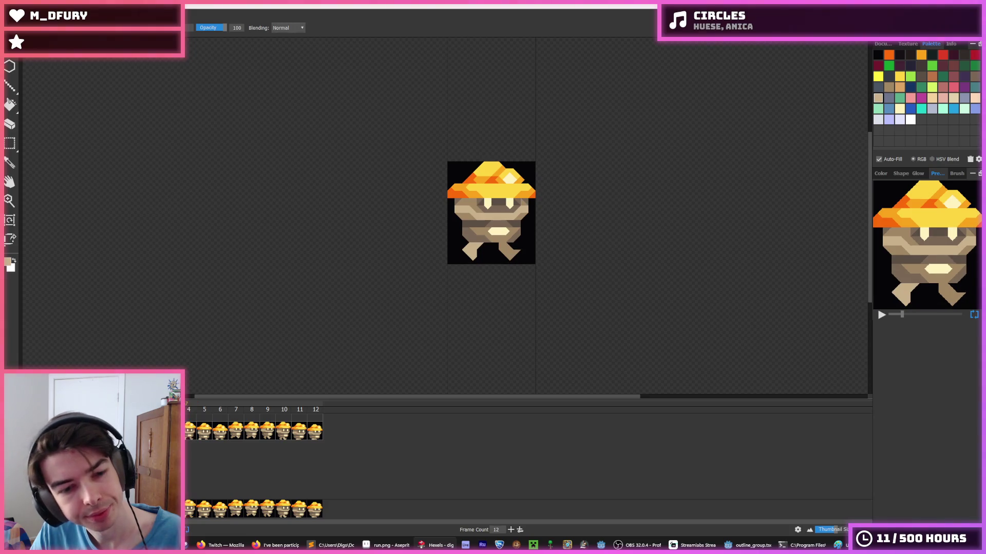
pyautogui.scroll(3, 508, 248)
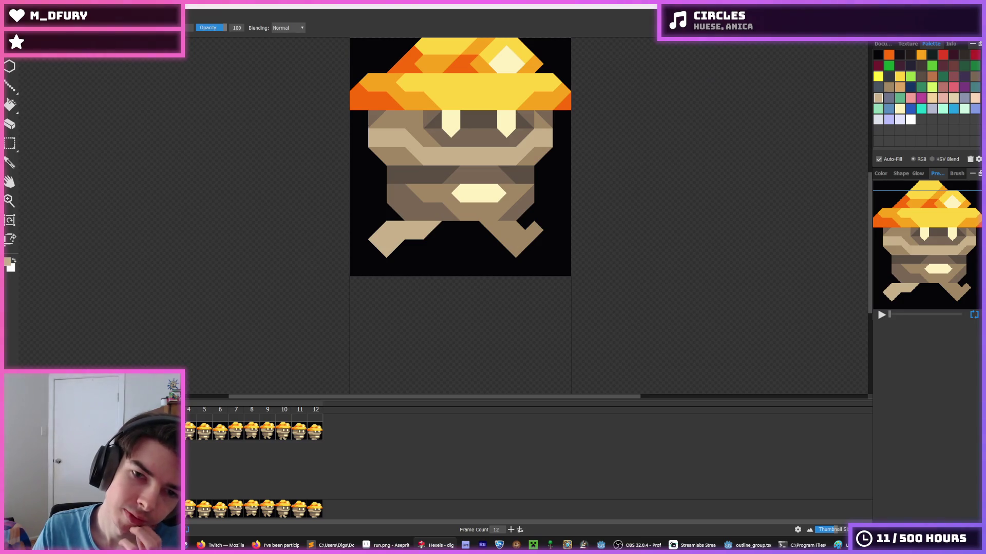
# Step through the frames around frame 4 and settle on frame 5.
pyautogui.press('Right')
pyautogui.click(190, 436)
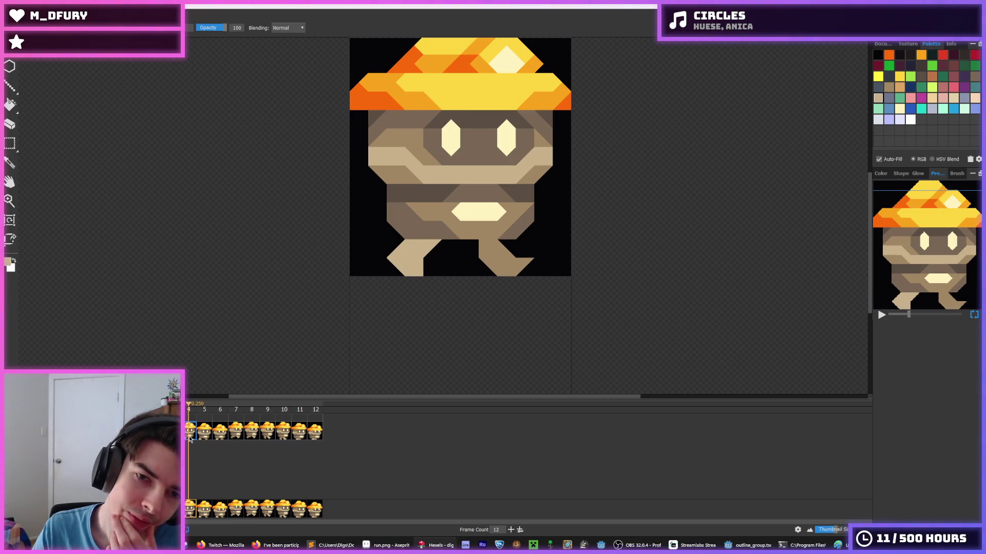
pyautogui.press('Left')
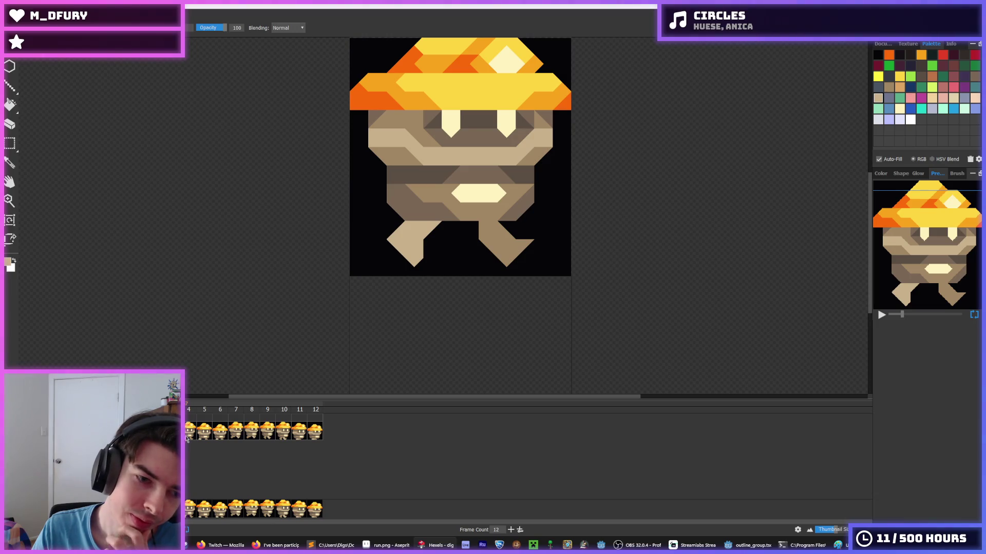
pyautogui.click(187, 438)
pyautogui.press('Left')
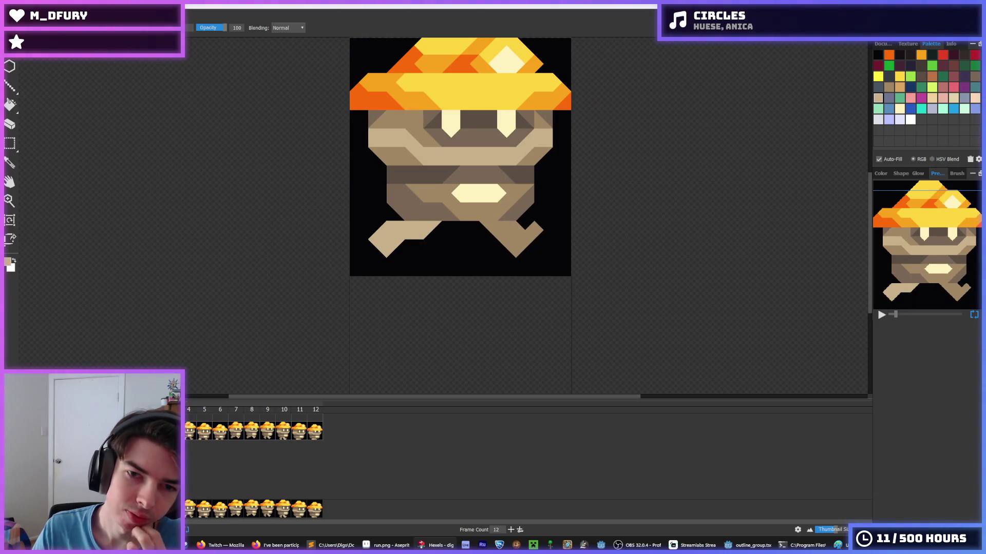
pyautogui.press('Right')
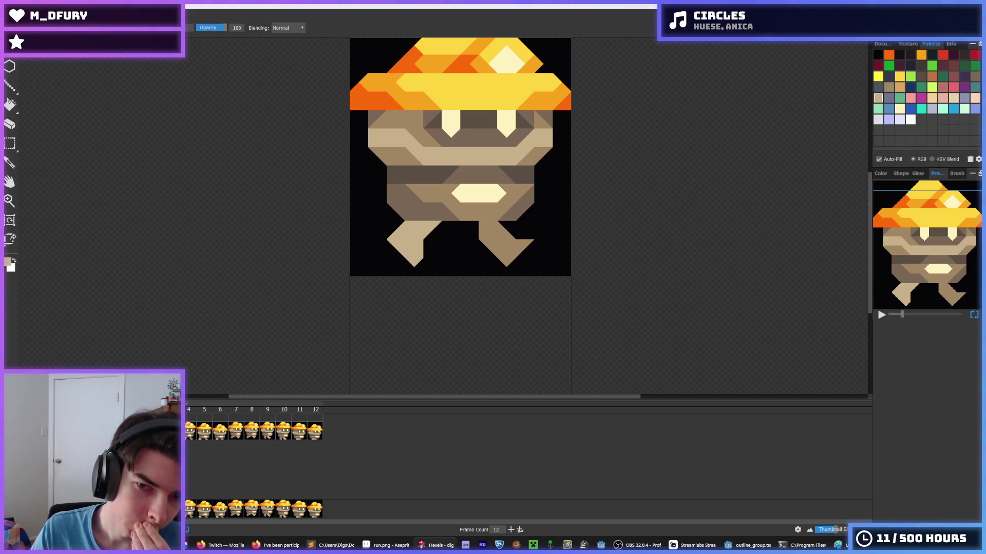
pyautogui.click(208, 435)
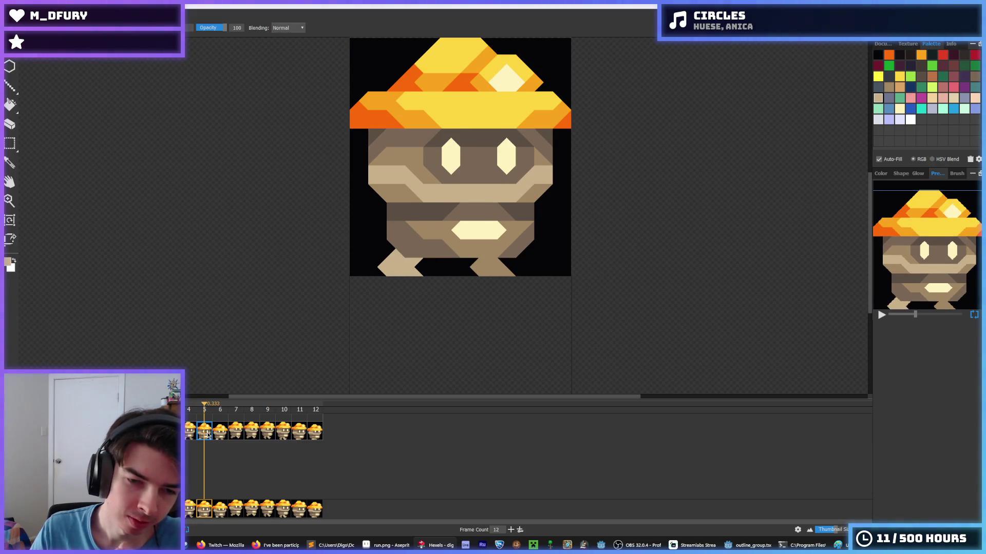
# Trim the left leg's outer edge black on frames 5 and 6, undoing stray tan and black strokes.
pyautogui.keyDown('alt'); pyautogui.click(367, 251); pyautogui.keyUp('alt')
pyautogui.moveTo(368, 252); pyautogui.dragTo(384, 278)
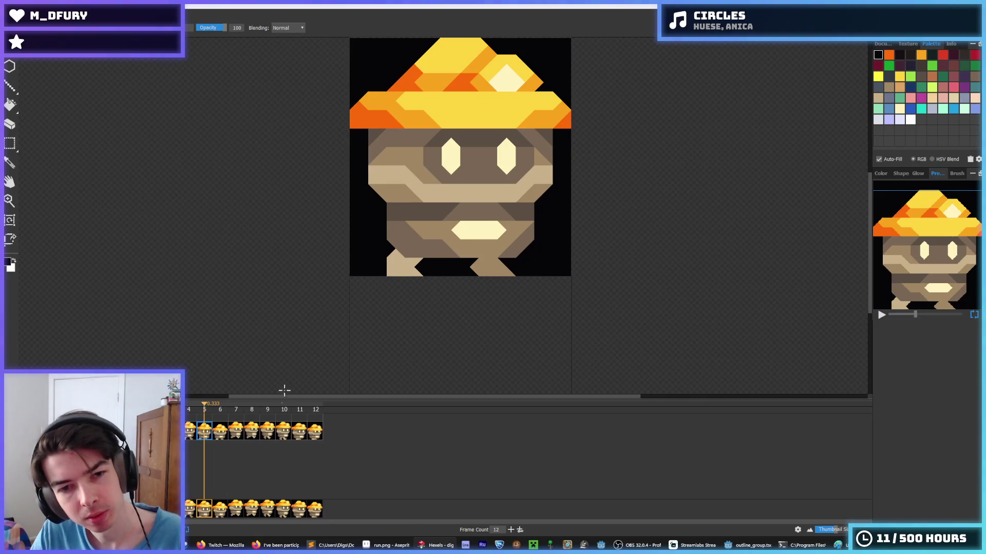
pyautogui.click(218, 434)
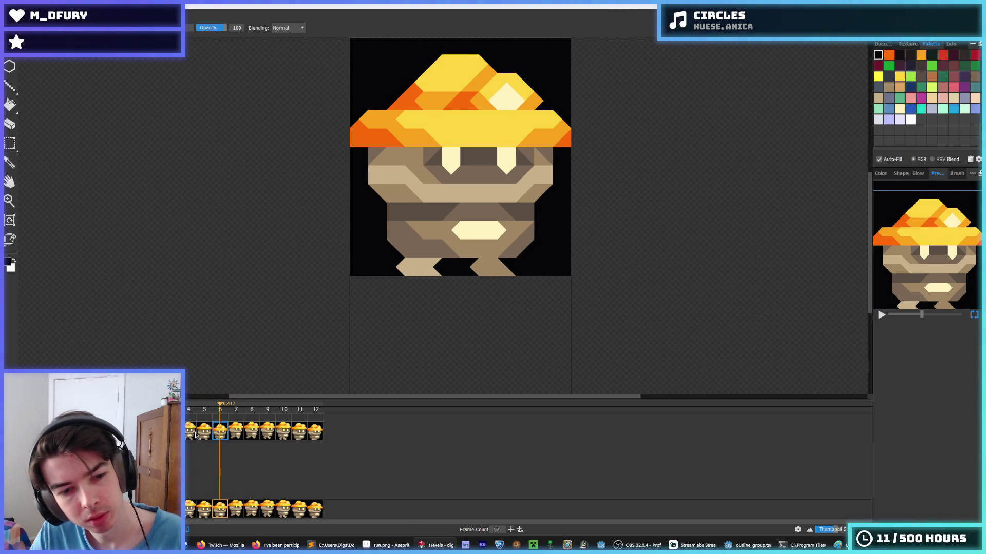
pyautogui.keyDown('alt'); pyautogui.click(400, 267); pyautogui.keyUp('alt')
pyautogui.click(391, 272)
pyautogui.hotkey('ctrl', 'z')
pyautogui.keyDown('alt'); pyautogui.click(437, 267); pyautogui.keyUp('alt')
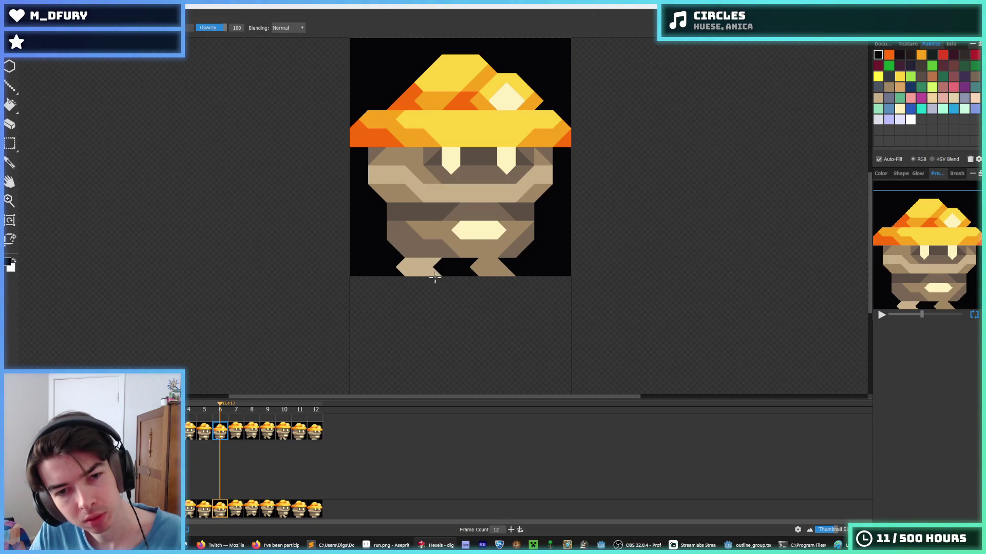
pyautogui.click(437, 264)
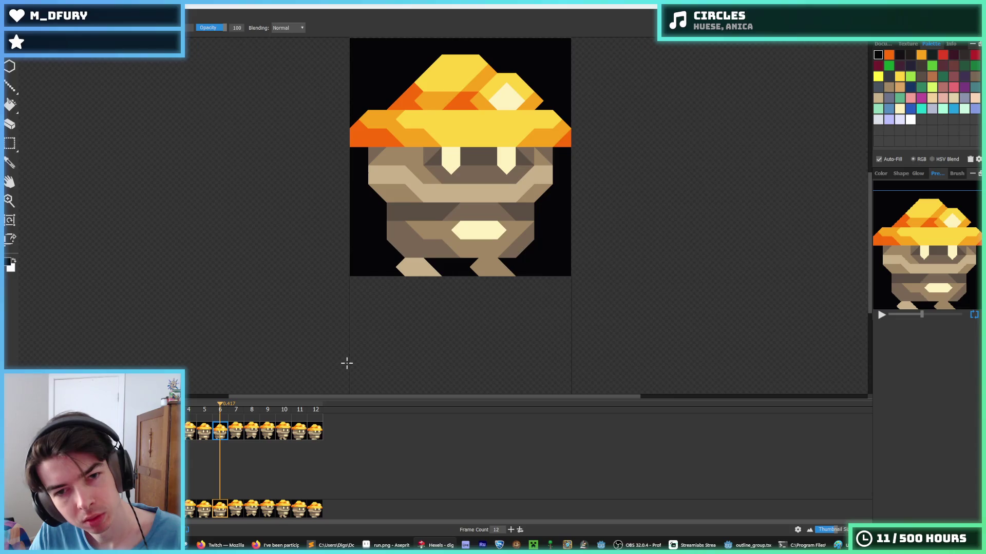
pyautogui.hotkey('ctrl', 'z')
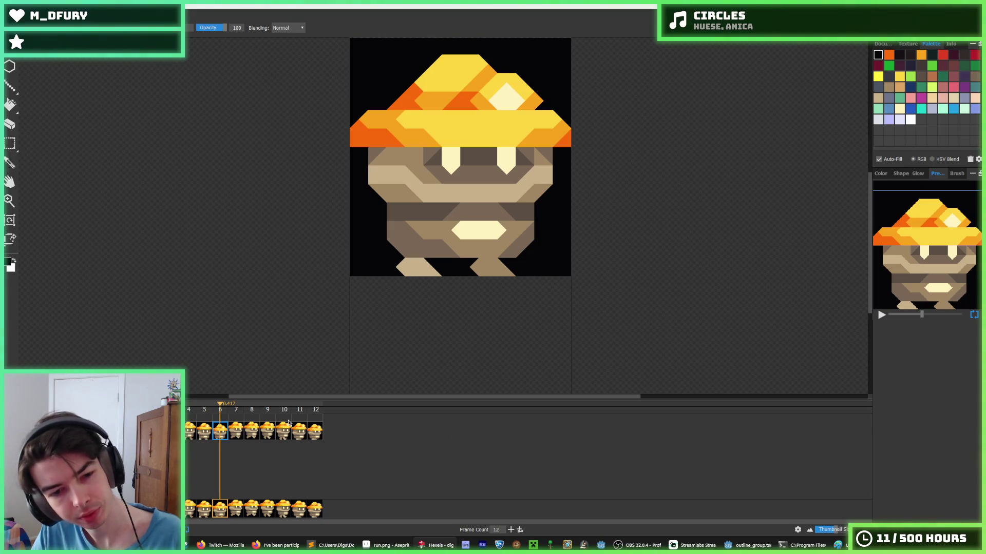
# Carve black strokes splitting the tan feet on frame 12.
pyautogui.click(317, 431)
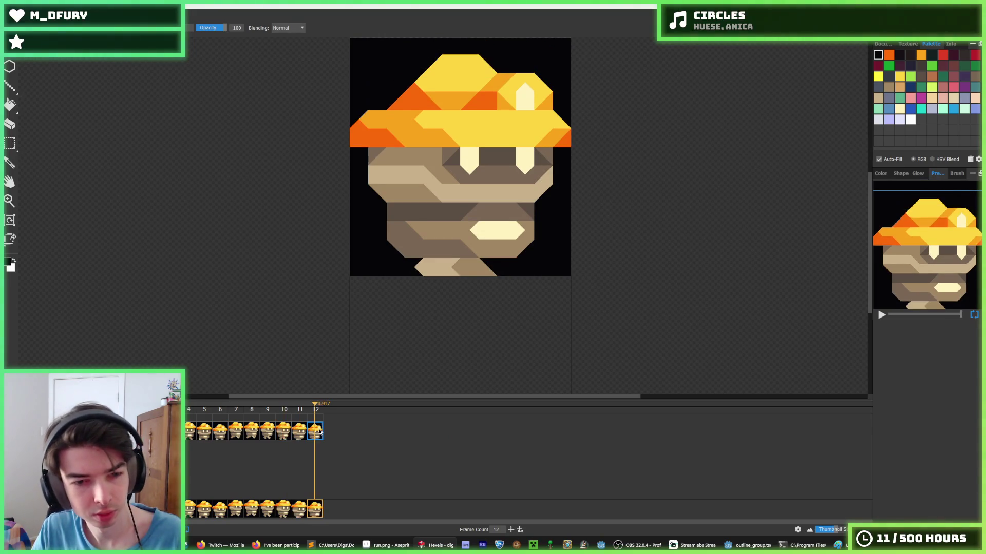
pyautogui.keyDown('alt'); pyautogui.click(451, 261); pyautogui.keyUp('alt')
pyautogui.keyDown('alt'); pyautogui.click(451, 261); pyautogui.keyUp('alt')
pyautogui.moveTo(452, 261); pyautogui.dragTo(460, 267)
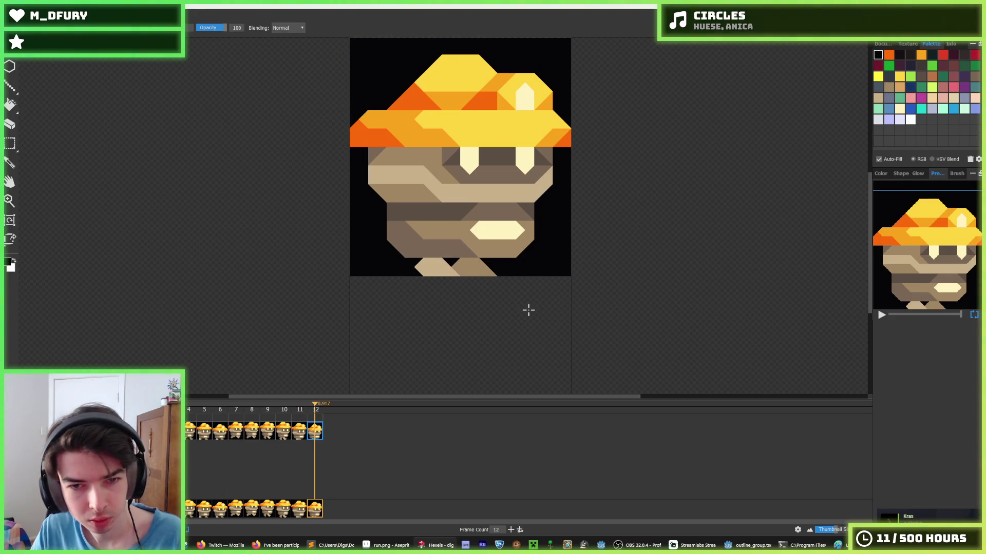
# Marquee-select the area around frame 5's left leg.
pyautogui.click(298, 434)
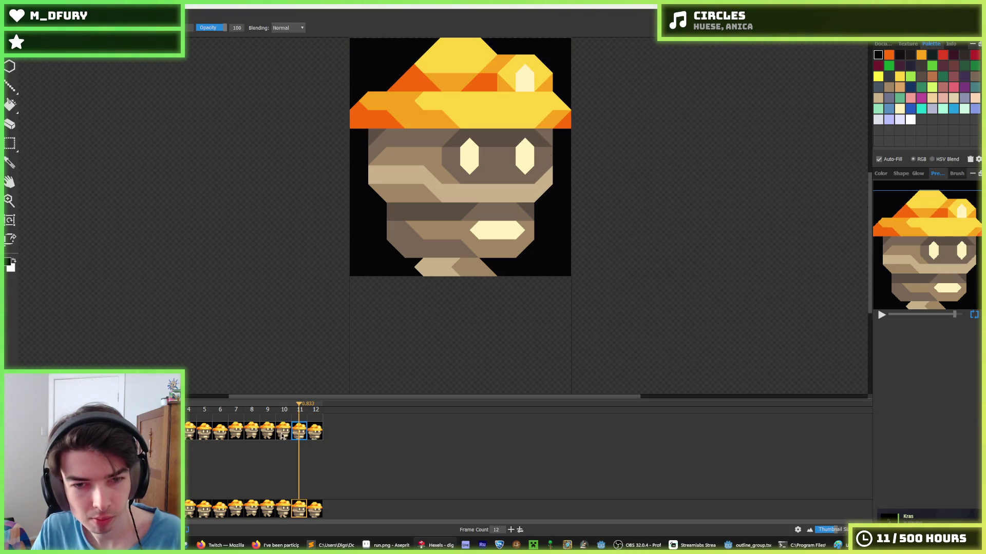
pyautogui.click(208, 434)
pyautogui.press('m')
pyautogui.moveTo(403, 241)
pyautogui.mouseDown()
pyautogui.moveTo(378, 264)
pyautogui.moveTo(392, 264)
pyautogui.moveTo(399, 281)
pyautogui.mouseUp()
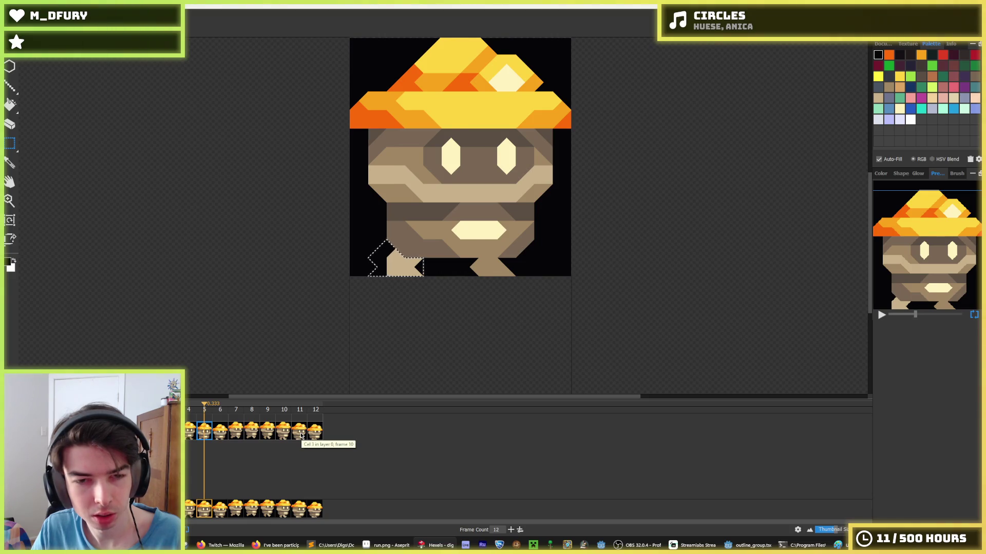
# Review frames 8 to 12 and play the run-cycle animation.
pyautogui.click(300, 434)
pyautogui.press('Right')
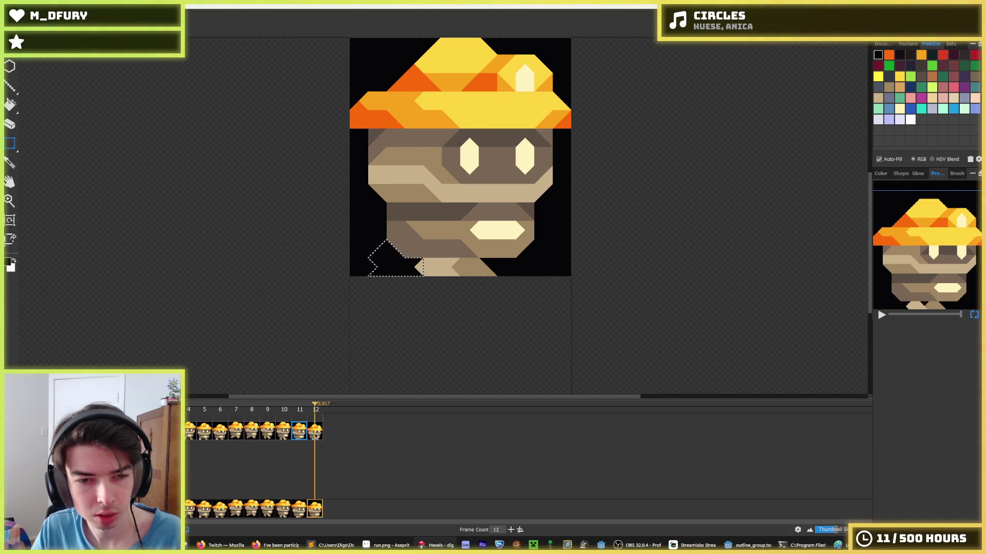
pyautogui.press('Left')
pyautogui.press('Left')
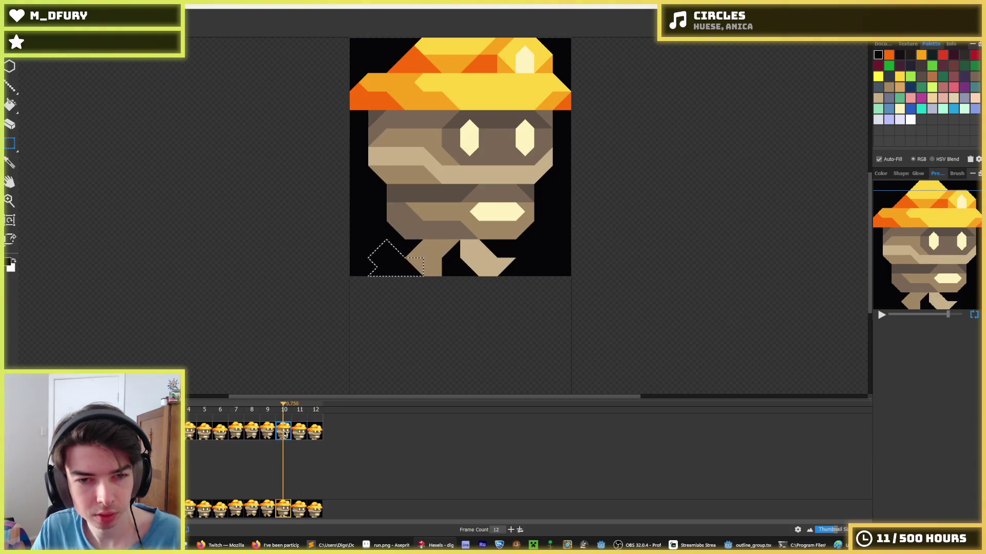
pyautogui.press('Right')
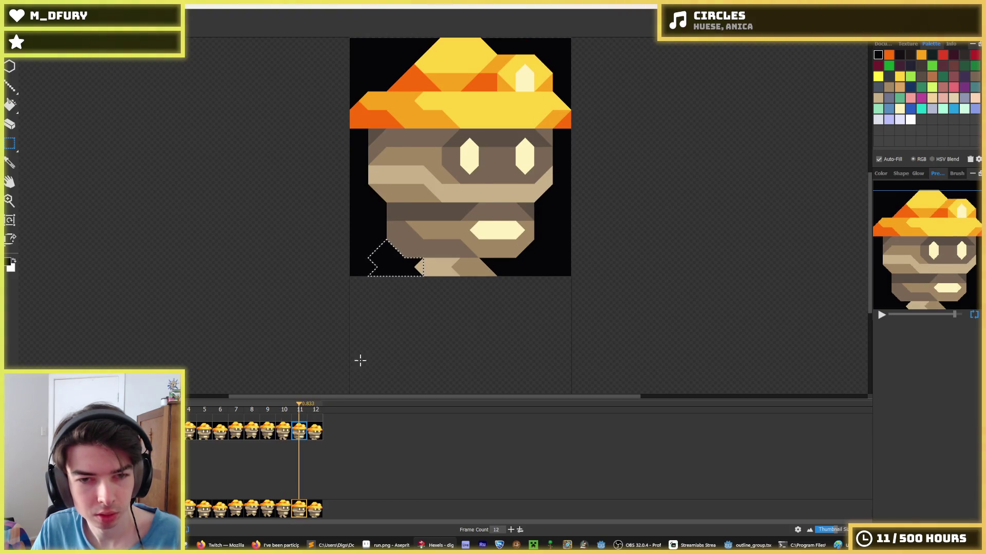
pyautogui.click(269, 437)
pyautogui.click(304, 434)
pyautogui.click(317, 434)
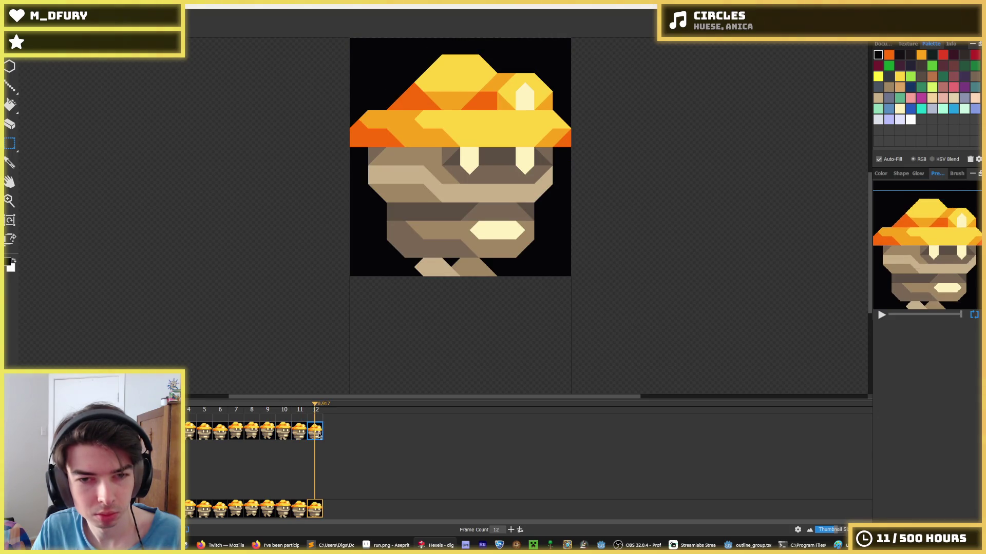
pyautogui.click(249, 436)
pyautogui.press('Return')
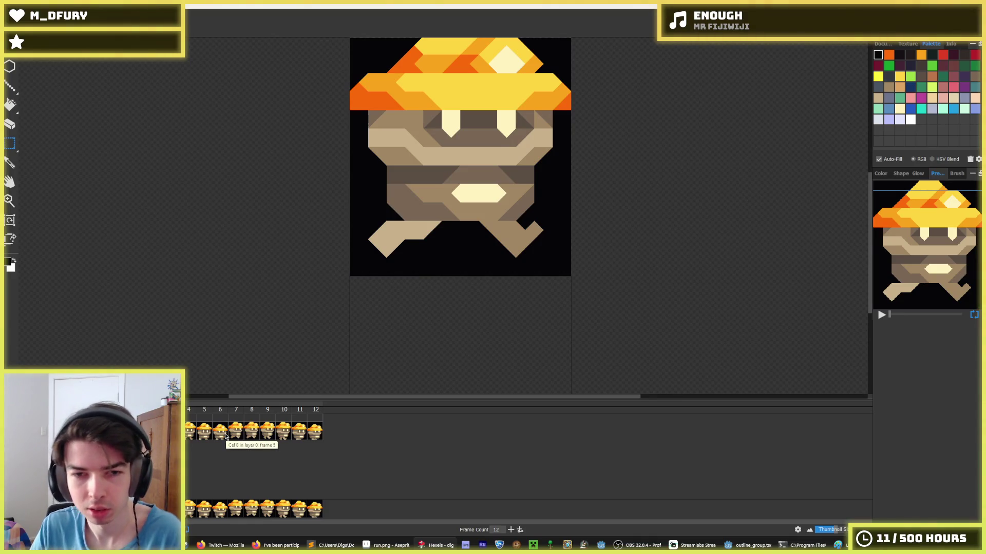
# Compare frames 5, 6 and 7 to choose which feet pose to reuse.
pyautogui.click(226, 437)
pyautogui.click(230, 437)
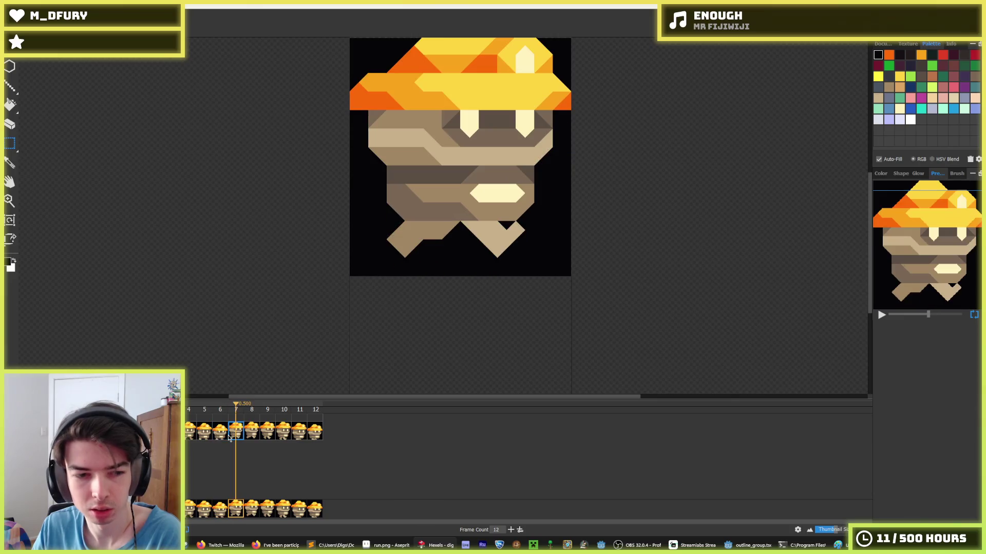
pyautogui.press('Left')
pyautogui.press('Right')
pyautogui.press('Left')
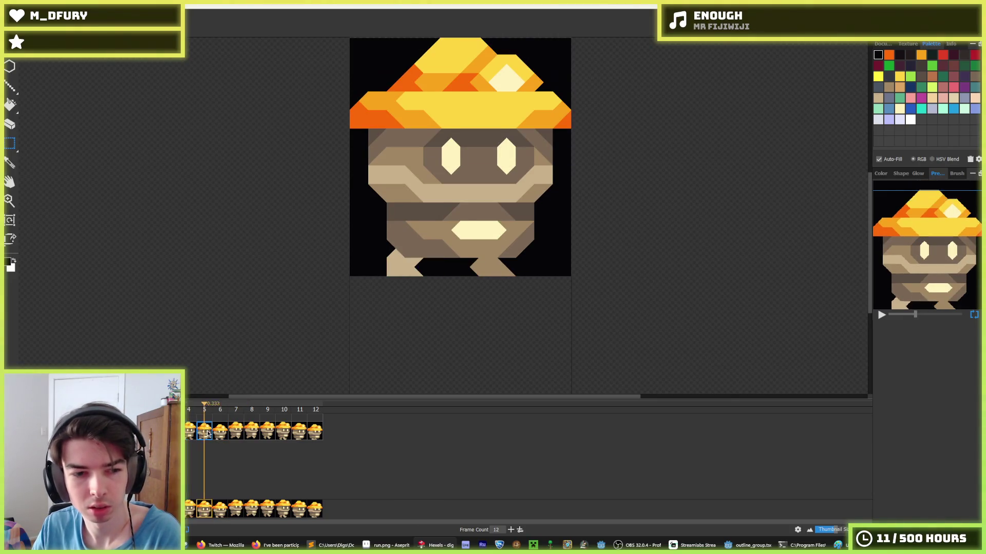
pyautogui.click(238, 429)
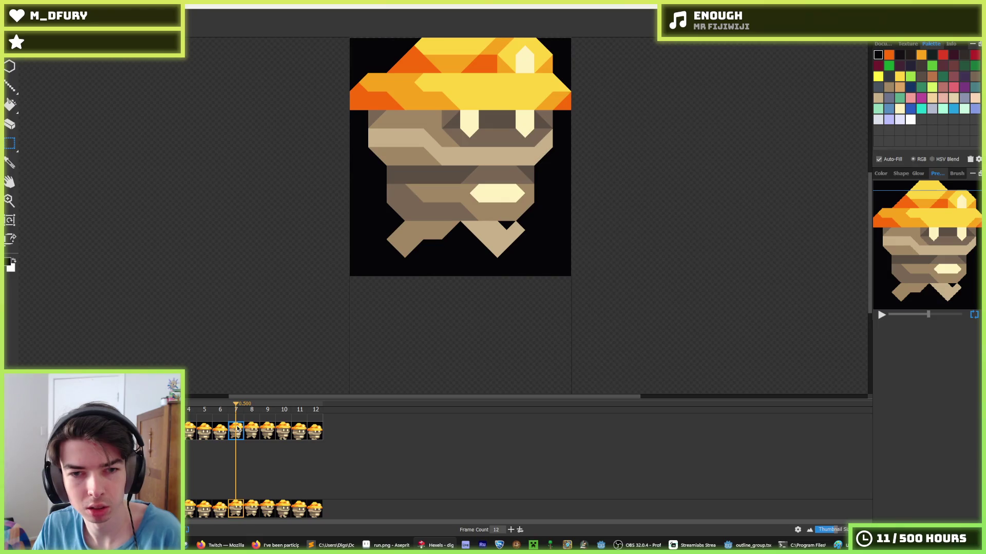
pyautogui.press('Left')
pyautogui.press('Left')
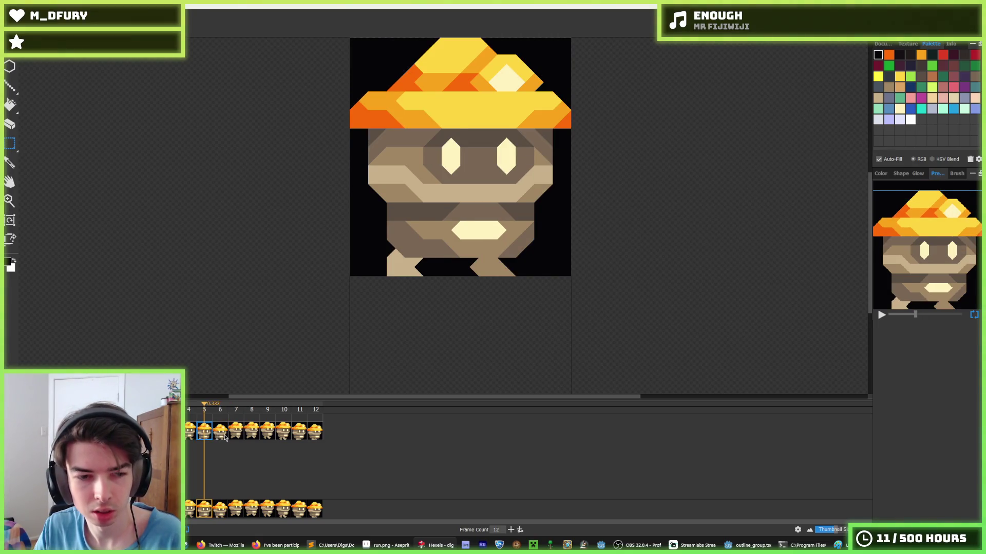
pyautogui.click(219, 431)
# Copy frame 6's bottom feet strip into frame 12 and shift it right.
pyautogui.moveTo(552, 291); pyautogui.dragTo(356, 266)
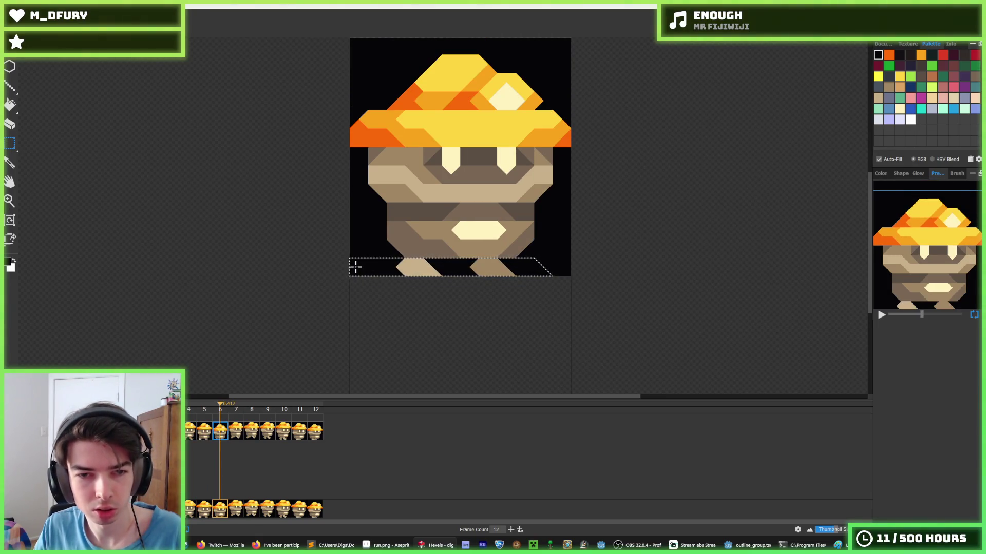
pyautogui.click(318, 431)
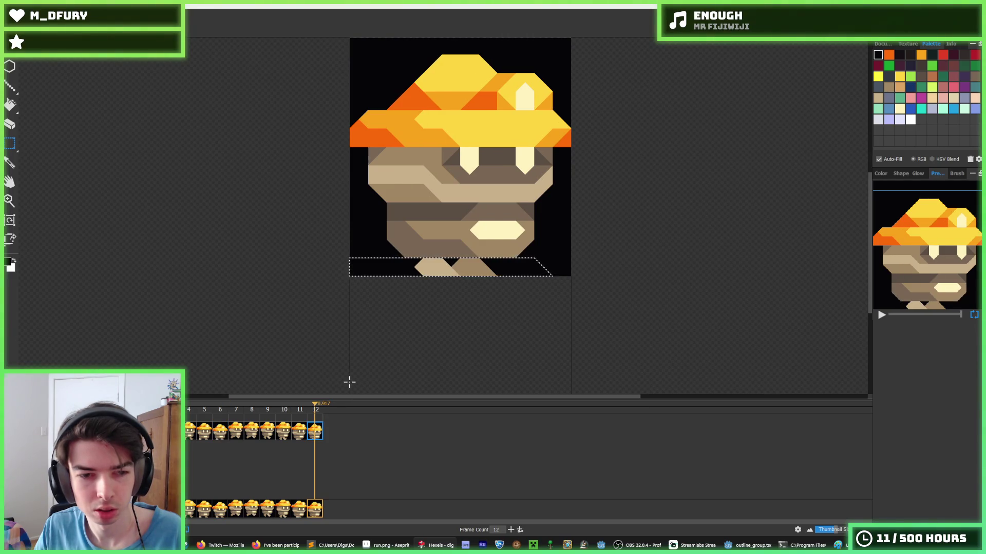
pyautogui.hotkey('ctrl', 'v')
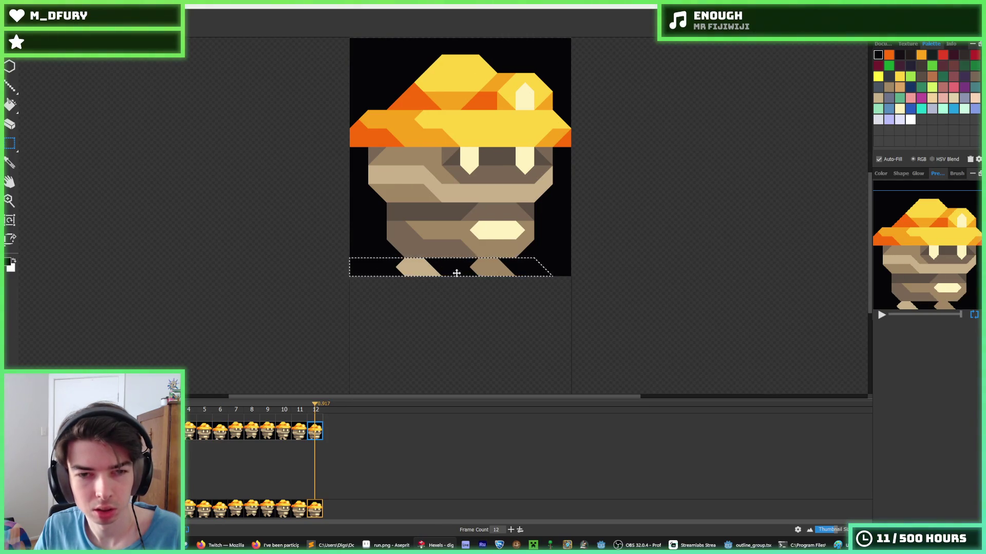
pyautogui.click(406, 310)
pyautogui.moveTo(390, 267)
pyautogui.mouseDown()
pyautogui.moveTo(440, 315)
pyautogui.moveTo(459, 310)
pyautogui.mouseUp()
pyautogui.press('Right')
pyautogui.press('Right')
pyautogui.press('Right')
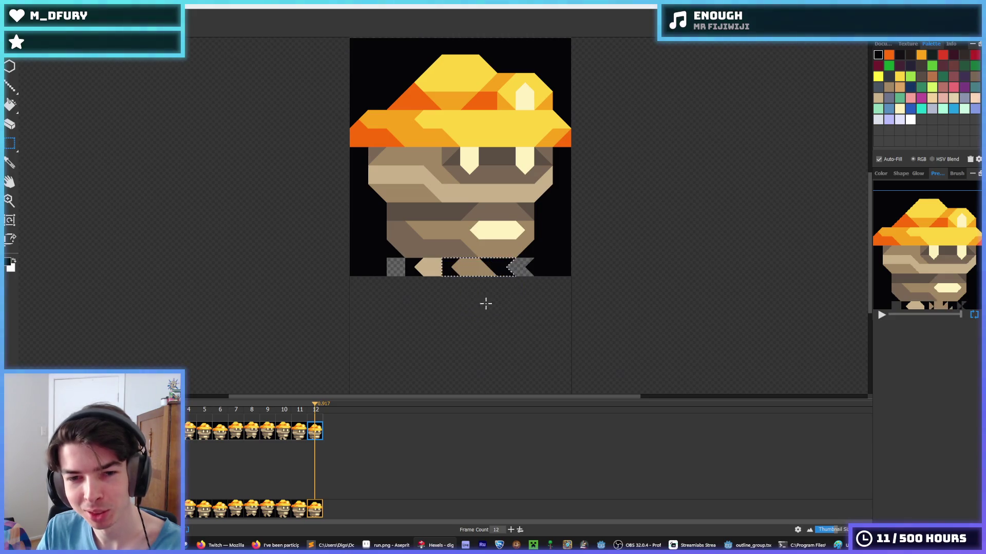
pyautogui.click(539, 267)
# Fill the gap between frame 12's feet tan and paint the empty bottom patches black.
pyautogui.press('alt')
pyautogui.keyDown('alt'); pyautogui.click(430, 266); pyautogui.keyUp('alt')
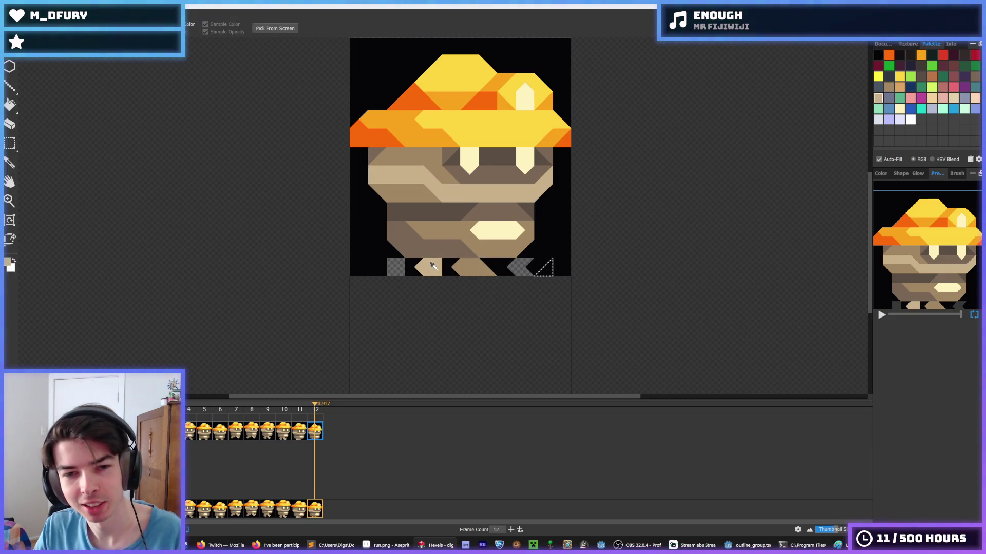
pyautogui.click(445, 267)
pyautogui.keyDown('alt'); pyautogui.click(371, 252); pyautogui.keyUp('alt')
pyautogui.click(398, 269)
pyautogui.click(393, 264)
pyautogui.click(390, 259)
pyautogui.click(518, 267)
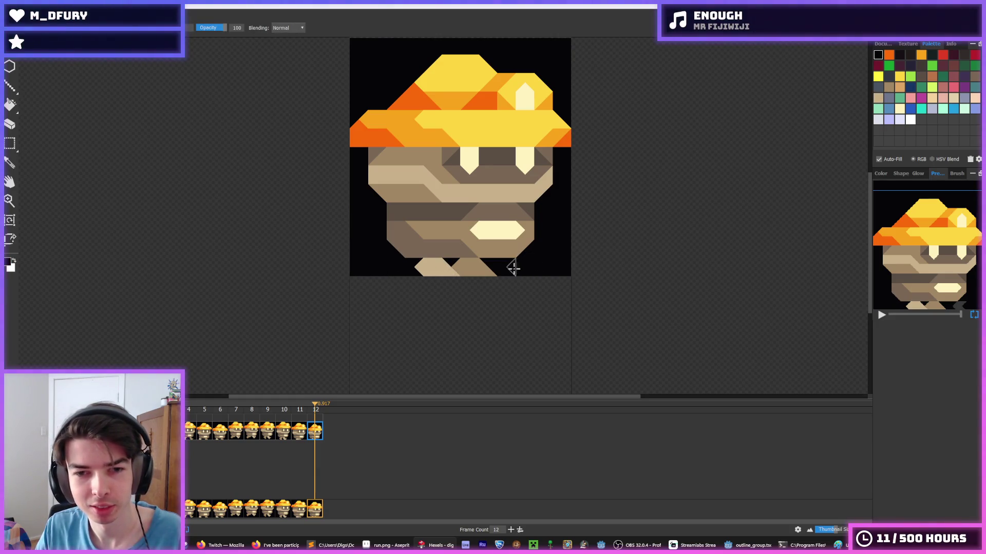
pyautogui.press('alt')
pyautogui.scroll(-4, 496, 286)
# Paint tan triangles along frame 12's bottom edge, then sample dark brown.
pyautogui.scroll(3, 473, 282)
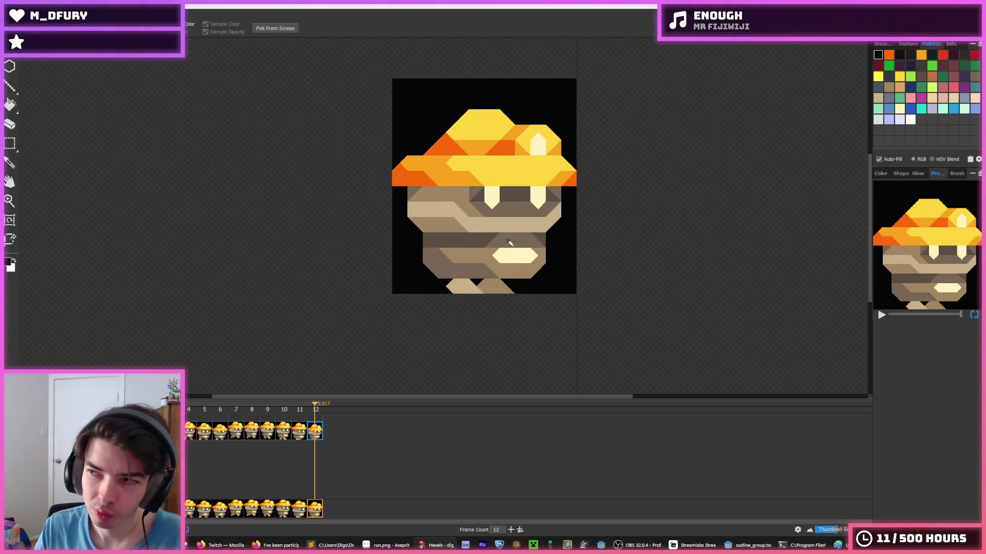
pyautogui.scroll(1, 514, 244)
pyautogui.click(450, 294)
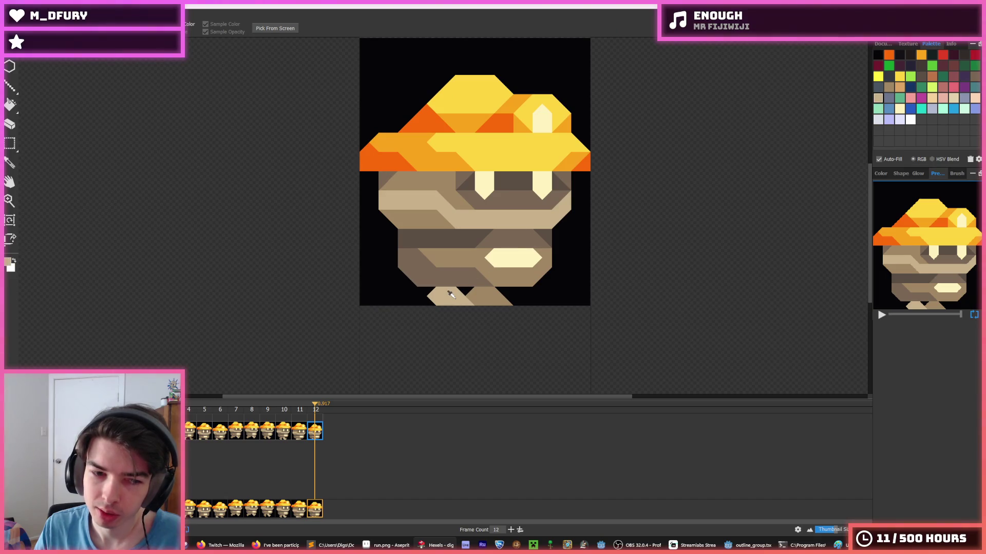
pyautogui.click(286, 433)
pyautogui.click(315, 433)
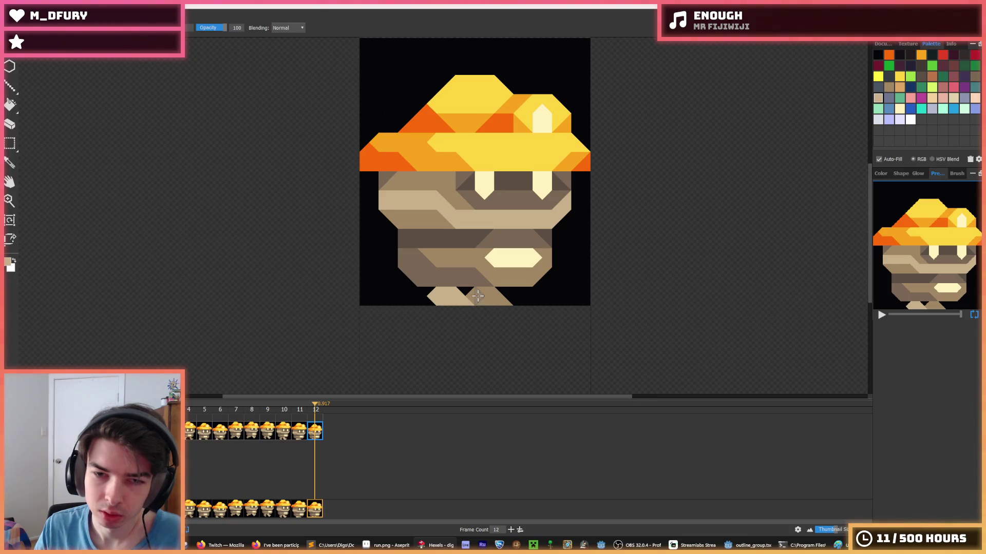
pyautogui.moveTo(478, 296)
pyautogui.mouseDown()
pyautogui.moveTo(500, 300)
pyautogui.moveTo(434, 297)
pyautogui.mouseUp()
pyautogui.keyDown('alt'); pyautogui.click(488, 273); pyautogui.keyUp('alt')
# Compare frames 10, 11 and 12, then check the feet on frame 5.
pyautogui.click(298, 431)
pyautogui.click(287, 434)
pyautogui.click(302, 432)
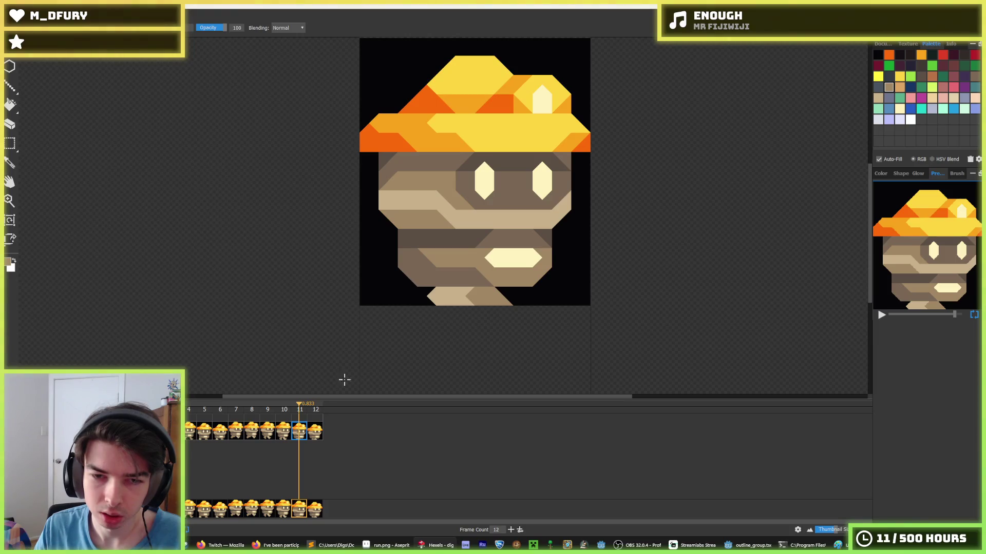
pyautogui.click(315, 432)
pyautogui.click(298, 434)
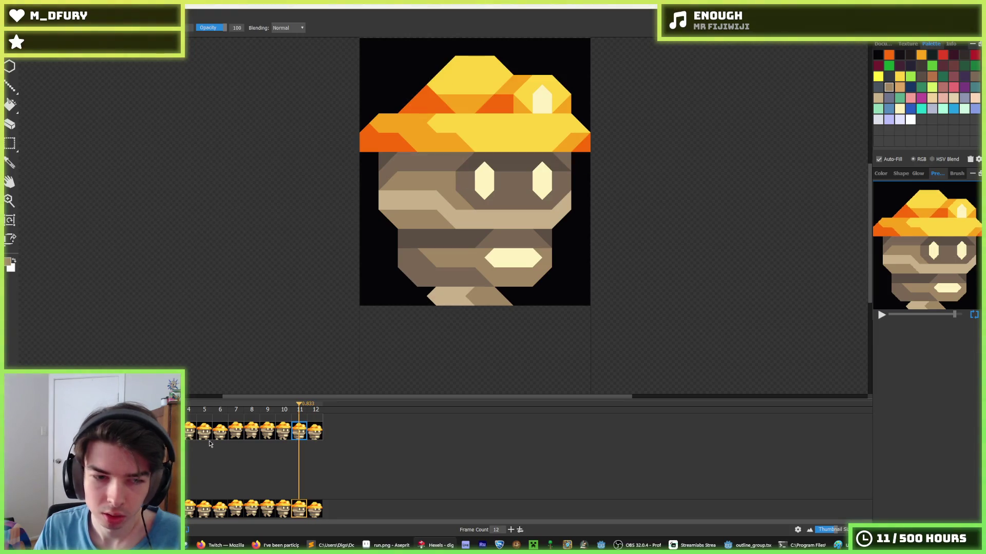
pyautogui.click(209, 437)
# Marquee-select the hexels around the feet and delete them on frame 11.
pyautogui.press('m')
pyautogui.moveTo(538, 317); pyautogui.dragTo(436, 296)
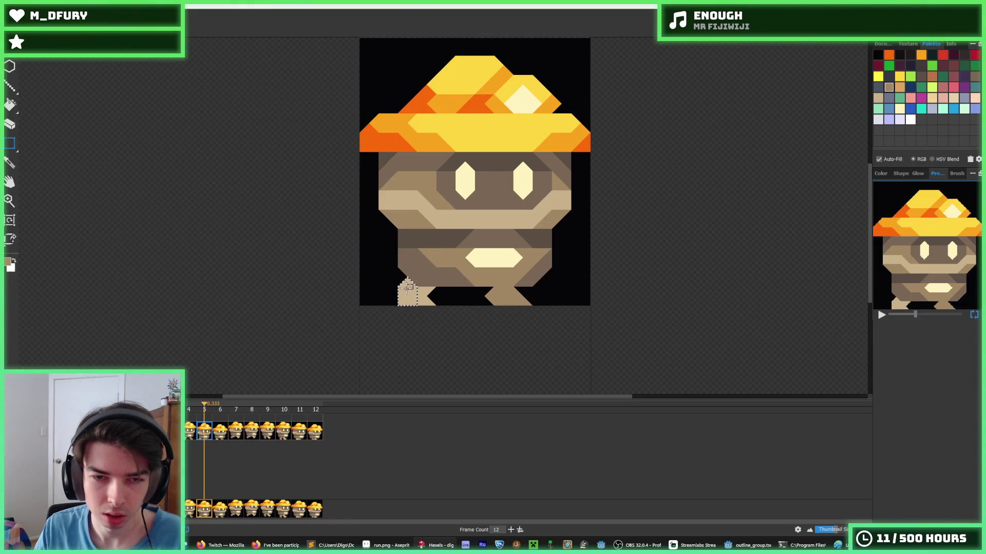
pyautogui.click(314, 430)
pyautogui.click(298, 431)
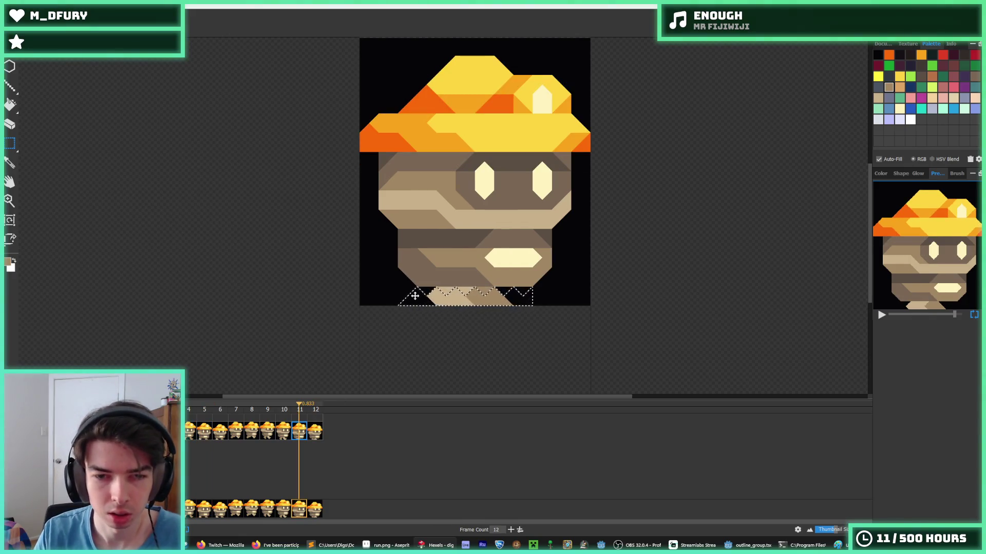
pyautogui.press('Delete')
# Bucket-fill the empty bottom strip black; a trial tan recolour is undone.
pyautogui.moveTo(532, 292); pyautogui.dragTo(558, 290)
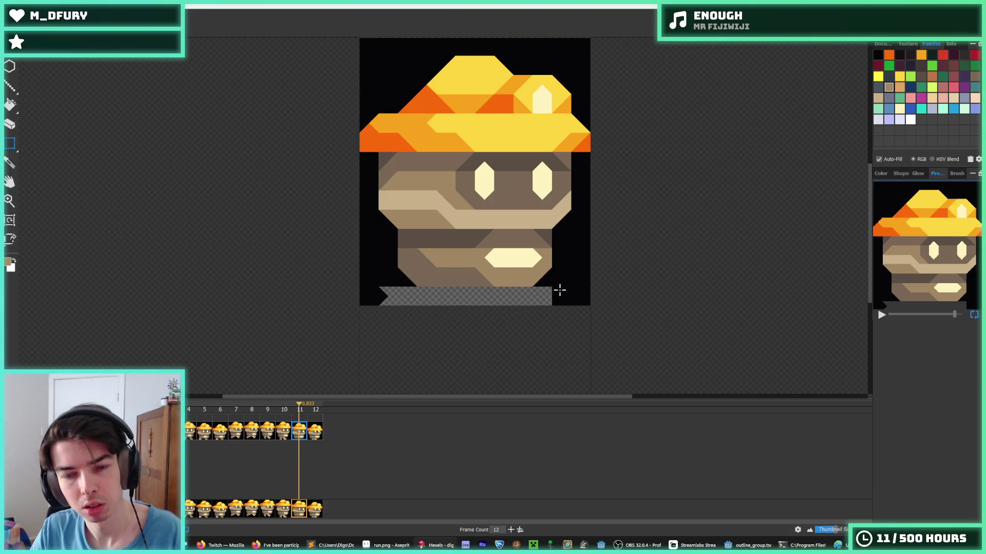
pyautogui.press('g')
pyautogui.click(519, 293)
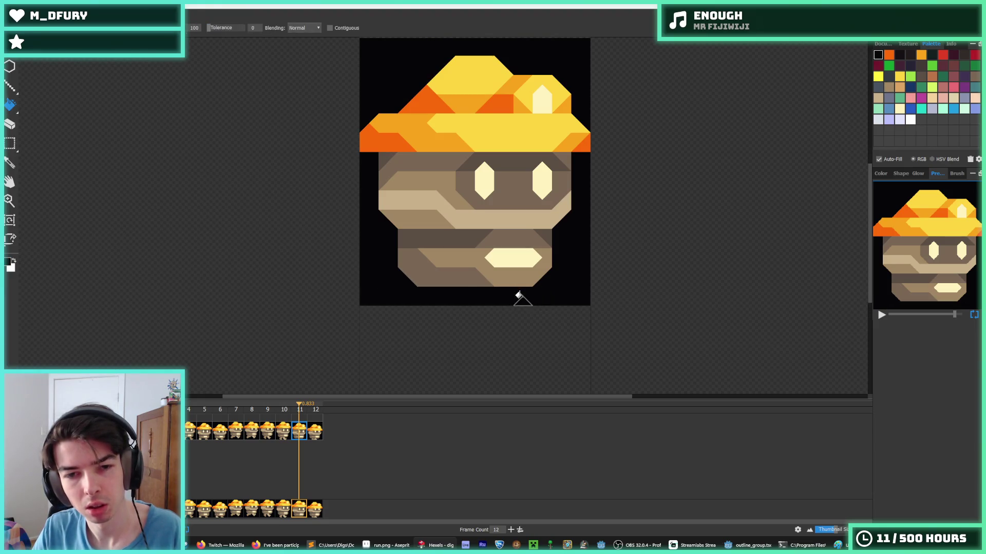
pyautogui.hotkey('ctrl', 'd')
pyautogui.keyDown('alt'); pyautogui.click(467, 258); pyautogui.keyUp('alt')
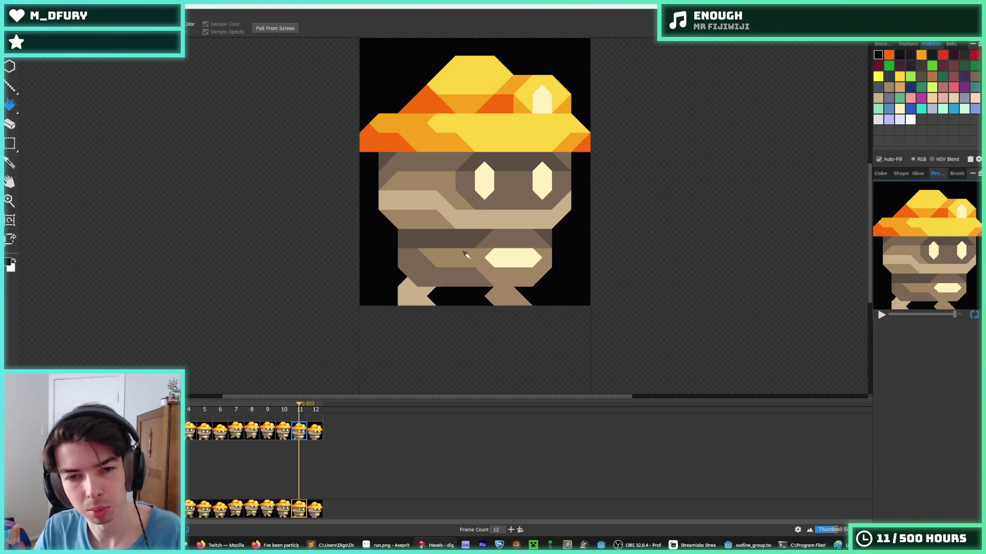
pyautogui.click(408, 299)
pyautogui.hotkey('ctrl', 'z')
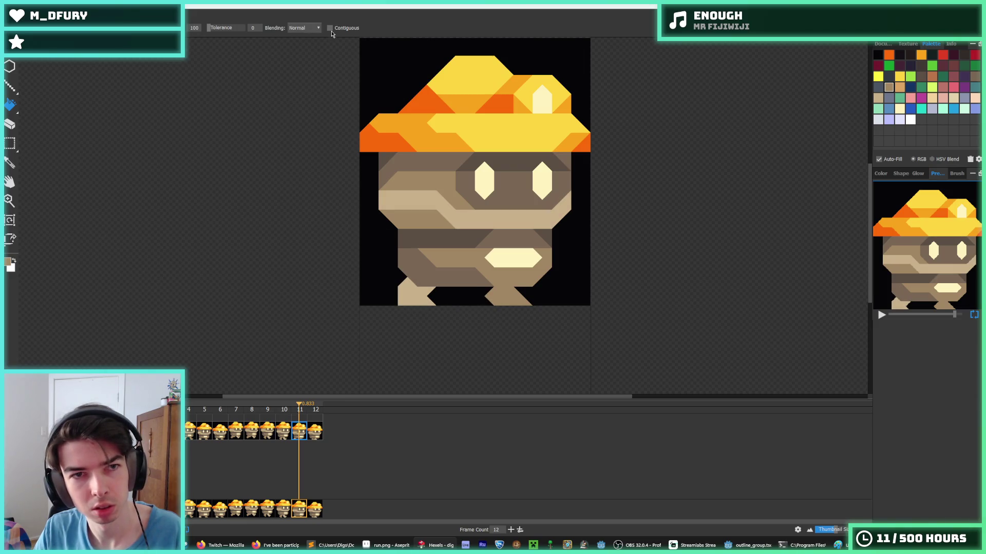
# Select the lower foot hexels, shift them into place and deselect.
pyautogui.keyDown('alt'); pyautogui.click(479, 214); pyautogui.keyUp('alt')
pyautogui.press('b')
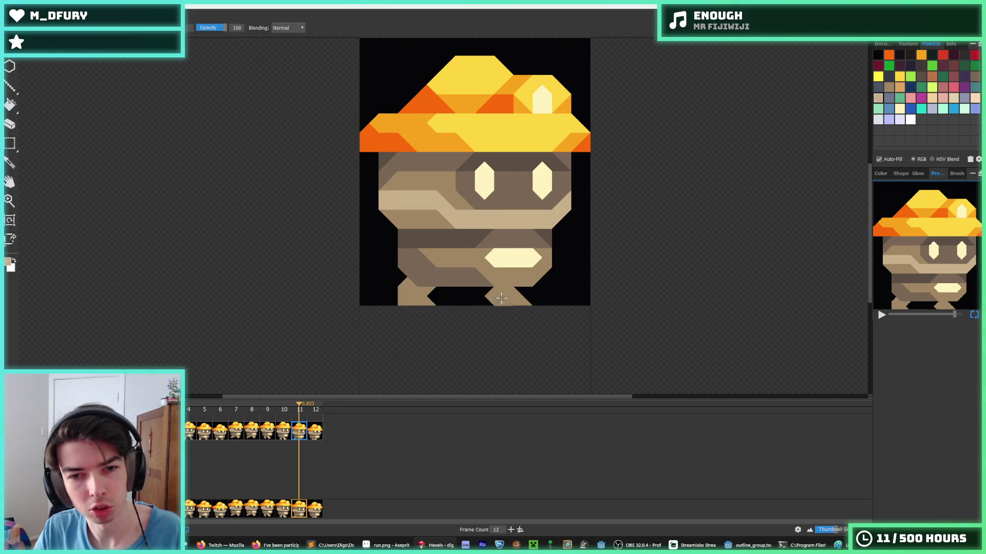
pyautogui.press('m')
pyautogui.moveTo(532, 308)
pyautogui.mouseDown()
pyautogui.moveTo(439, 284)
pyautogui.moveTo(400, 311)
pyautogui.moveTo(433, 293)
pyautogui.moveTo(385, 308)
pyautogui.moveTo(378, 257)
pyautogui.mouseUp()
pyautogui.click(438, 285)
pyautogui.click(378, 257)
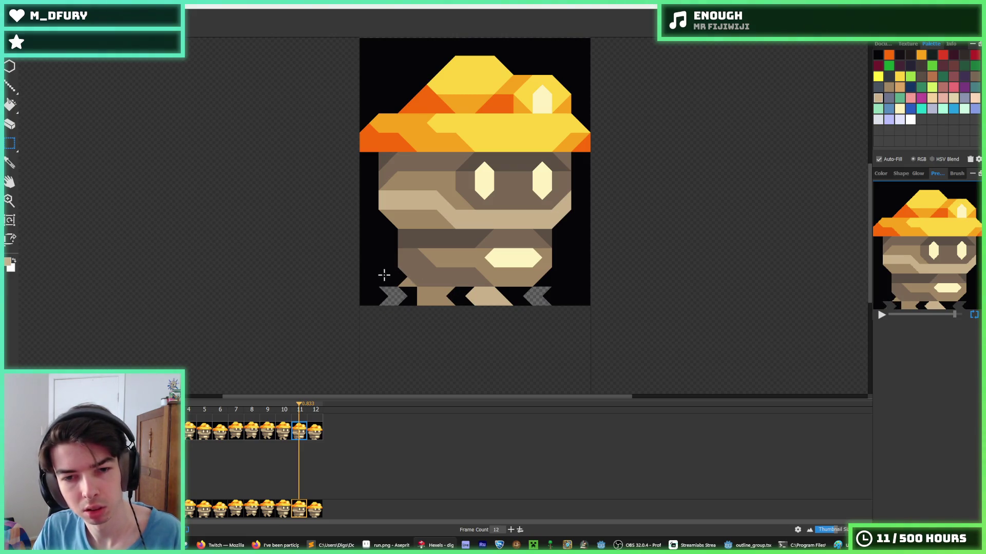
# Paint the empty left- and right-foot areas black, then check frames 10 to 12.
pyautogui.press('b')
pyautogui.keyDown('alt'); pyautogui.click(392, 275); pyautogui.keyUp('alt')
pyautogui.moveTo(392, 275); pyautogui.dragTo(390, 302)
pyautogui.moveTo(545, 293); pyautogui.dragTo(534, 303)
pyautogui.click(283, 434)
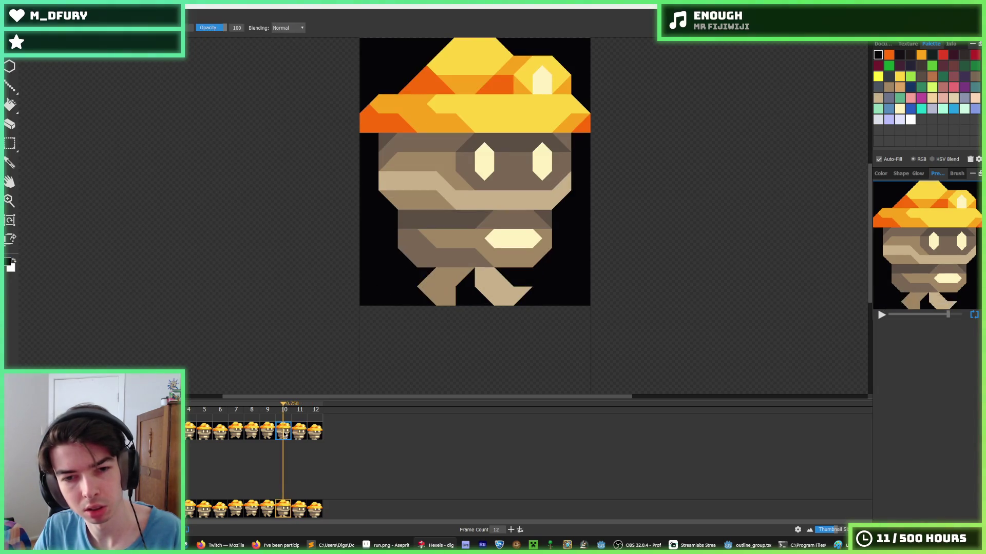
pyautogui.click(298, 433)
pyautogui.click(315, 433)
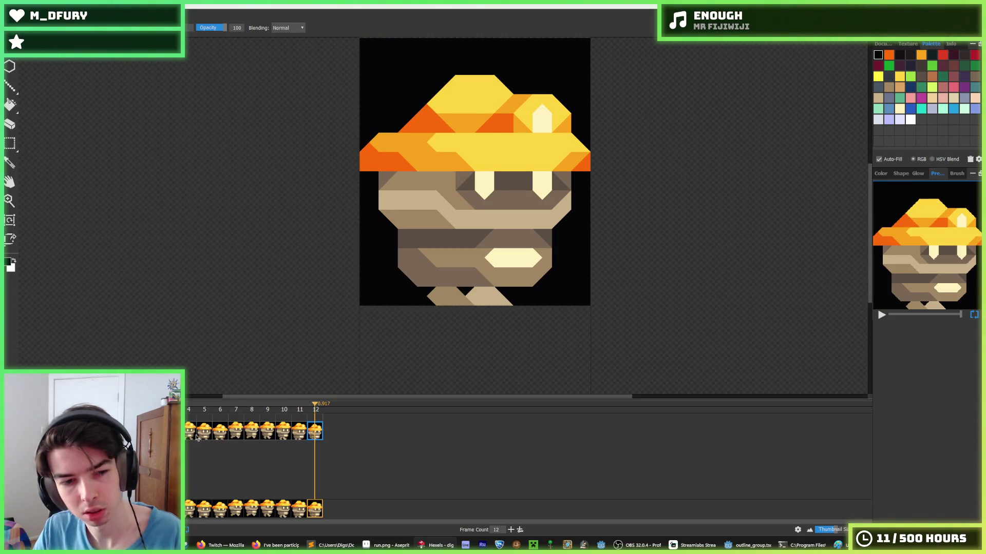
pyautogui.click(225, 434)
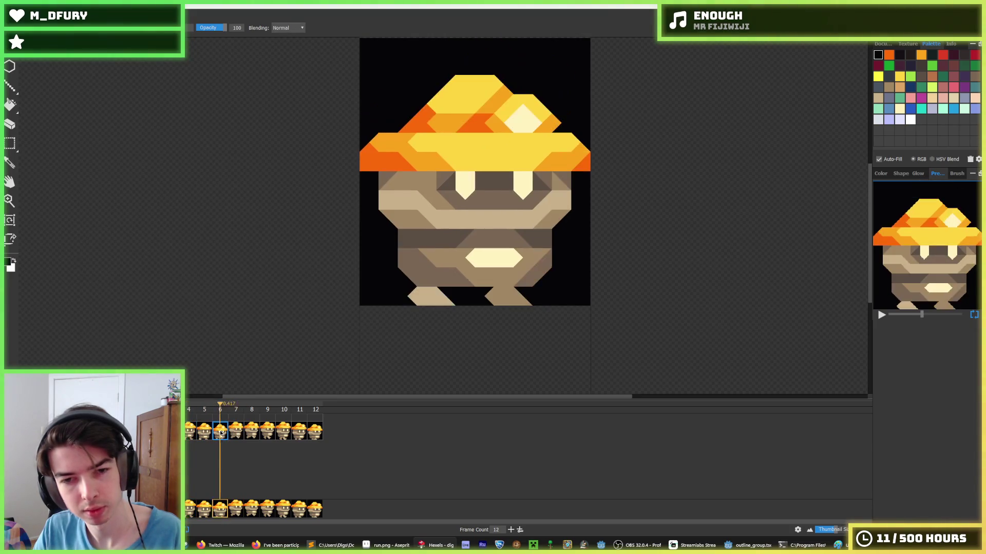
pyautogui.click(235, 434)
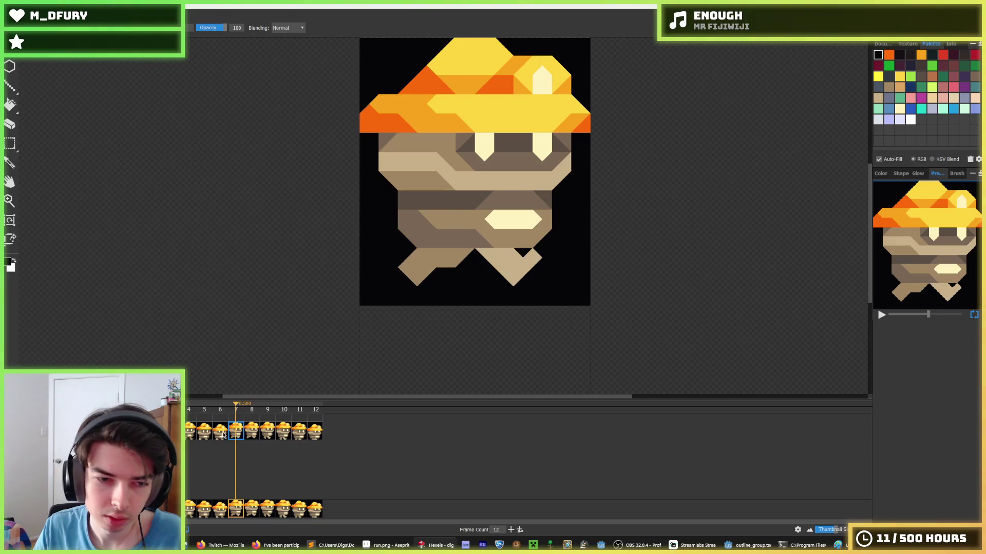
pyautogui.click(222, 434)
pyautogui.keyDown('alt'); pyautogui.click(495, 293); pyautogui.keyUp('alt')
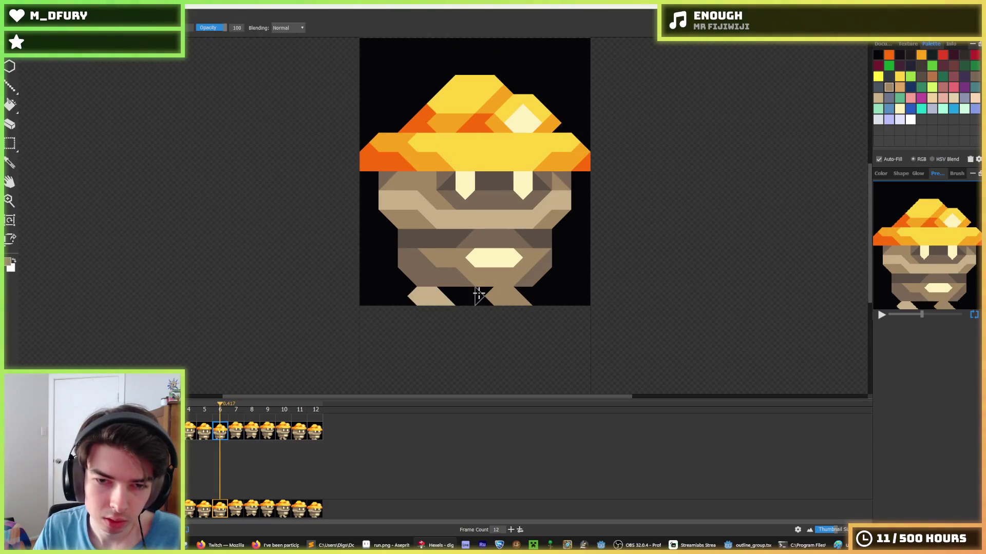
pyautogui.press('i')
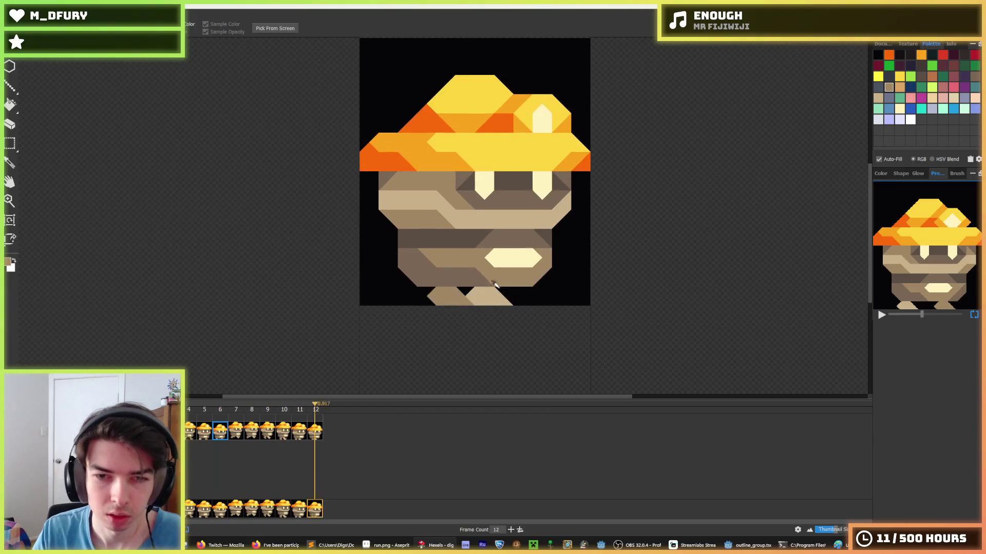
pyautogui.scroll(-5, 377, 220)
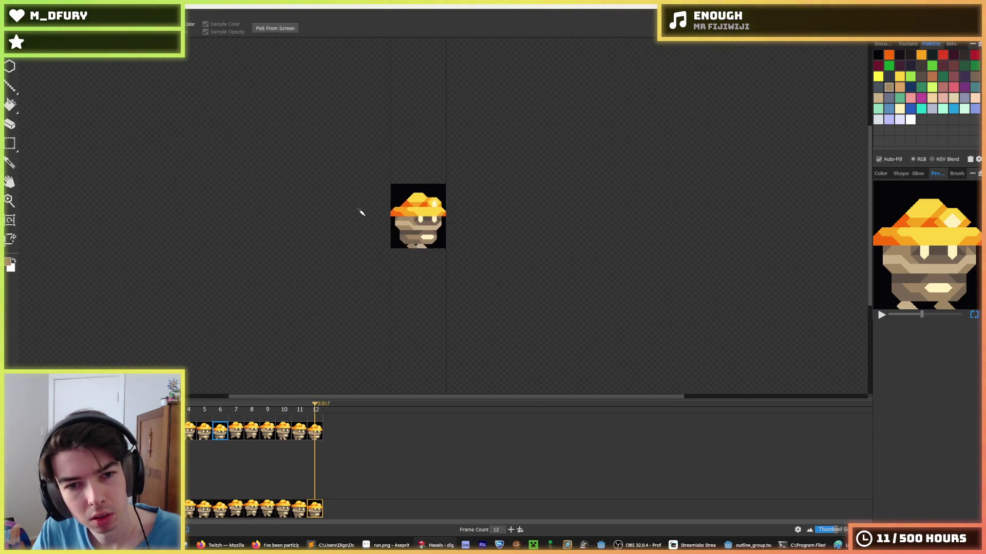
pyautogui.scroll(-1, 358, 212)
pyautogui.scroll(-1, 357, 213)
pyautogui.press('b')
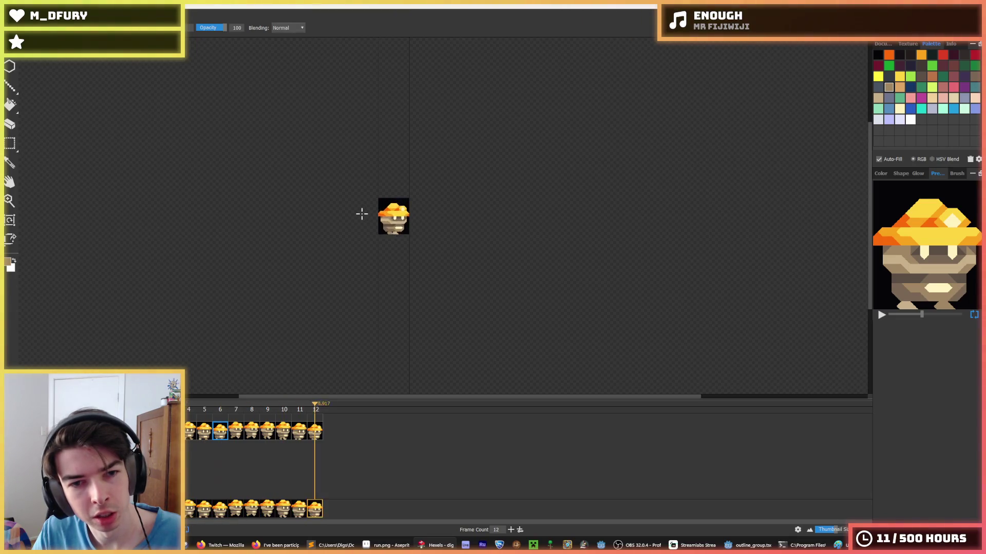
pyautogui.press('i')
pyautogui.scroll(4, 364, 213)
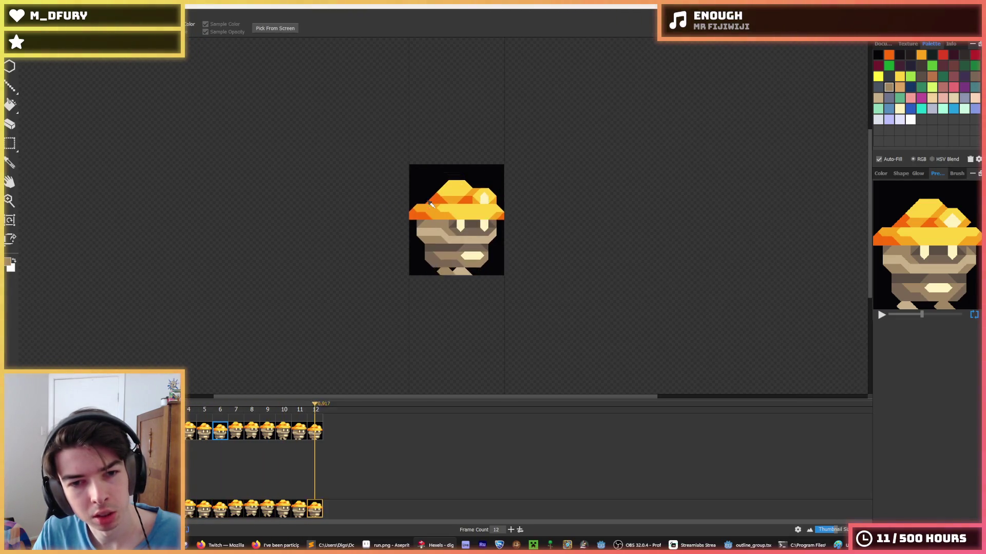
pyautogui.scroll(-4, 435, 204)
pyautogui.press('b')
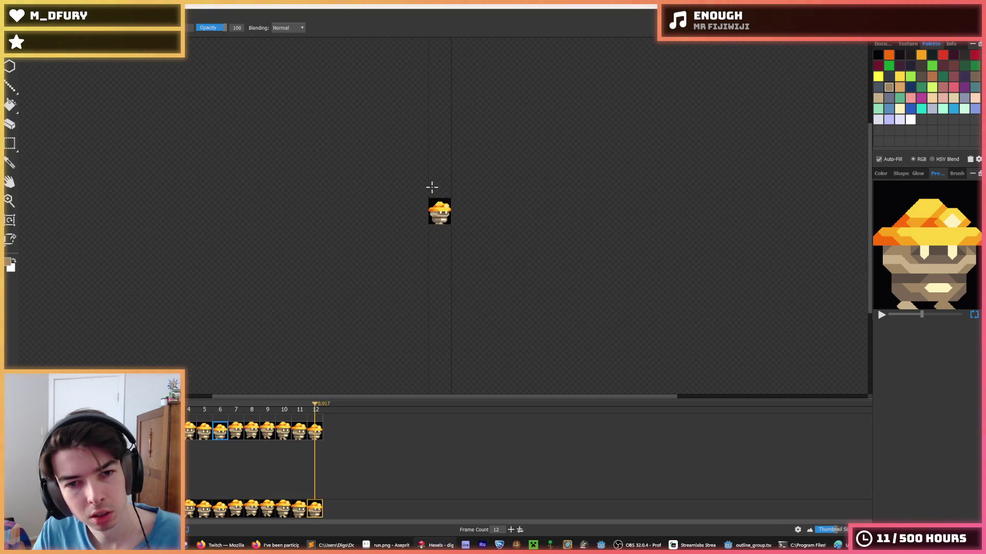
pyautogui.press('i')
pyautogui.scroll(2, 427, 200)
pyautogui.scroll(2, 464, 208)
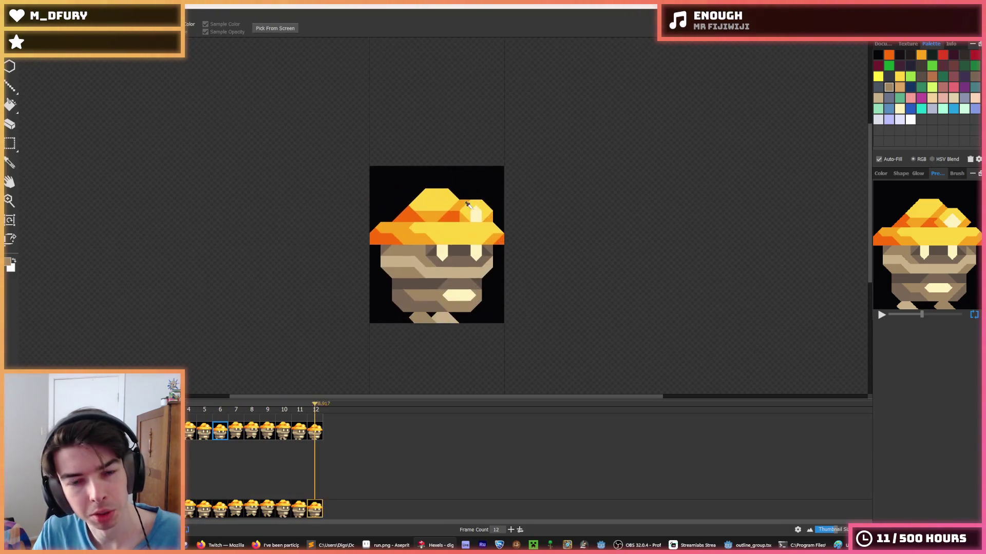
pyautogui.press('b')
pyautogui.press('space')
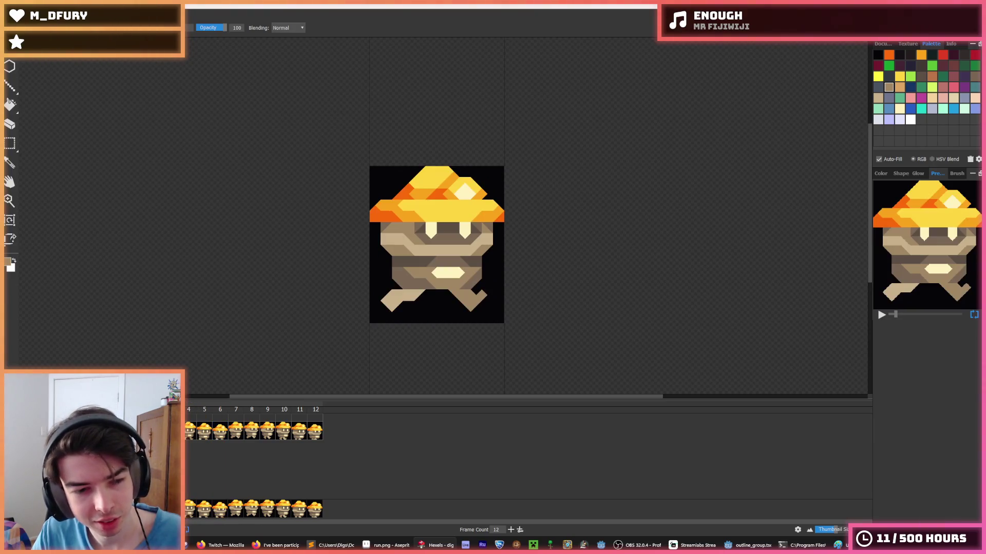
pyautogui.click(219, 435)
pyautogui.click(189, 431)
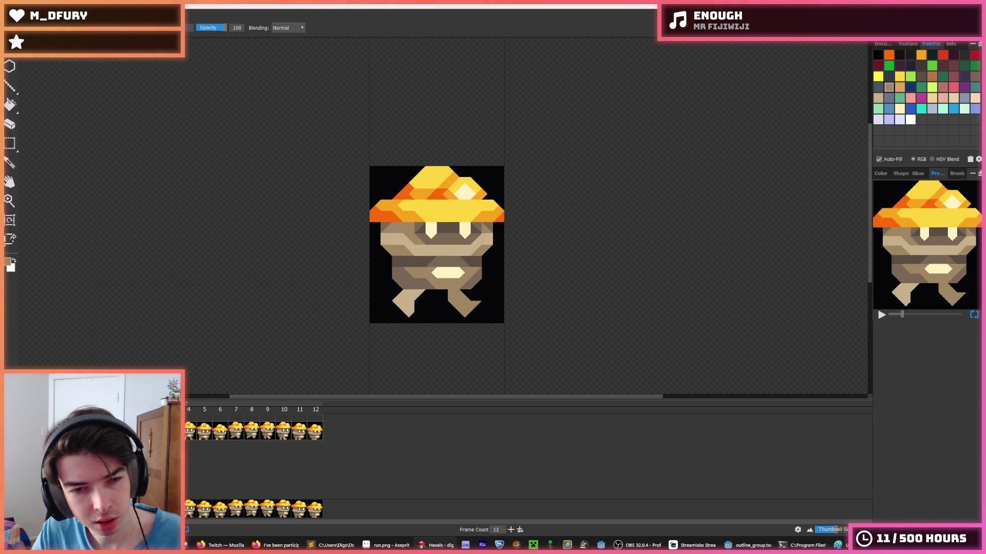
pyautogui.click(203, 435)
pyautogui.click(216, 435)
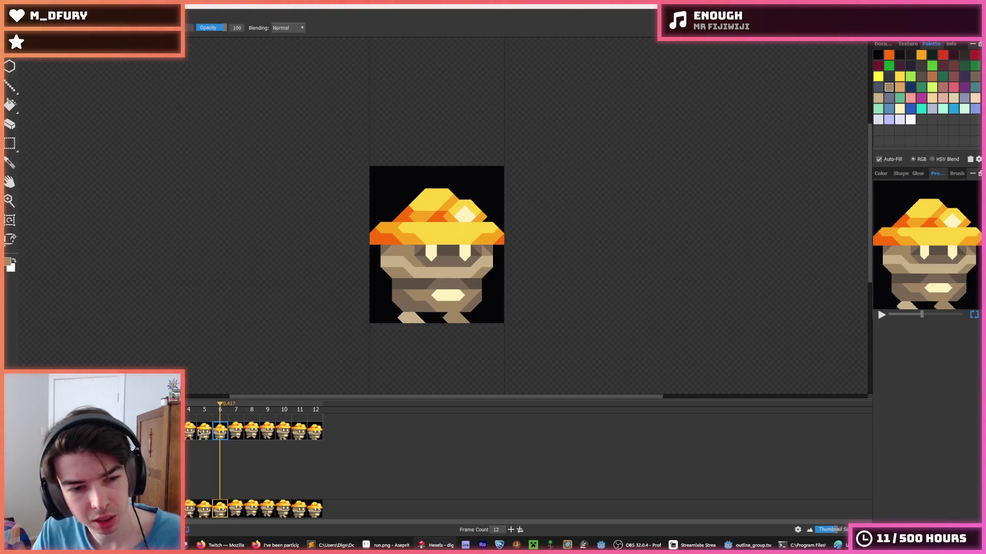
pyautogui.press('space')
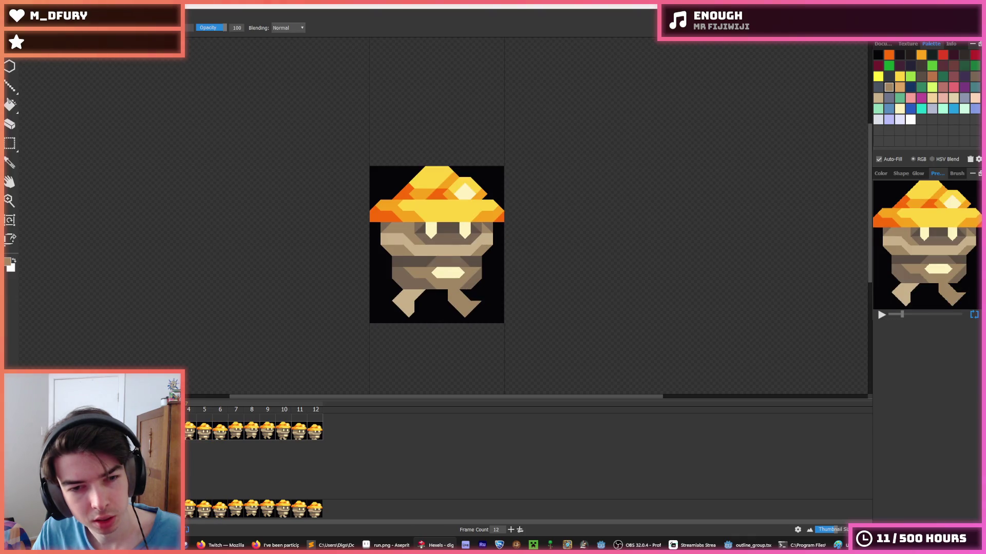
pyautogui.click(190, 433)
pyautogui.click(202, 435)
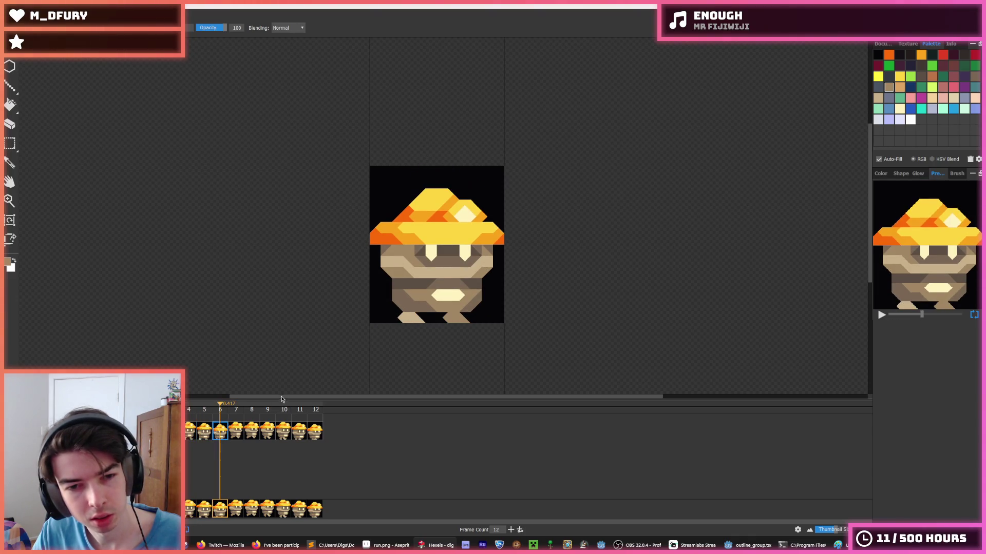
pyautogui.press('i')
# Select the lower-left leg piece and shift it further left on frame 6.
pyautogui.scroll(2, 386, 336)
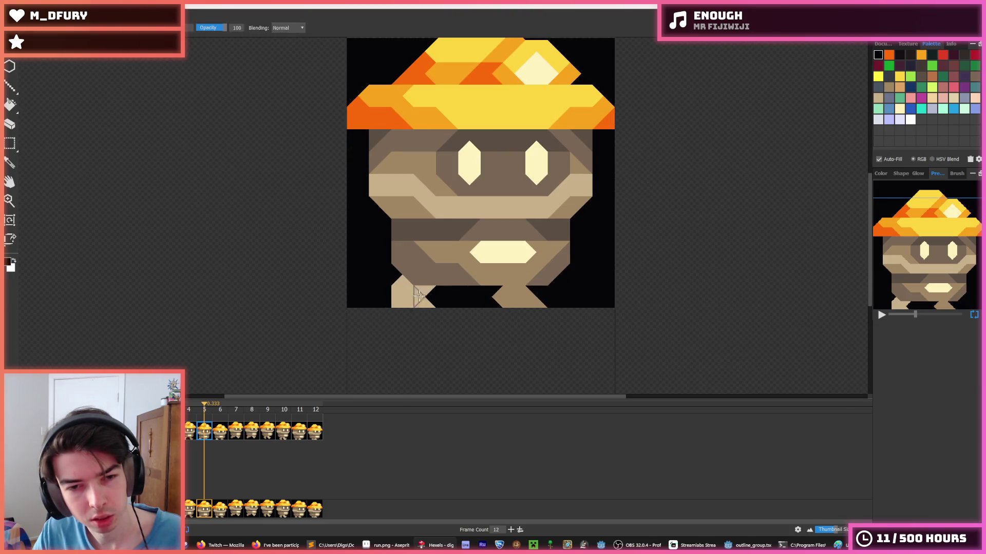
pyautogui.click(221, 429)
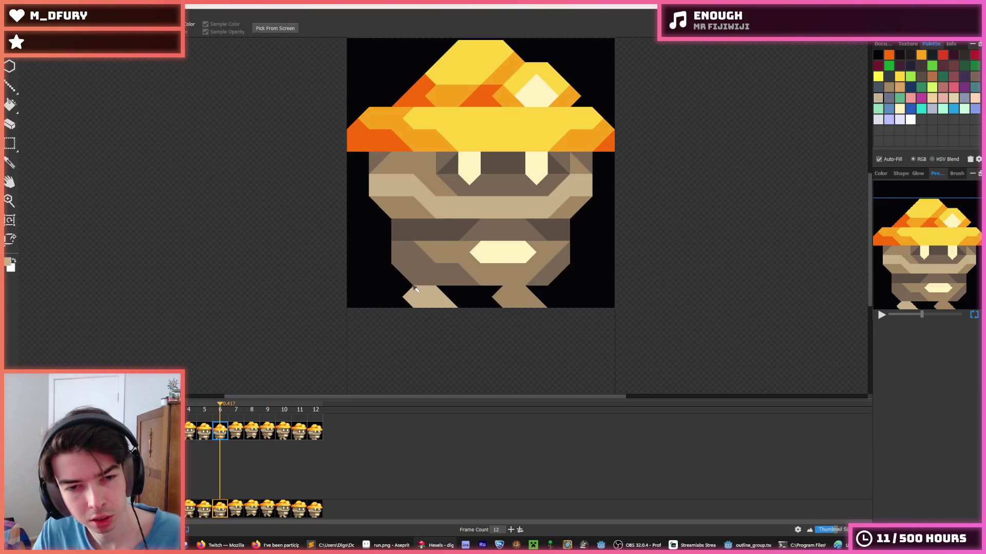
pyautogui.press('m')
pyautogui.click(204, 427)
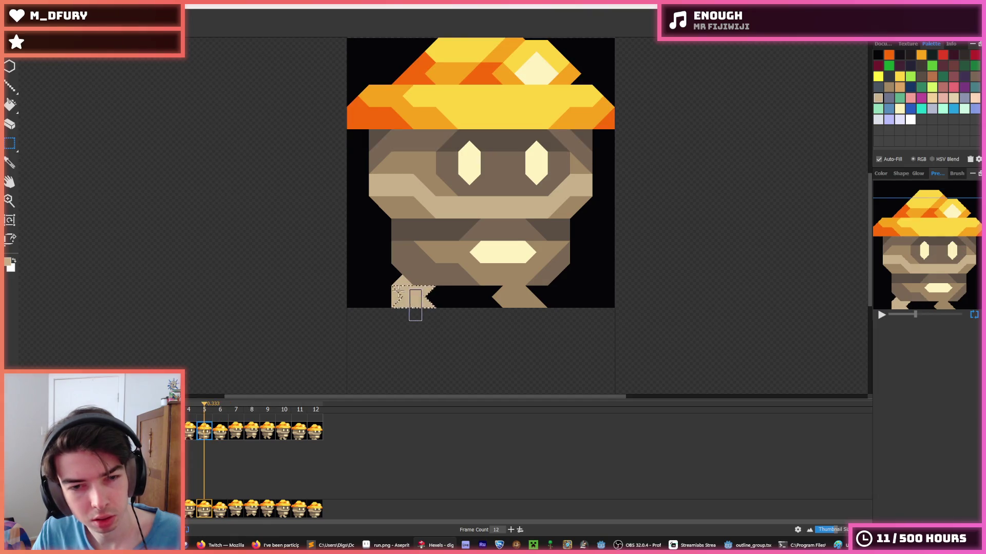
pyautogui.click(404, 291)
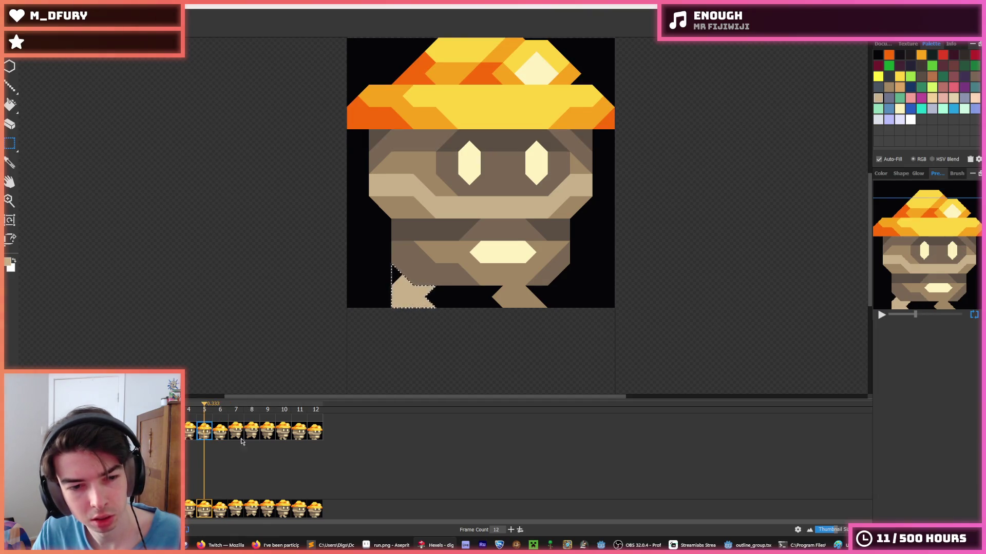
pyautogui.press('.')
pyautogui.moveTo(451, 316); pyautogui.dragTo(396, 293)
# Sample black from the background and paint over the leftover gap.
pyautogui.keyDown('alt'); pyautogui.click(482, 297); pyautogui.keyUp('alt')
pyautogui.moveTo(451, 295)
pyautogui.mouseDown()
pyautogui.moveTo(445, 305)
pyautogui.moveTo(433, 297)
pyautogui.moveTo(442, 314)
pyautogui.mouseUp()
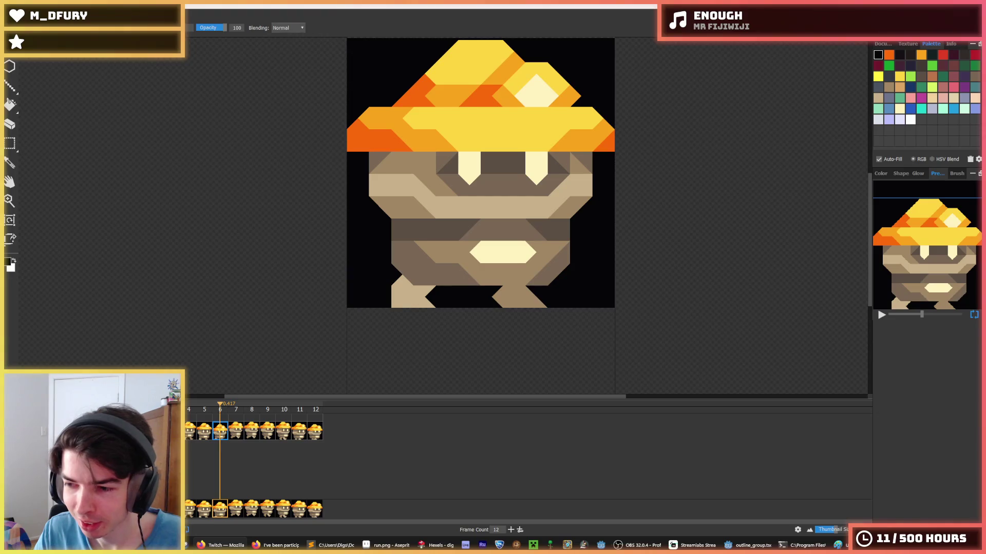
pyautogui.press('i')
pyautogui.scroll(-5, 489, 293)
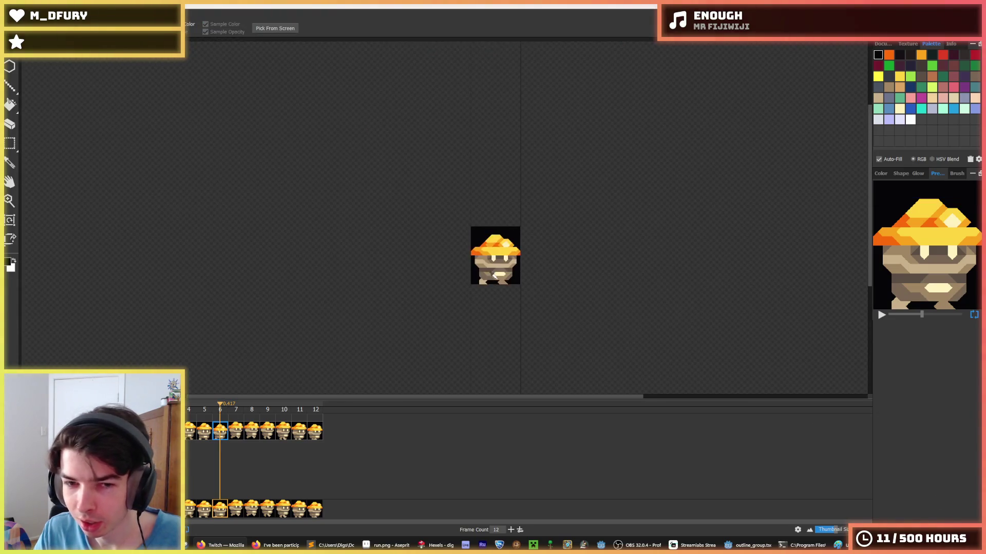
# Zoom out and back in, then eyedrop the mushroom hat's yellow as the paint colour.
pyautogui.scroll(4, 490, 294)
pyautogui.press('f')
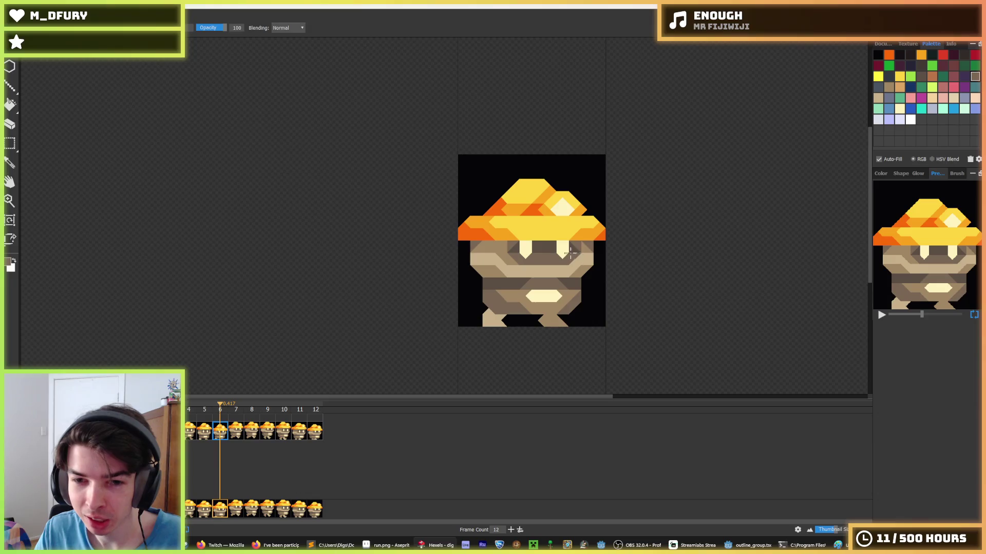
pyautogui.press('i')
pyautogui.scroll(-5, 503, 246)
pyautogui.scroll(3, 492, 246)
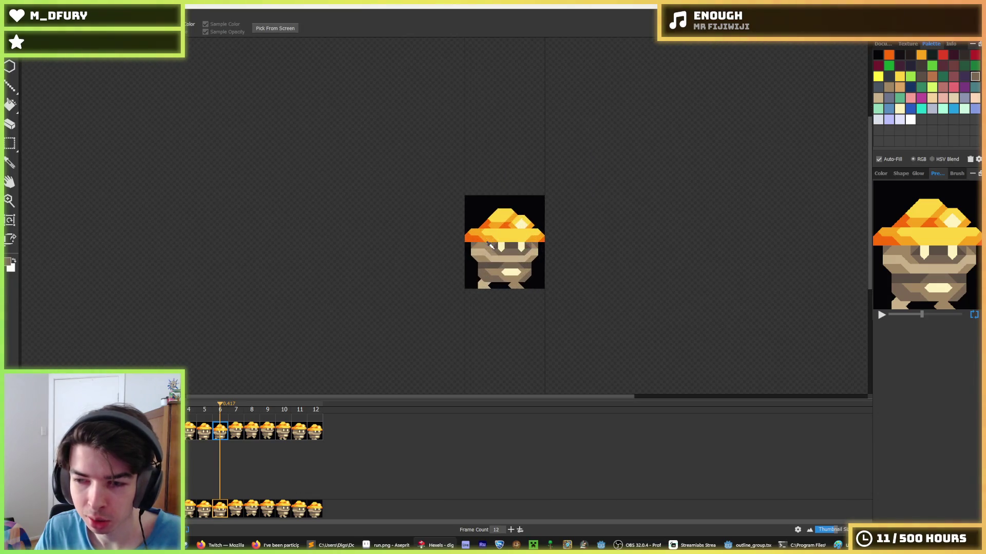
pyautogui.scroll(1, 492, 244)
pyautogui.press('f')
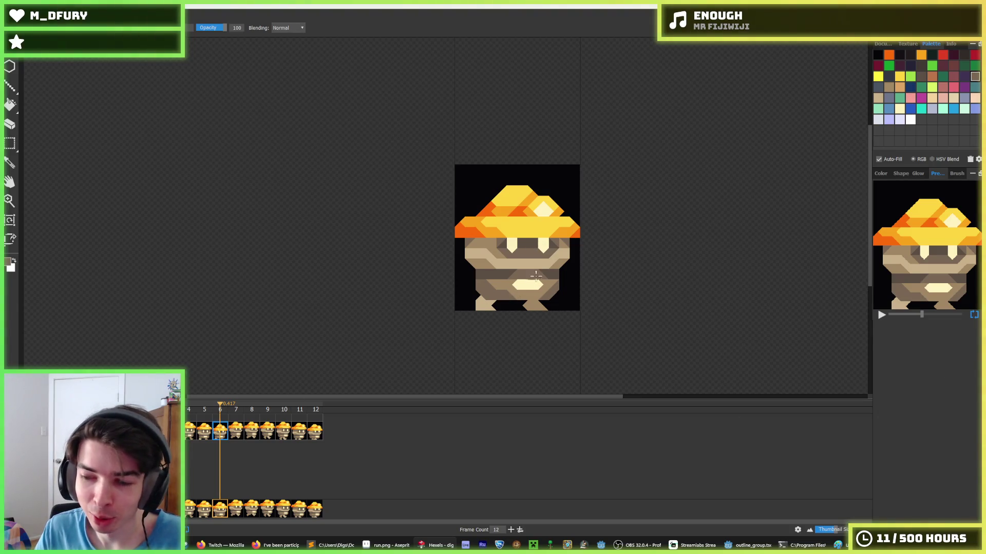
pyautogui.keyDown('alt'); pyautogui.click(517, 222); pyautogui.keyUp('alt')
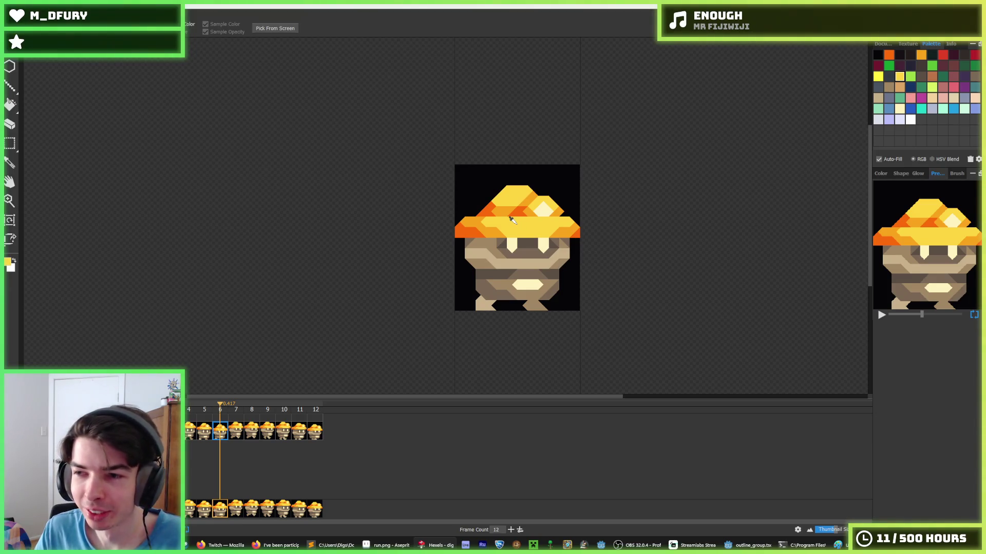
pyautogui.scroll(2, 516, 230)
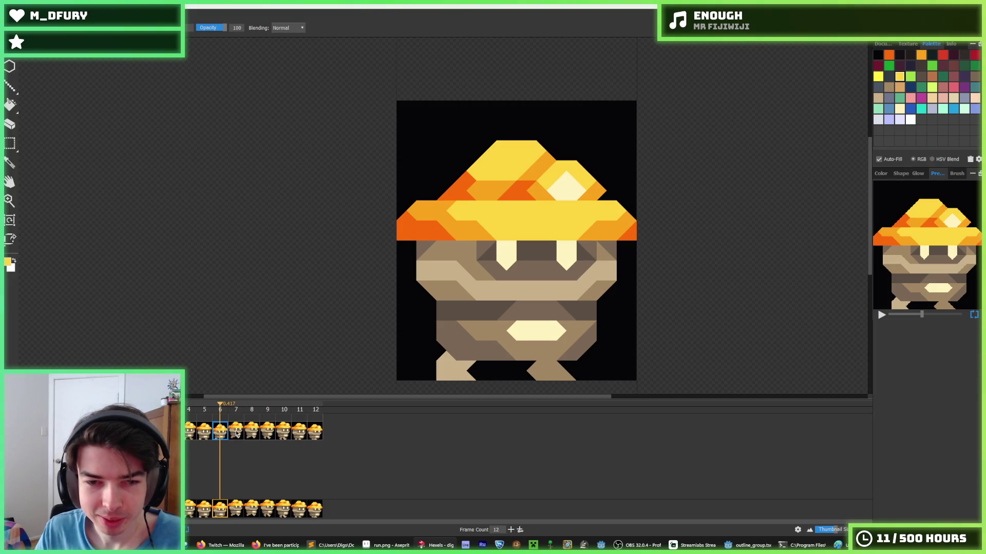
# Nudge frame 12's tan left foot slightly left, deselect, and play the run cycle.
pyautogui.moveTo(210, 433); pyautogui.dragTo(318, 432)
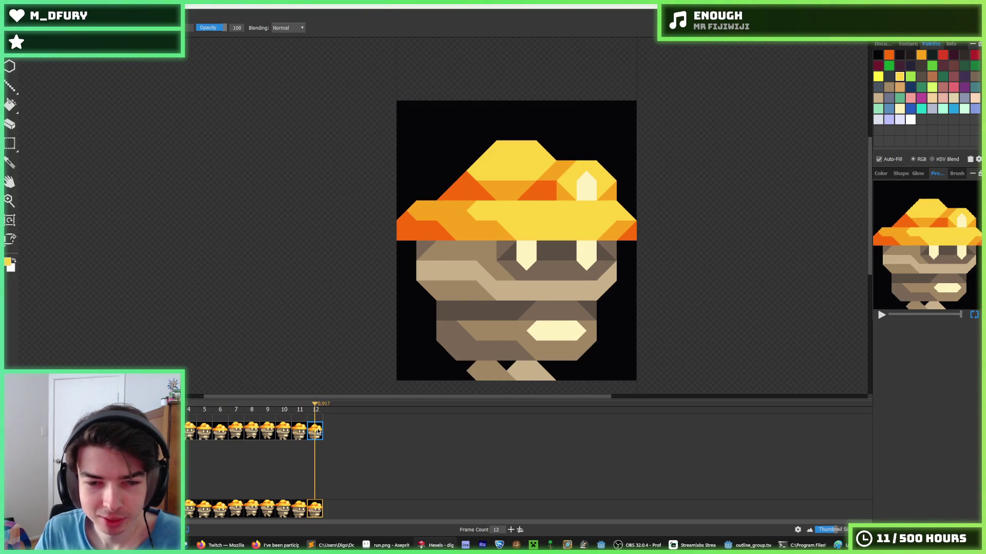
pyautogui.click(300, 434)
pyautogui.press('m')
pyautogui.moveTo(497, 381)
pyautogui.mouseDown()
pyautogui.moveTo(456, 363)
pyautogui.moveTo(438, 380)
pyautogui.mouseUp()
pyautogui.moveTo(508, 381)
pyautogui.mouseDown()
pyautogui.moveTo(446, 363)
pyautogui.moveTo(437, 380)
pyautogui.mouseUp()
pyautogui.press('.')
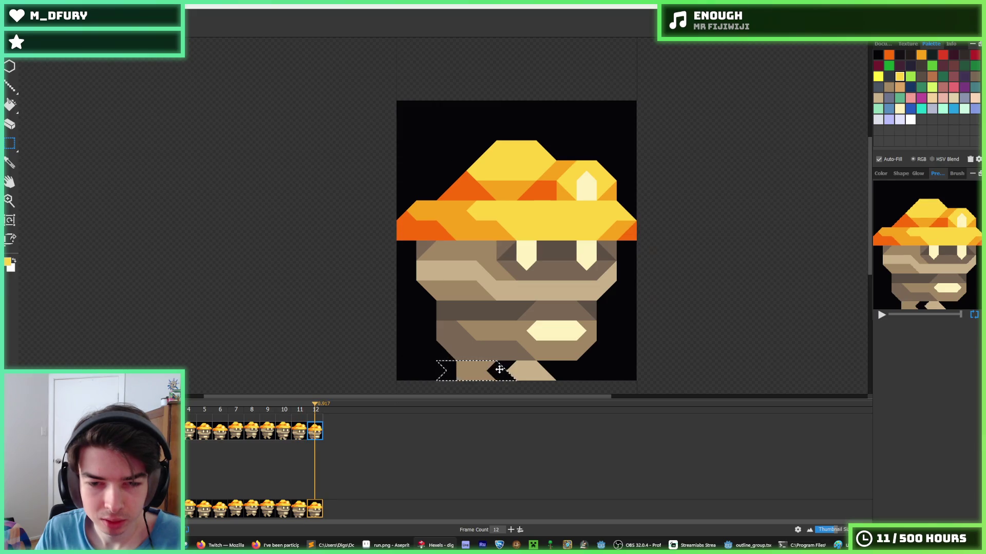
pyautogui.hotkey('ctrl', 'd')
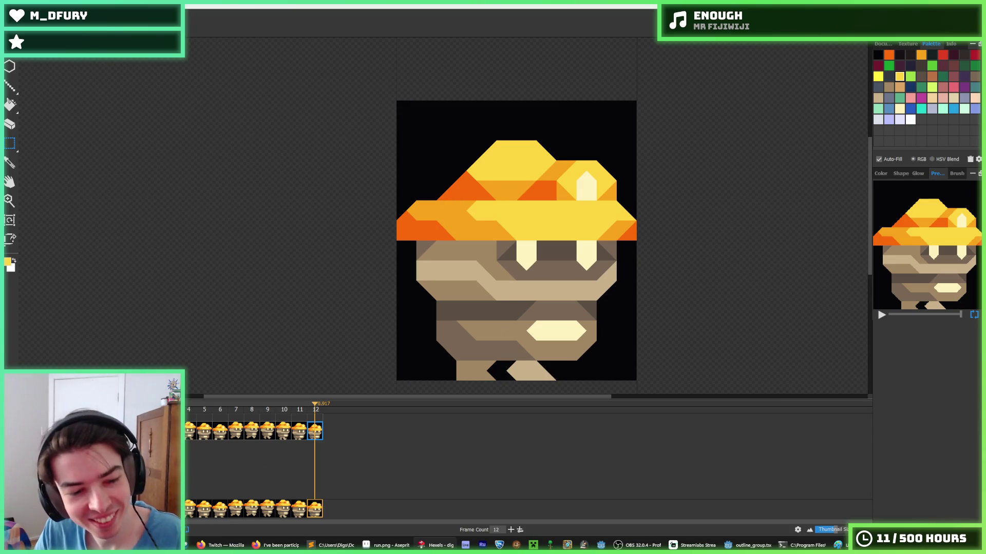
pyautogui.press('space')
pyautogui.scroll(-3, 355, 284)
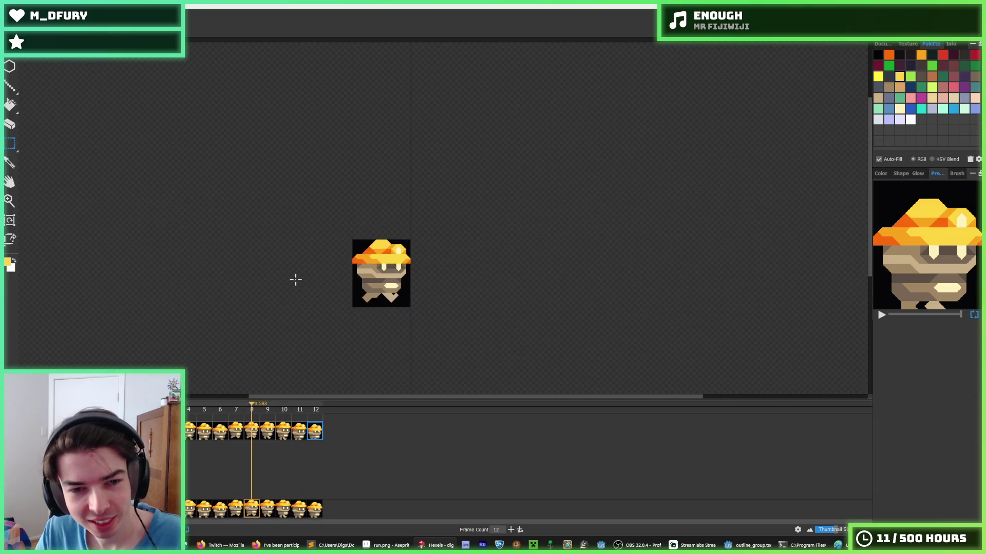
pyautogui.scroll(-1, 295, 279)
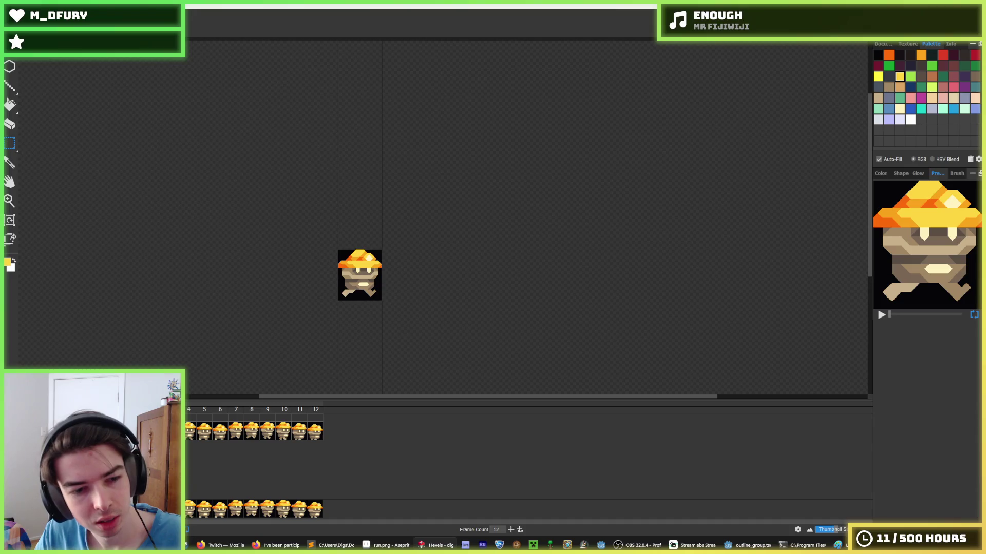
pyautogui.click(193, 431)
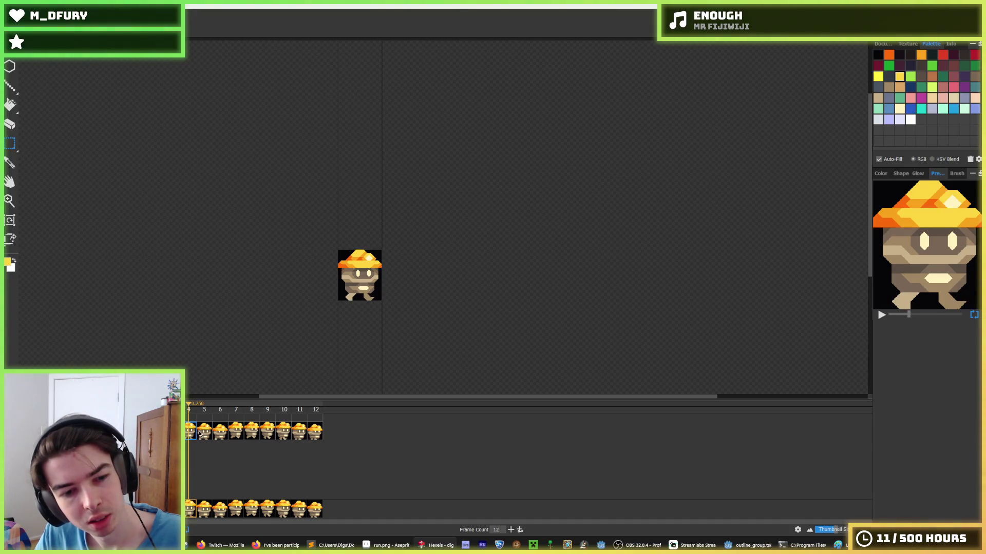
pyautogui.click(235, 434)
pyautogui.click(251, 435)
pyautogui.click(266, 434)
pyautogui.click(188, 436)
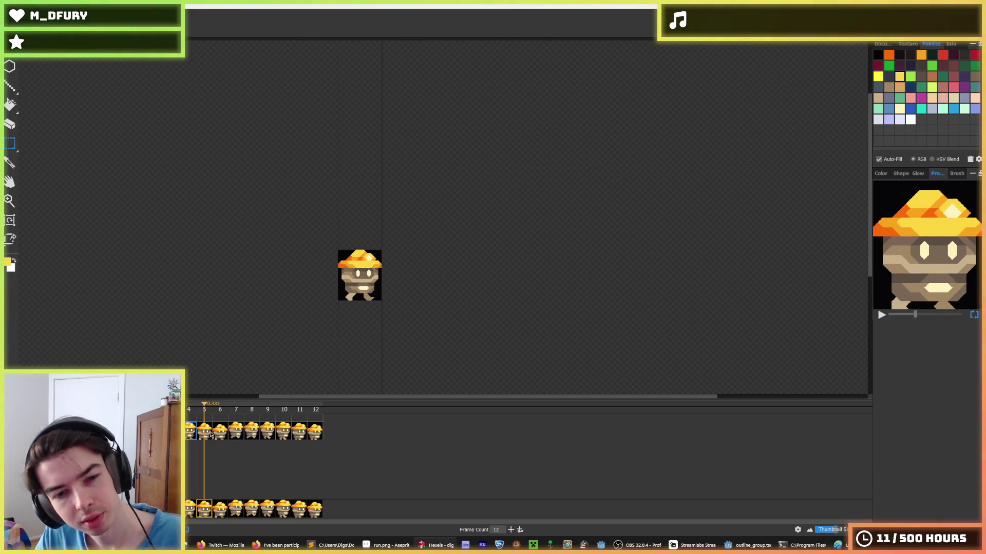
pyautogui.click(234, 436)
pyautogui.click(223, 436)
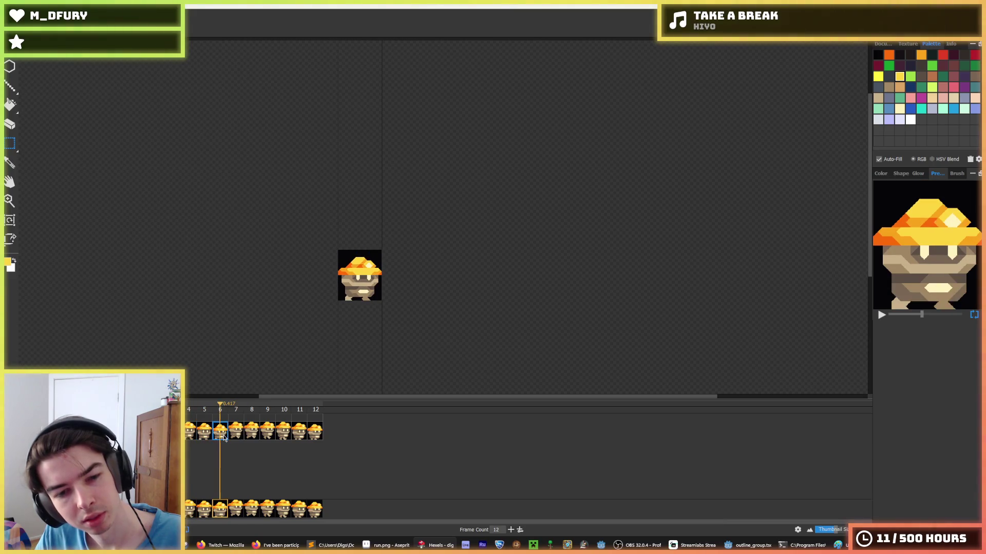
pyautogui.click(238, 436)
pyautogui.click(224, 437)
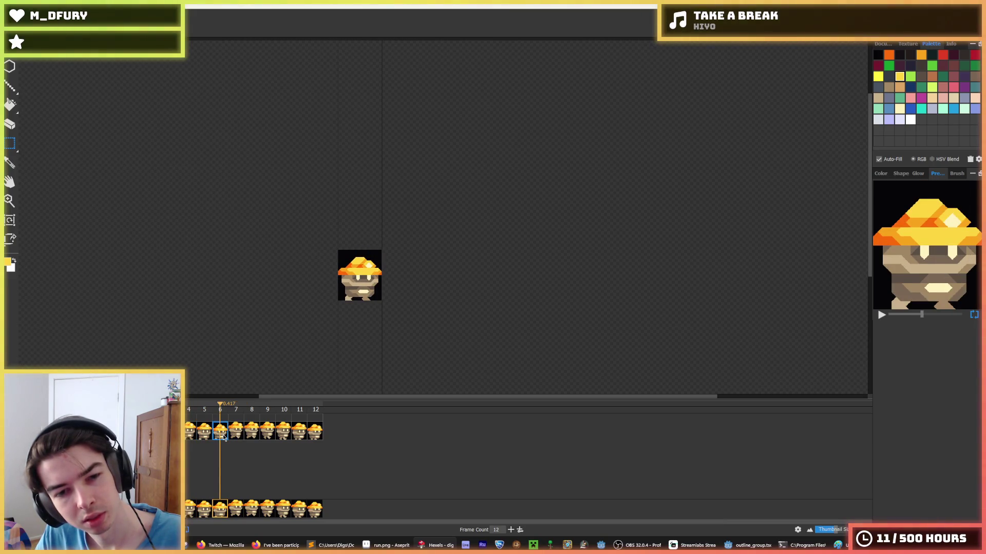
pyautogui.press('space')
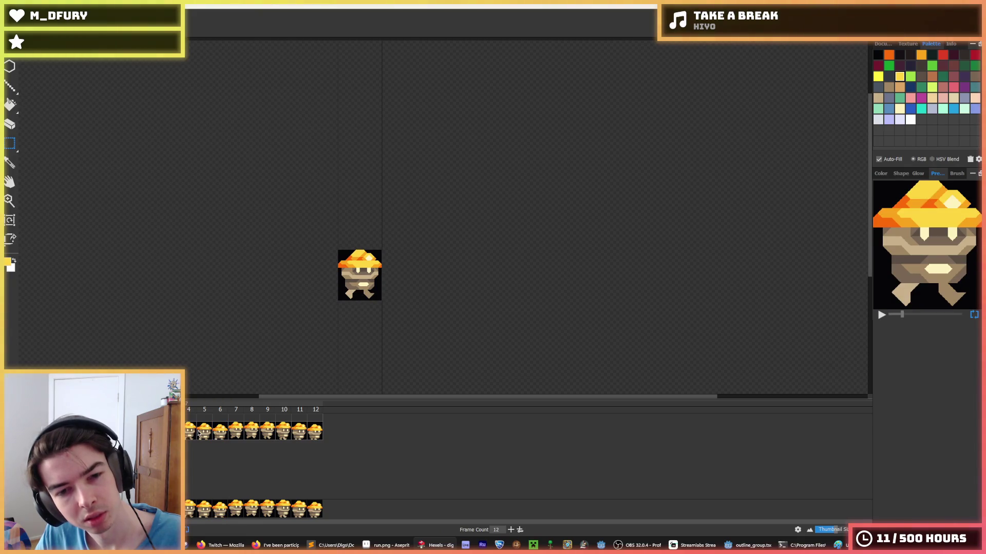
pyautogui.click(198, 433)
pyautogui.click(214, 437)
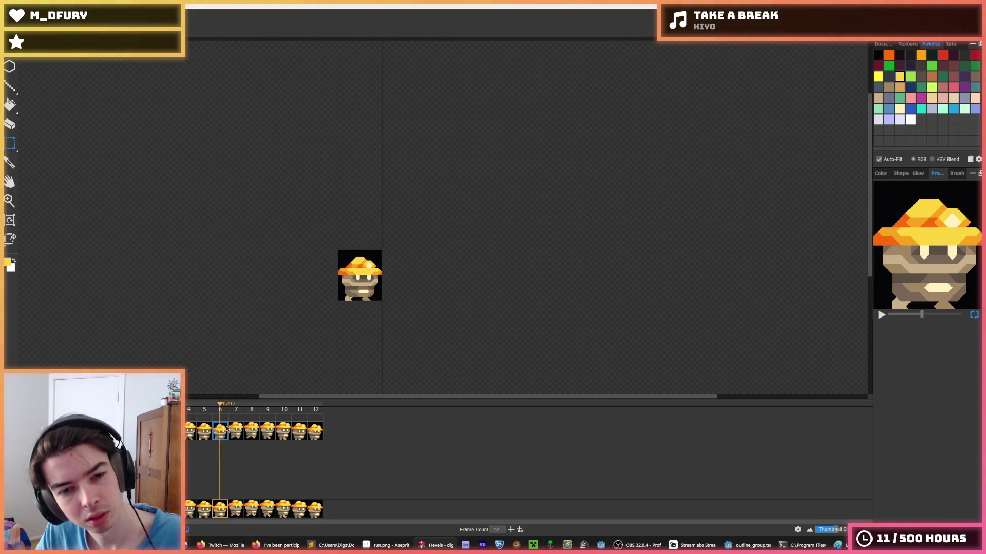
pyautogui.scroll(2, 358, 306)
pyautogui.scroll(2, 358, 306)
pyautogui.keyDown('alt'); pyautogui.click(353, 286); pyautogui.keyUp('alt')
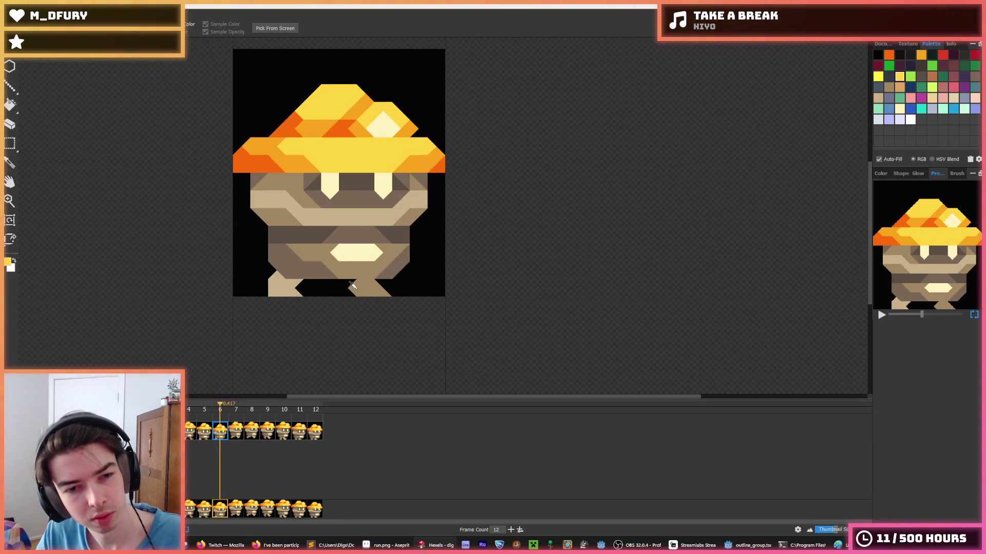
pyautogui.click(203, 434)
pyautogui.click(191, 436)
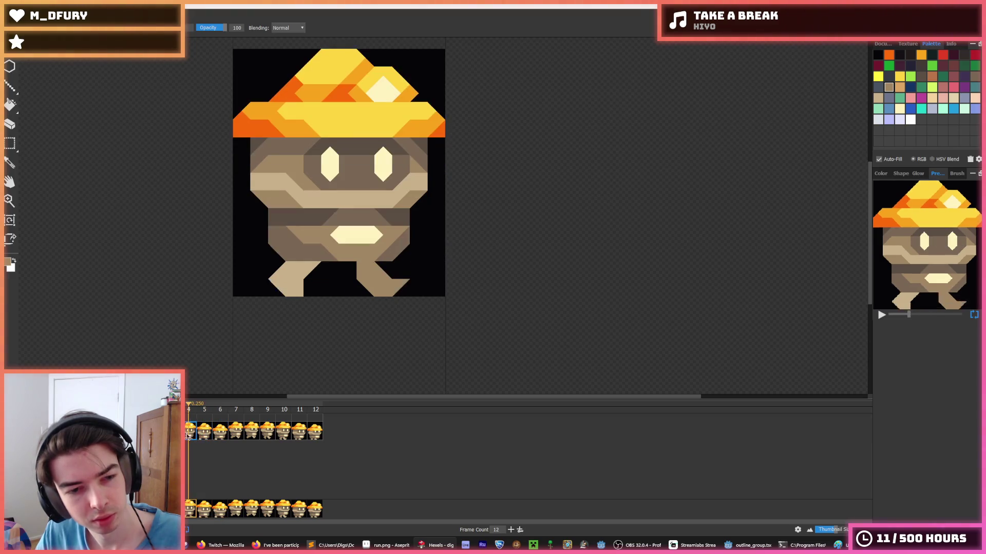
pyautogui.click(180, 435)
pyautogui.click(188, 434)
pyautogui.click(214, 434)
pyautogui.click(180, 435)
pyautogui.click(174, 436)
pyautogui.click(170, 435)
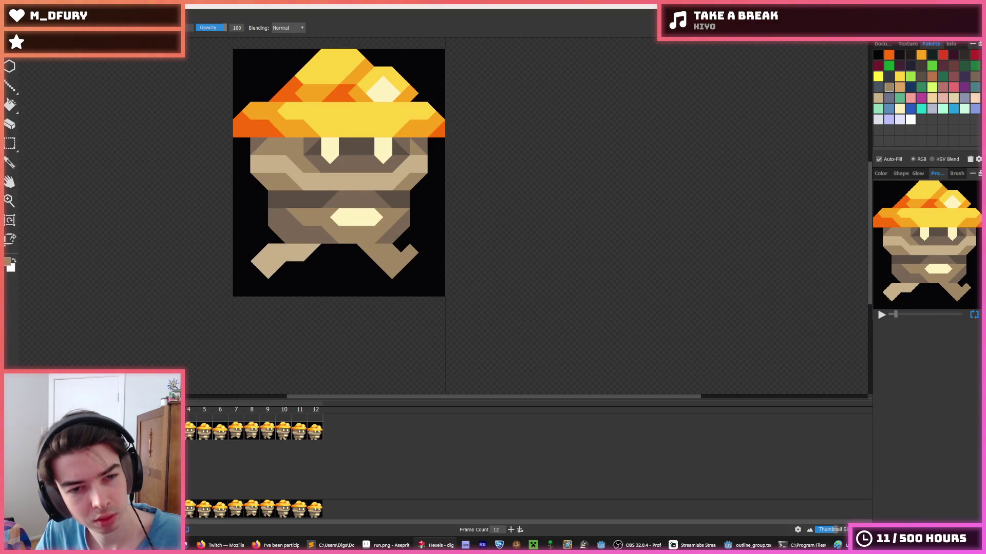
pyautogui.press('Left')
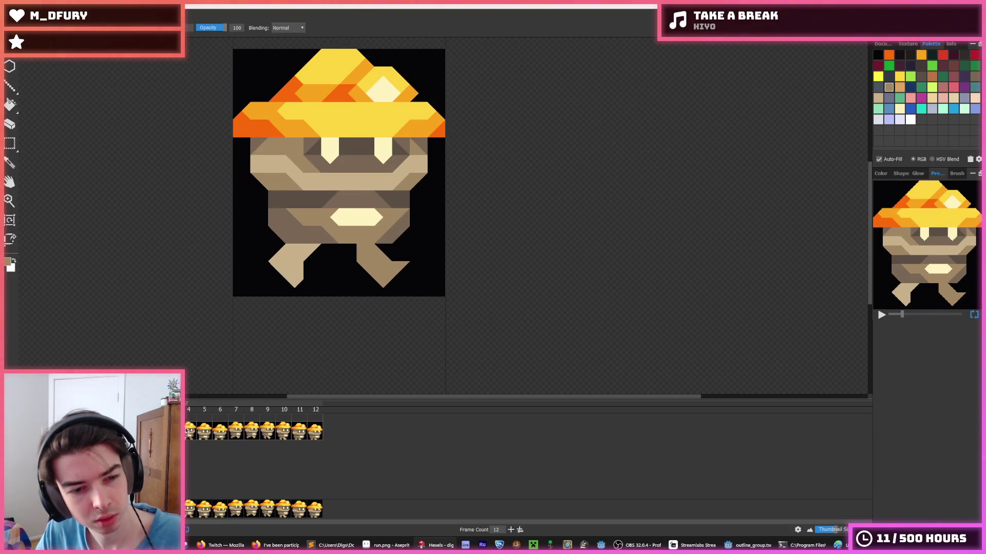
pyautogui.click(188, 432)
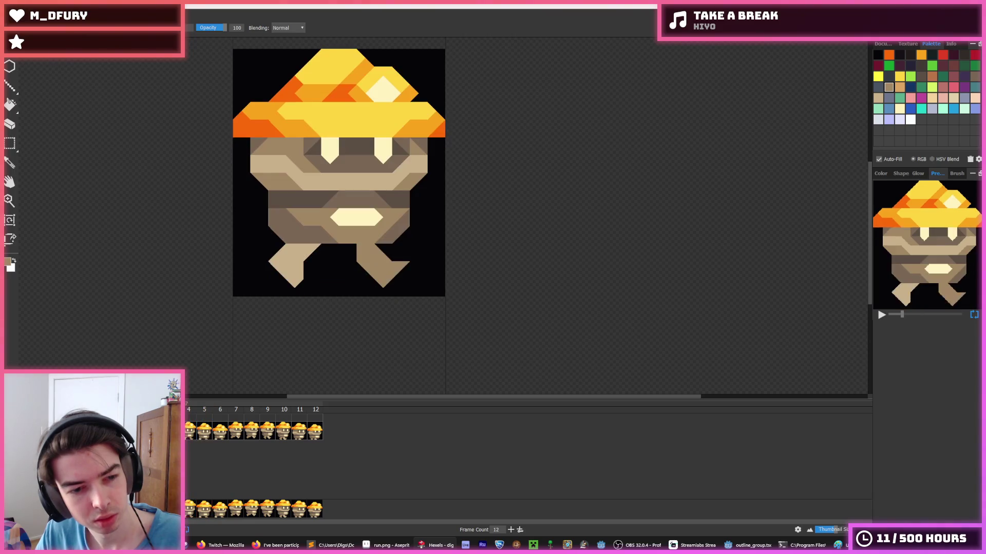
pyautogui.click(208, 434)
pyautogui.click(215, 435)
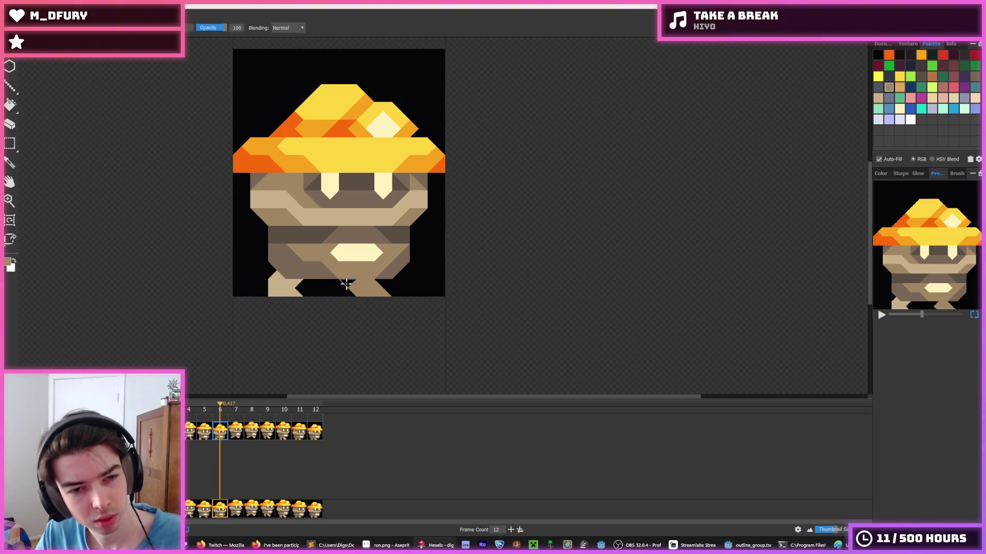
pyautogui.press('s')
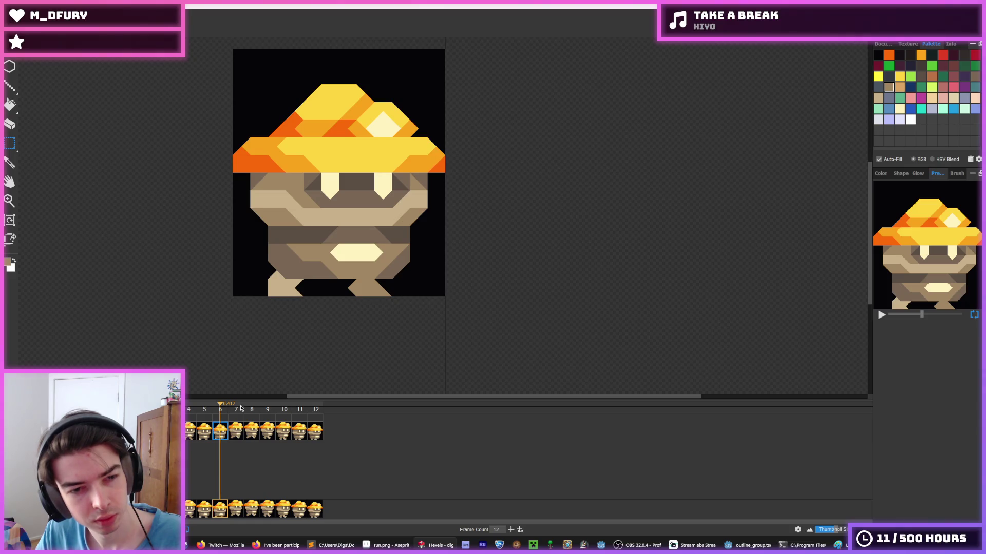
pyautogui.press('b')
pyautogui.keyDown('alt'); pyautogui.click(267, 273); pyautogui.keyUp('alt')
pyautogui.moveTo(266, 272)
pyautogui.mouseDown()
pyautogui.moveTo(266, 297)
pyautogui.moveTo(281, 311)
pyautogui.mouseUp()
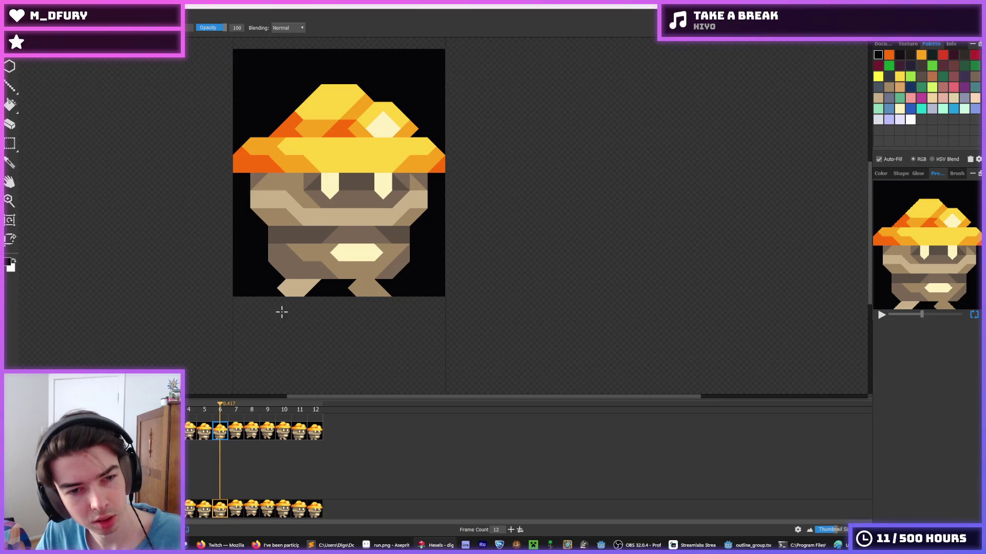
pyautogui.click(204, 430)
pyautogui.keyDown('alt'); pyautogui.click(282, 289); pyautogui.keyUp('alt')
pyautogui.moveTo(310, 287)
pyautogui.mouseDown()
pyautogui.moveTo(268, 292)
pyautogui.moveTo(275, 322)
pyautogui.mouseUp()
pyautogui.keyDown('alt'); pyautogui.click(260, 271); pyautogui.keyUp('alt')
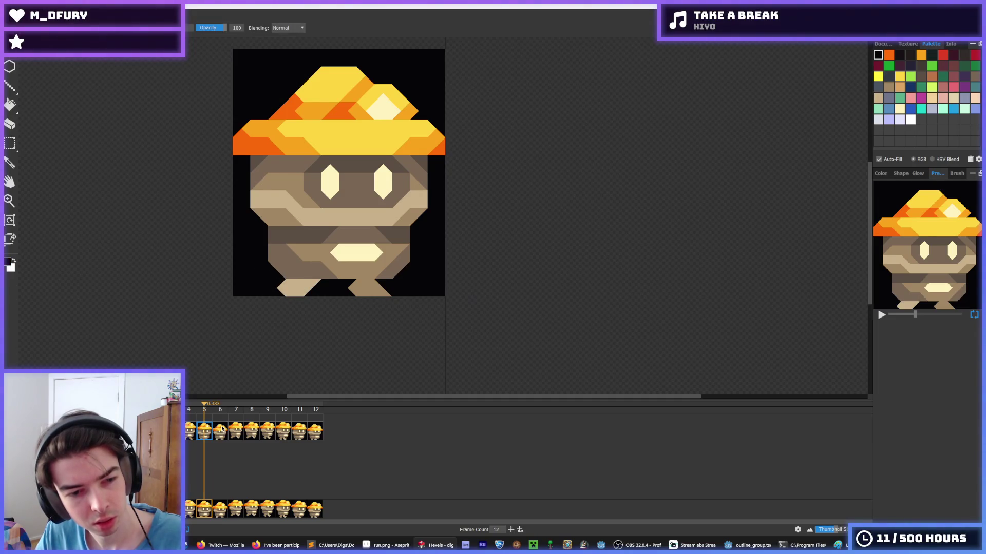
pyautogui.click(195, 435)
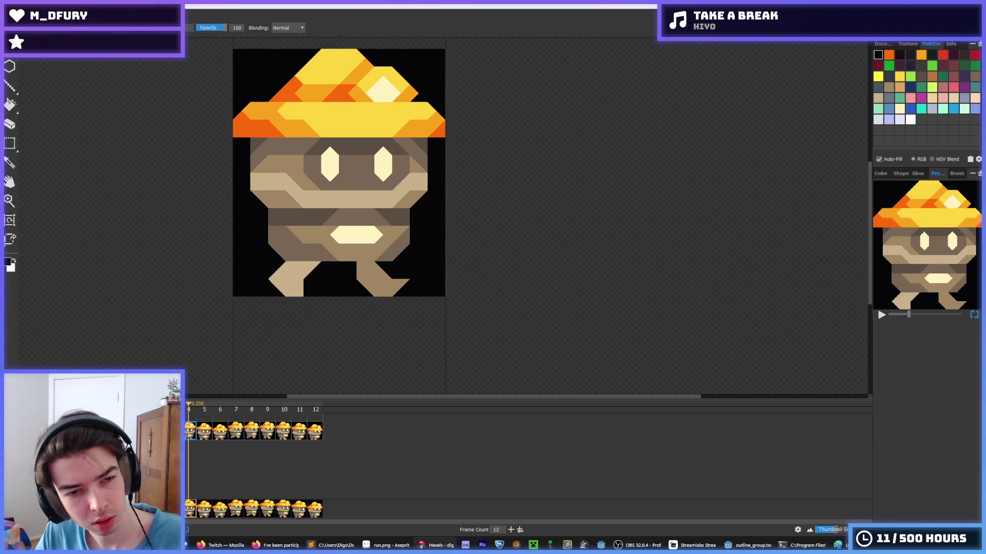
pyautogui.click(209, 434)
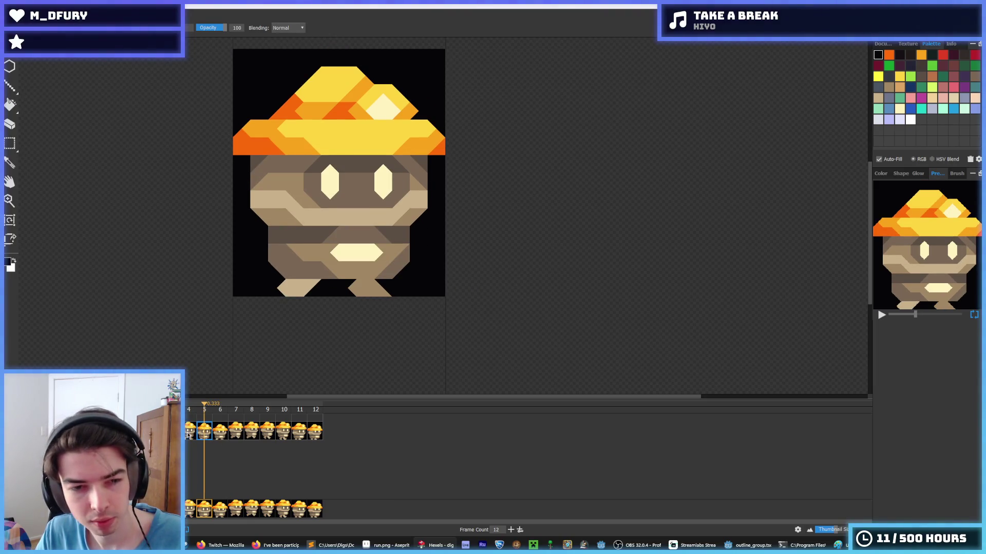
pyautogui.click(287, 433)
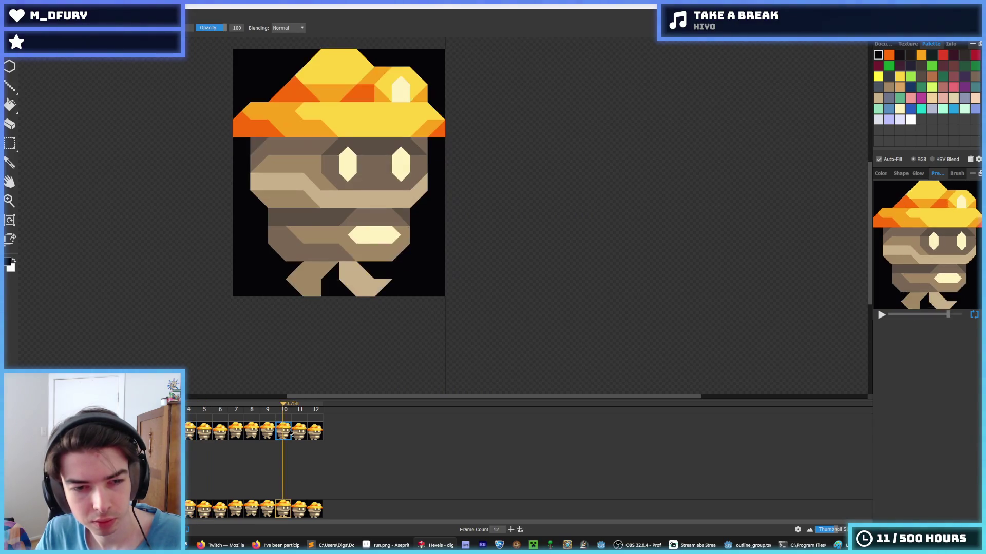
pyautogui.click(300, 435)
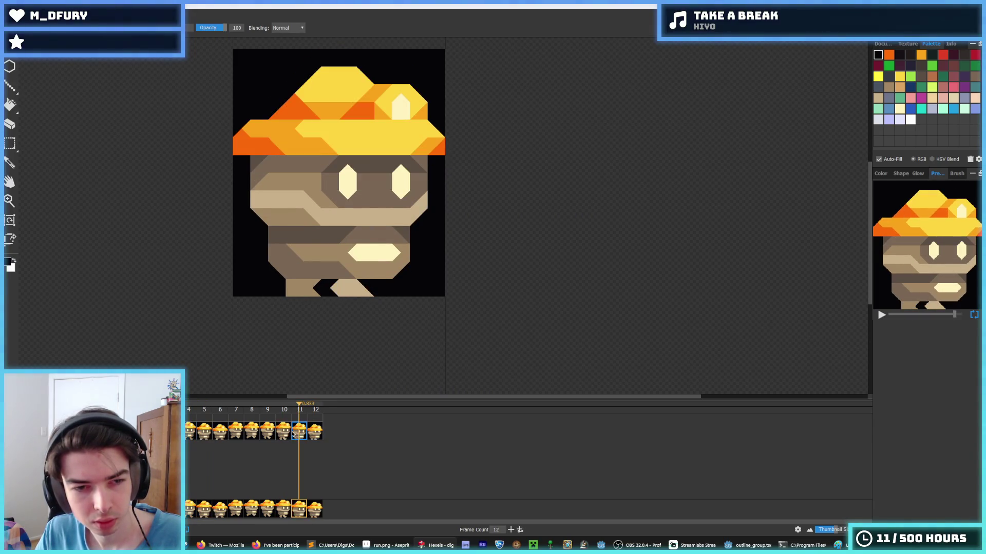
pyautogui.click(279, 433)
pyautogui.click(299, 433)
pyautogui.click(310, 434)
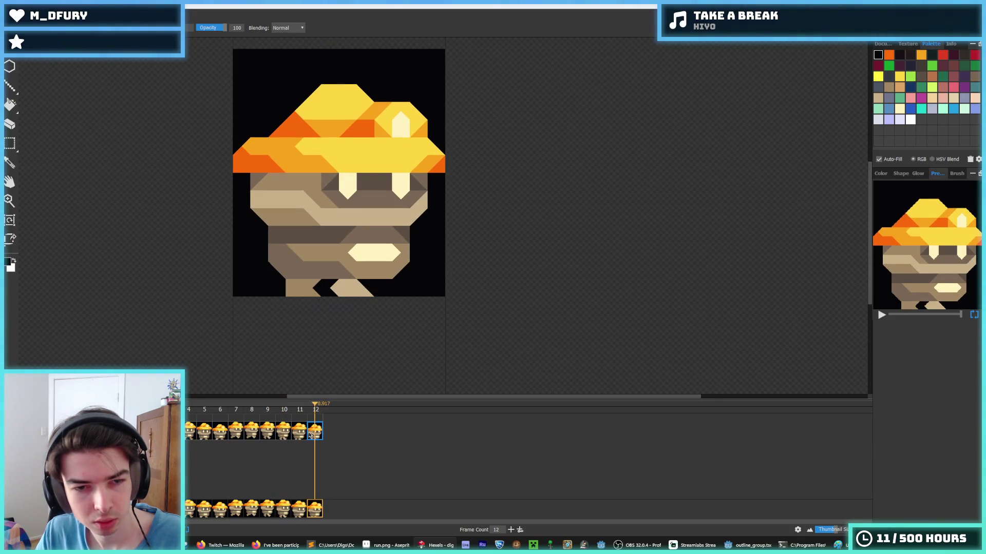
pyautogui.click(297, 434)
pyautogui.click(282, 435)
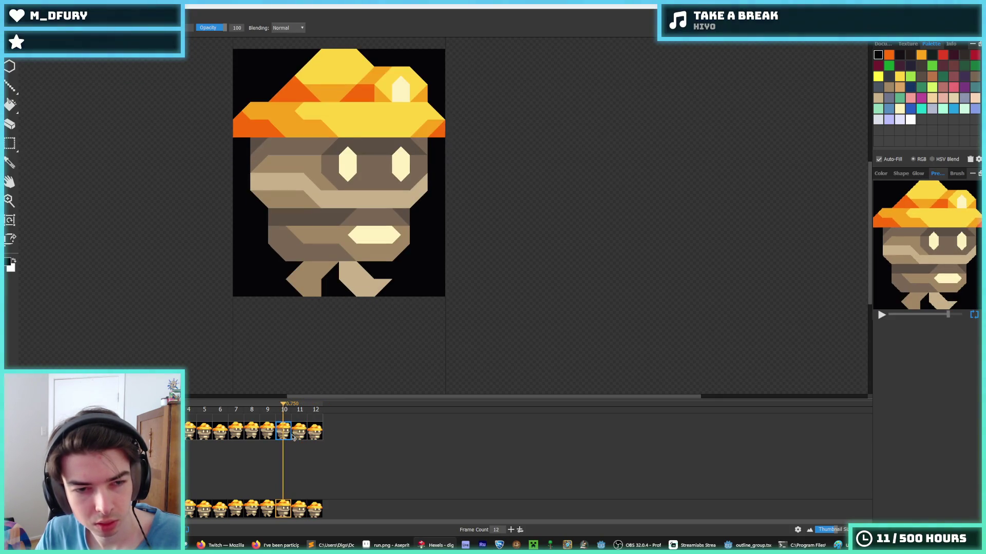
pyautogui.click(298, 438)
pyautogui.click(202, 435)
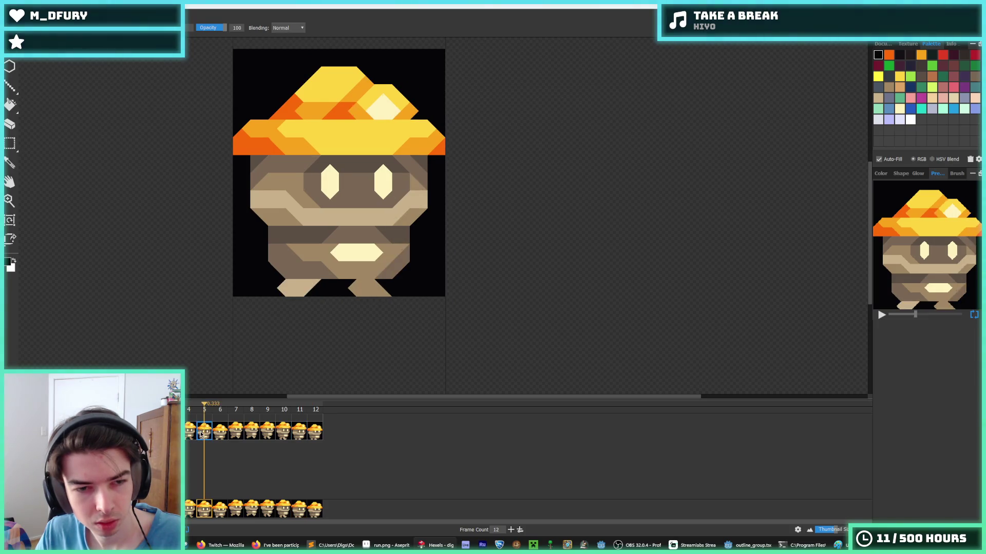
pyautogui.click(300, 433)
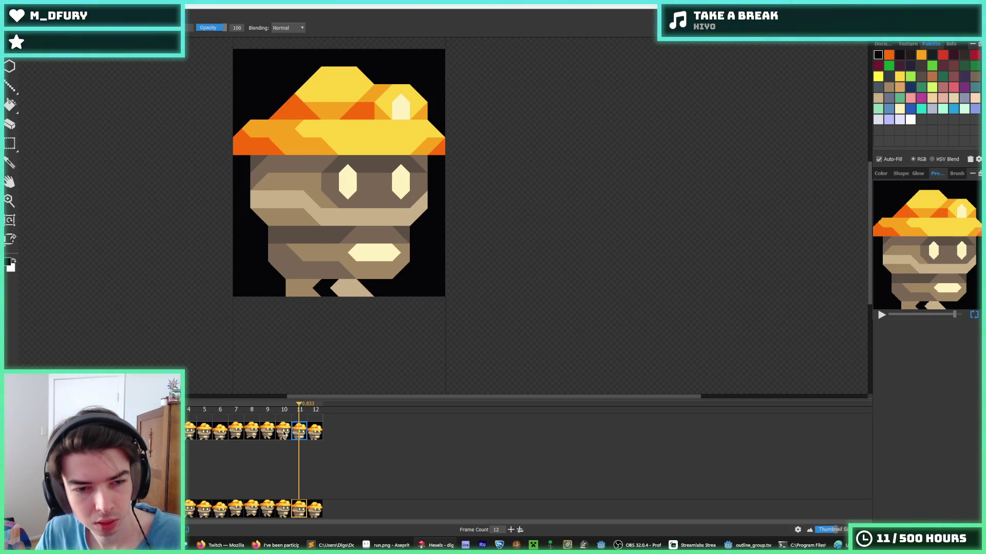
pyautogui.click(284, 434)
pyautogui.click(301, 434)
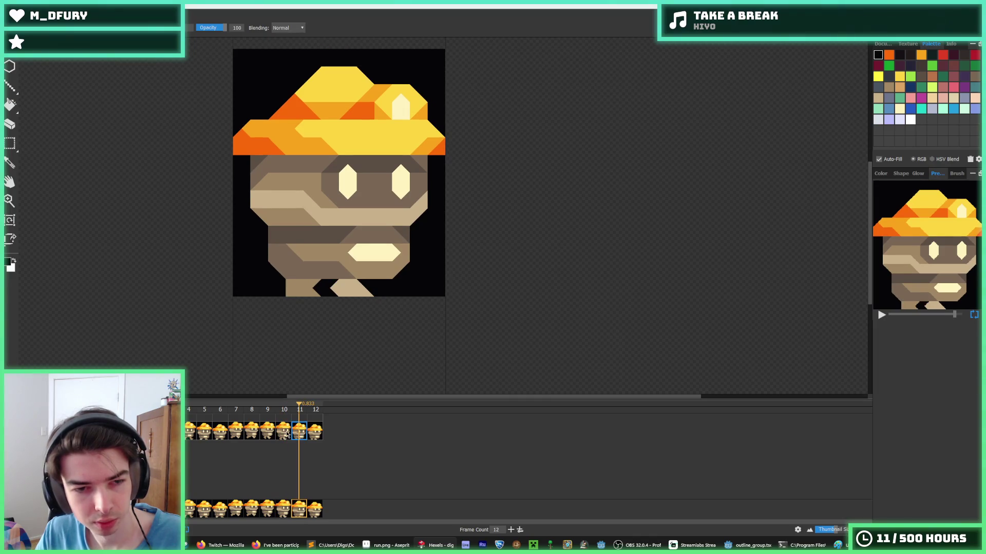
pyautogui.click(191, 433)
pyautogui.click(210, 432)
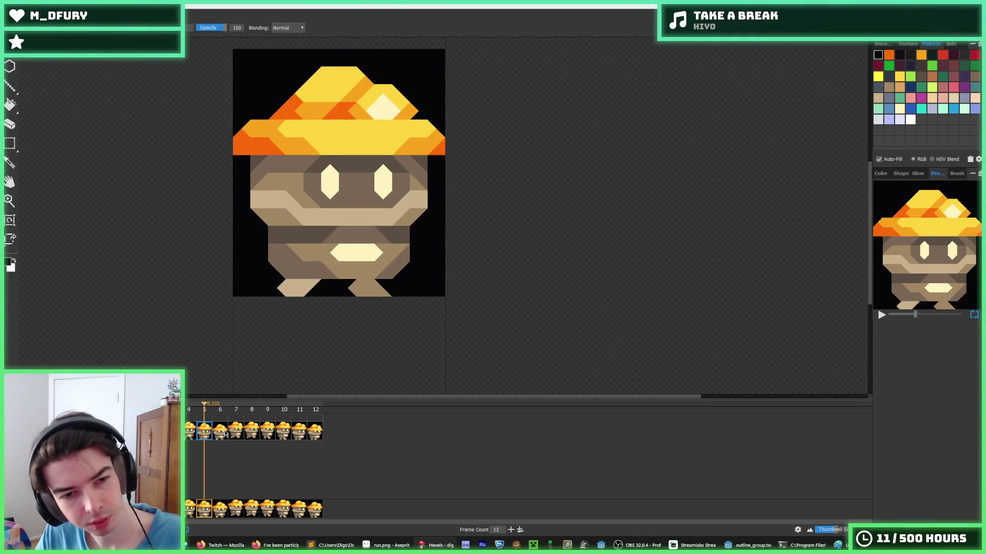
pyautogui.click(224, 435)
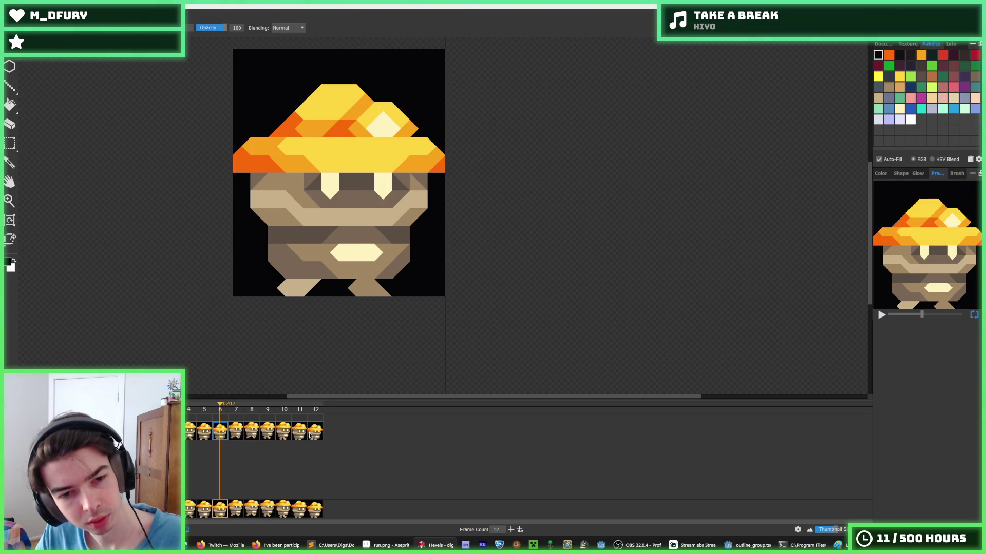
pyautogui.click(310, 436)
pyautogui.click(219, 435)
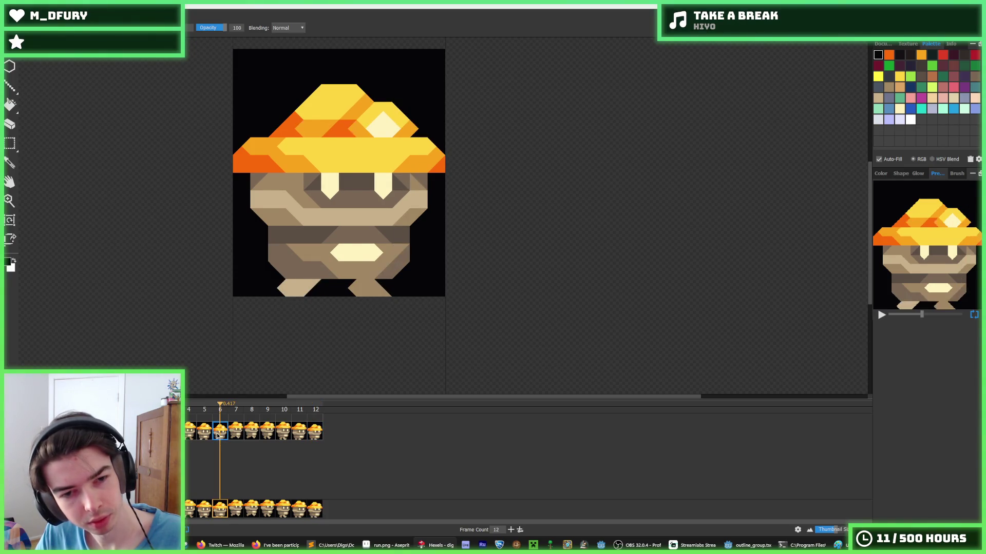
pyautogui.click(302, 437)
pyautogui.click(204, 435)
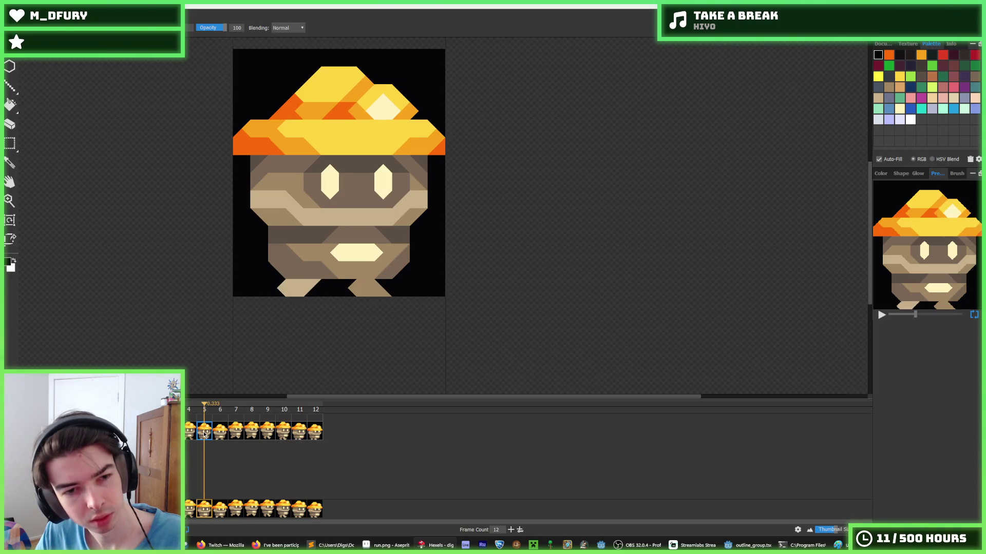
pyautogui.click(301, 433)
pyautogui.keyDown('alt'); pyautogui.click(283, 288); pyautogui.keyUp('alt')
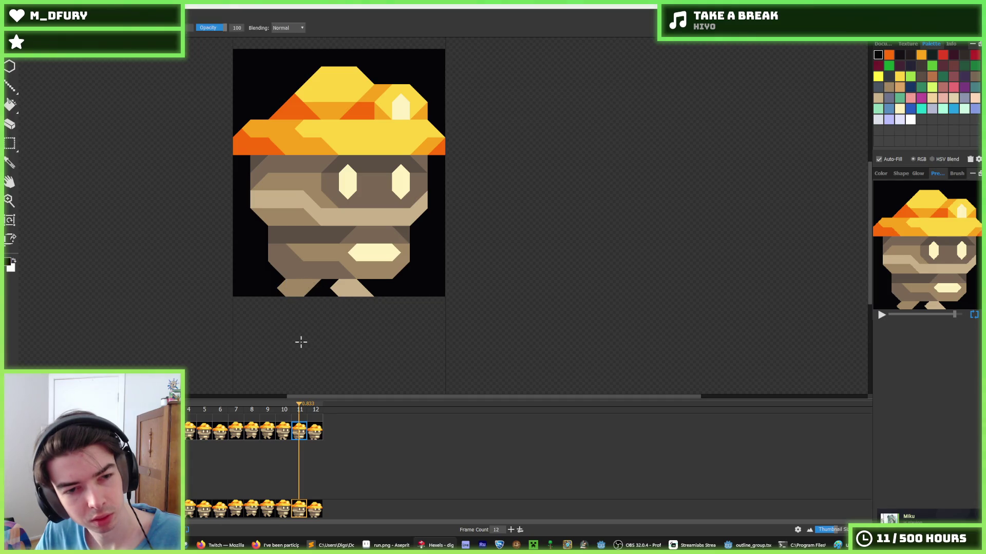
pyautogui.click(314, 430)
# Shift frame 12's left foot one cell right and fill a tan triangle on the right foot.
pyautogui.keyDown('alt'); pyautogui.click(313, 295); pyautogui.keyUp('alt')
pyautogui.moveTo(315, 296); pyautogui.dragTo(271, 280)
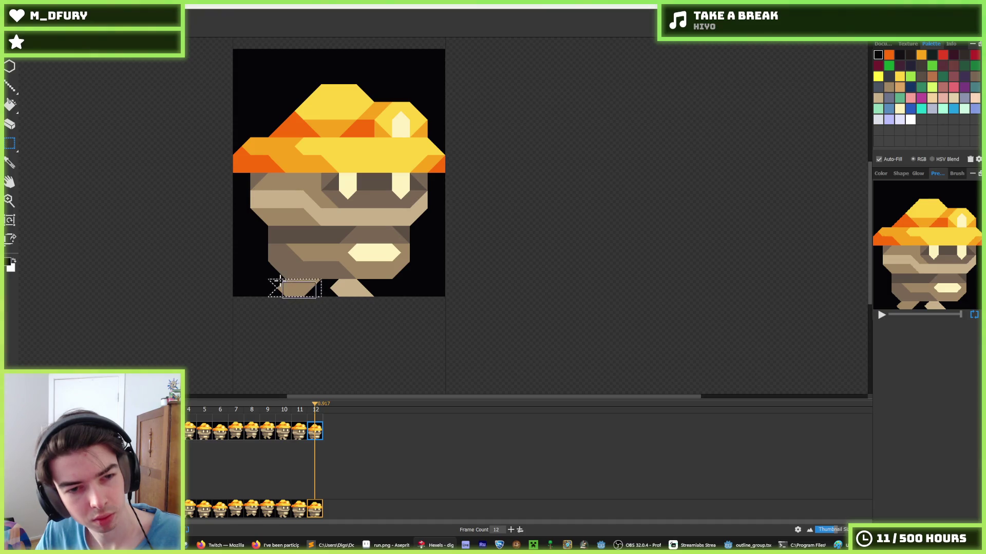
pyautogui.press('Right')
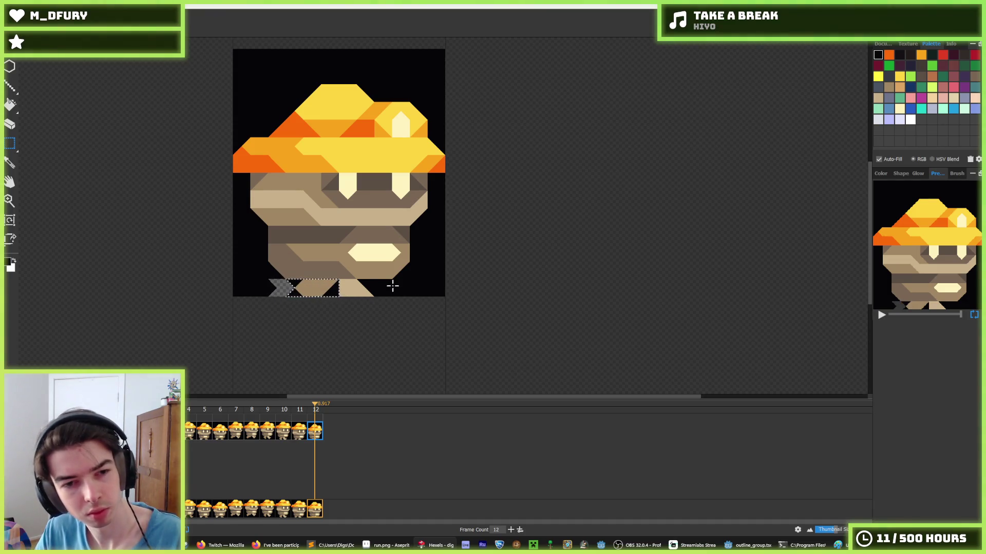
pyautogui.click(392, 286)
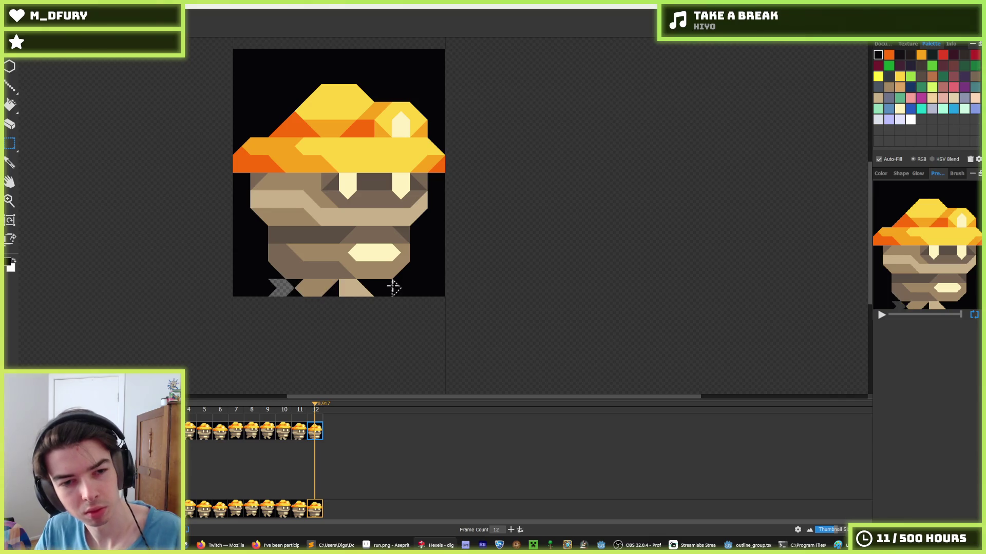
pyautogui.click(335, 288)
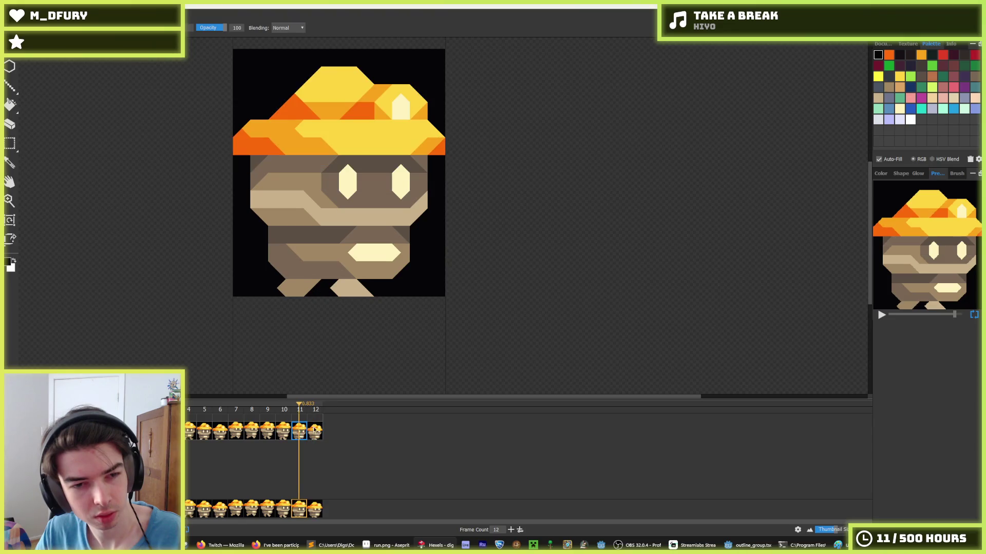
# Marquee-select both feet on frame 12, then clear the selection and step back to earlier frames.
pyautogui.press('m')
pyautogui.moveTo(371, 306)
pyautogui.mouseDown()
pyautogui.moveTo(308, 288)
pyautogui.moveTo(391, 280)
pyautogui.mouseUp()
pyautogui.click(300, 409)
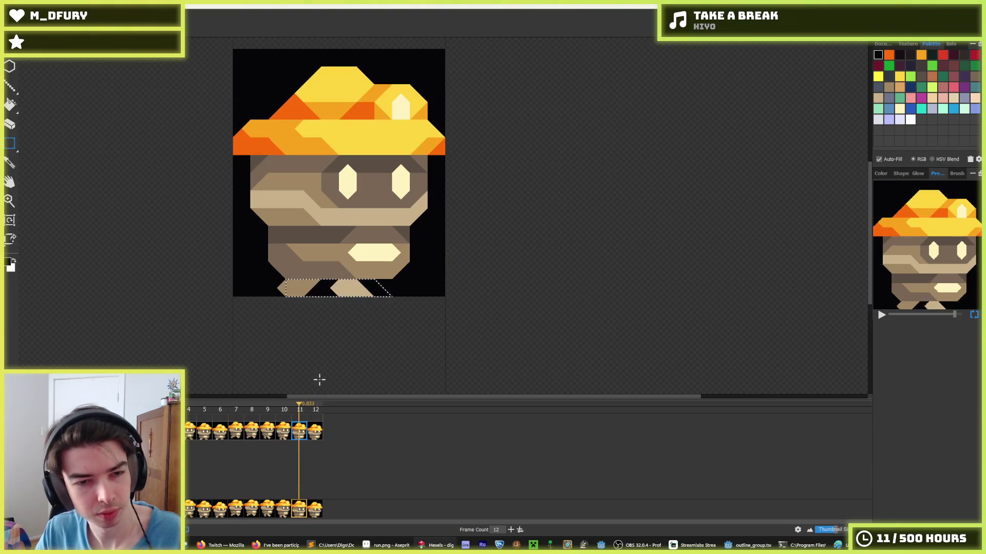
pyautogui.press('b')
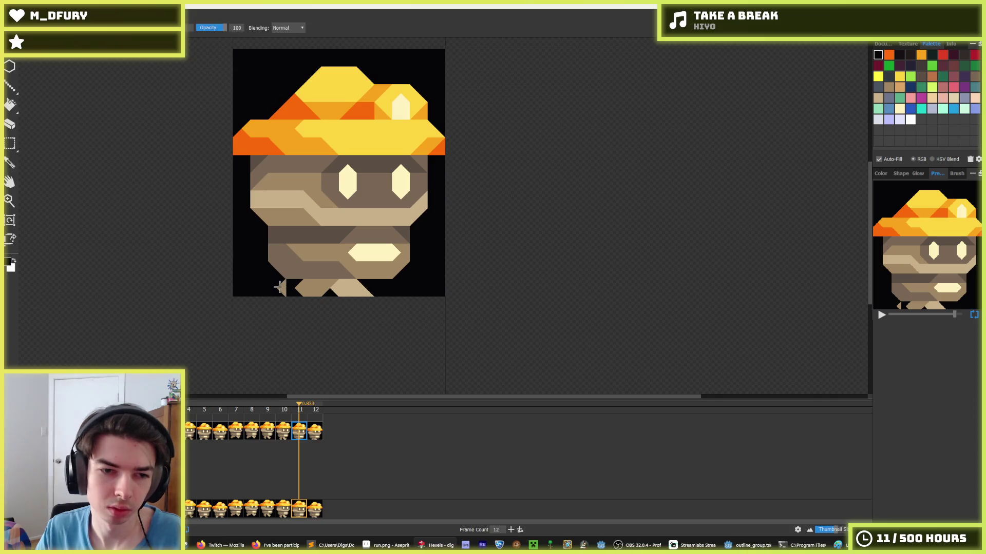
pyautogui.press('Home')
pyautogui.scroll(-5, 270, 328)
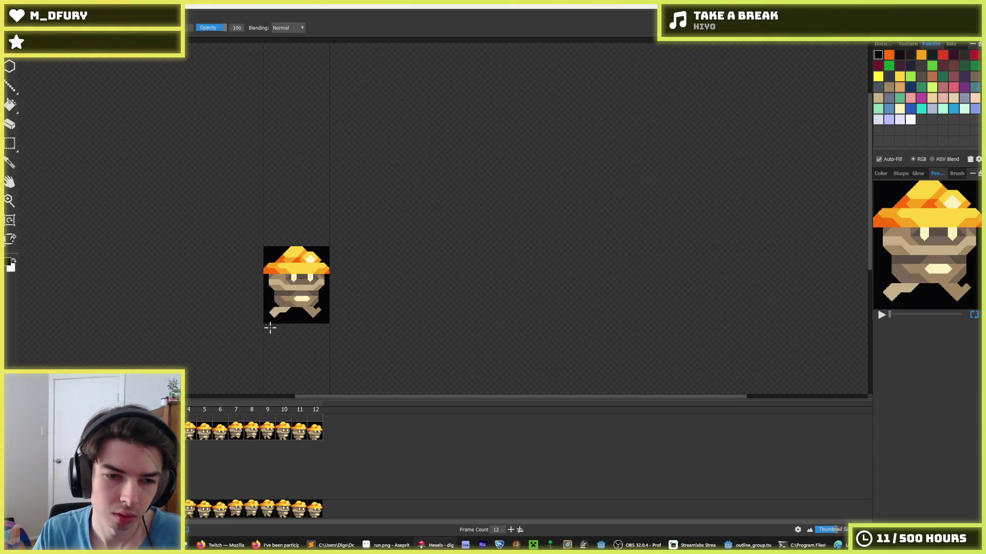
pyautogui.scroll(-2, 229, 290)
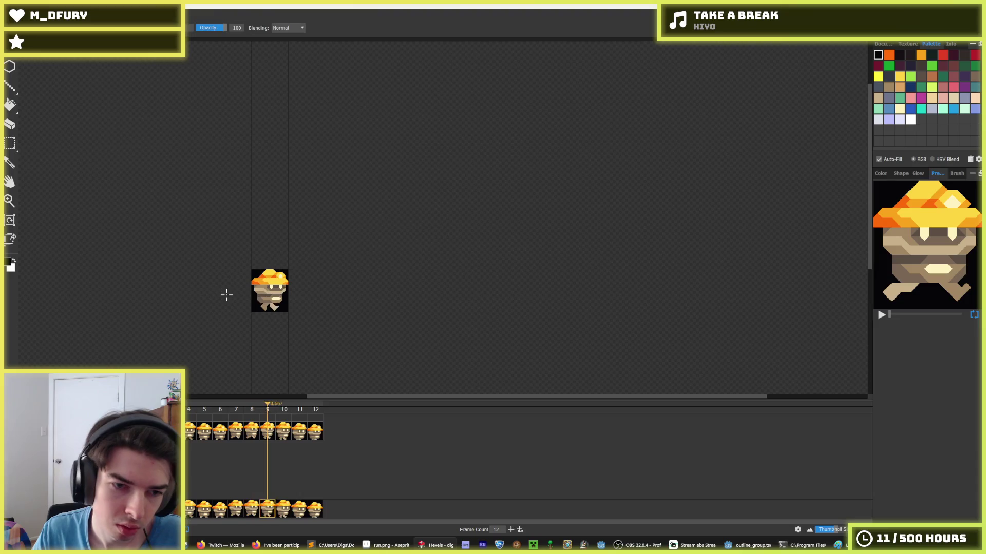
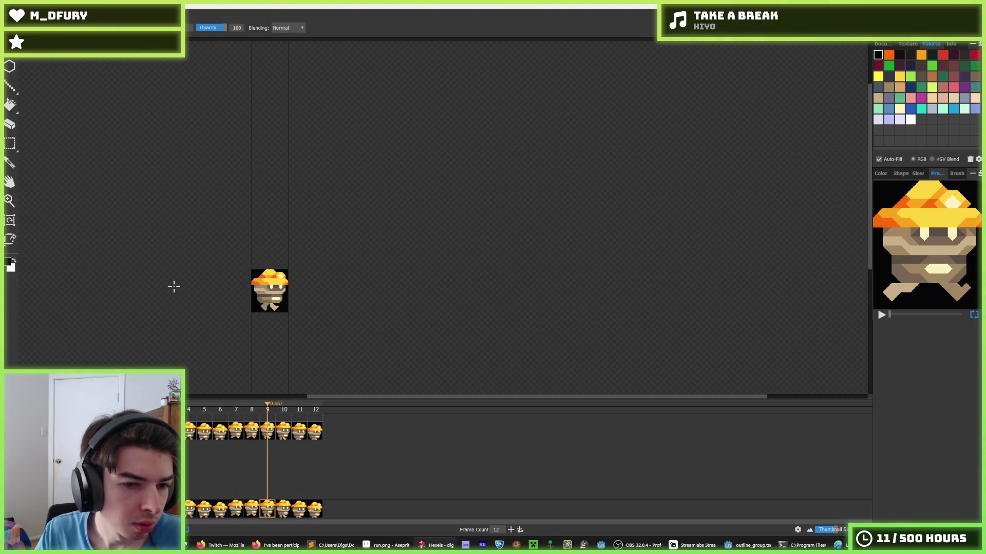
# Zoom in on the sprite, review walk frames 5 to 7, and play the walk animation.
pyautogui.press('i')
pyautogui.scroll(1, 149, 287)
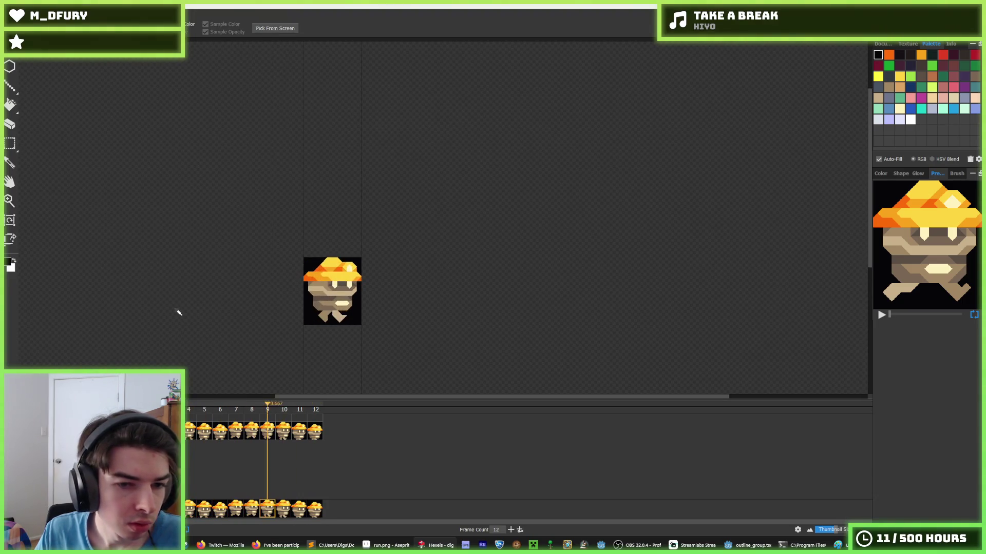
pyautogui.scroll(1, 185, 308)
pyautogui.scroll(1, 375, 284)
pyautogui.scroll(1, 359, 303)
pyautogui.press('b')
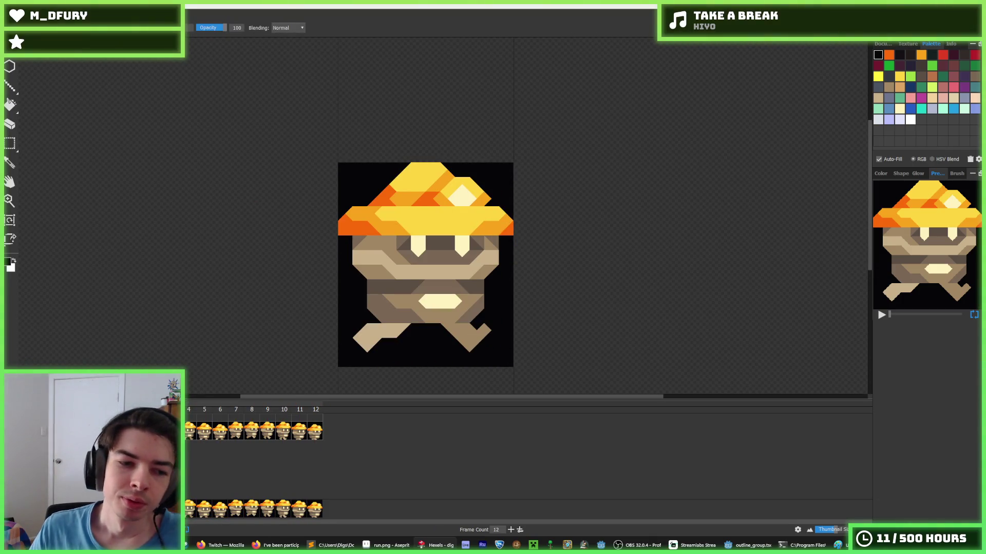
pyautogui.click(202, 433)
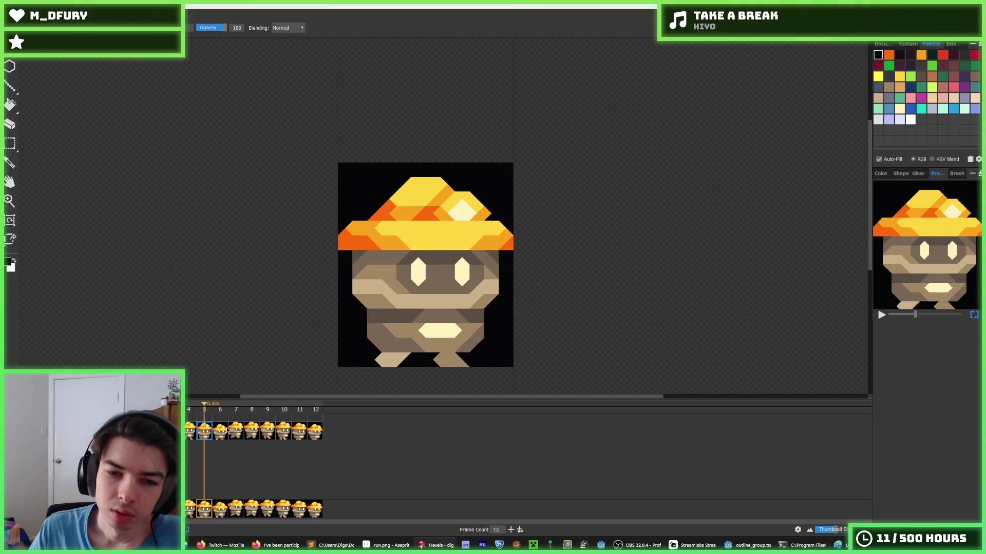
pyautogui.click(218, 433)
pyautogui.click(235, 434)
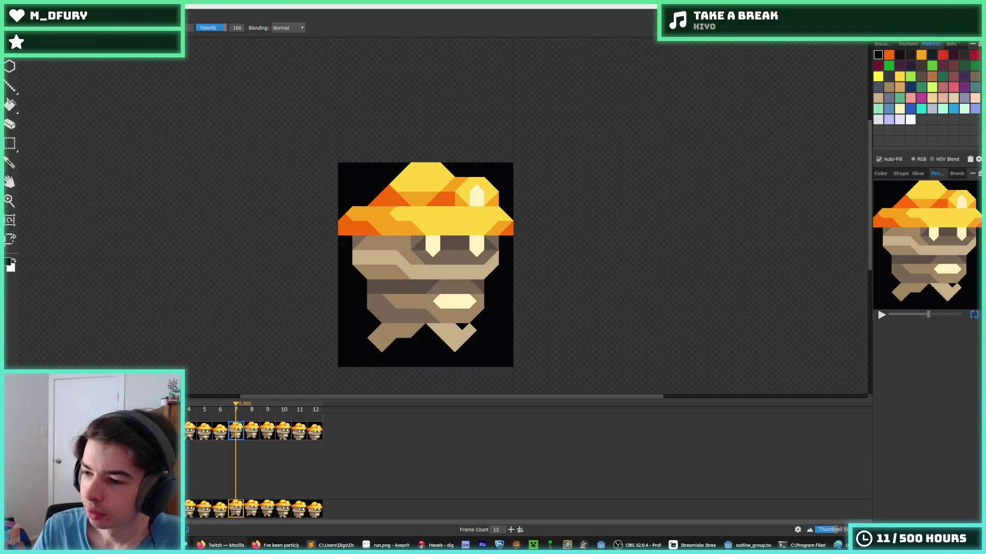
pyautogui.click(215, 432)
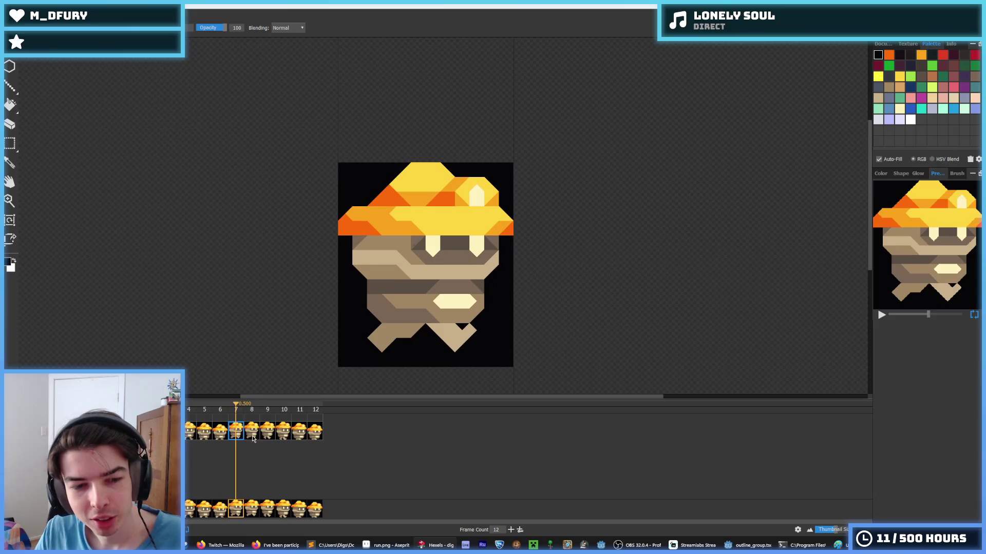
pyautogui.click(220, 435)
pyautogui.press('Return')
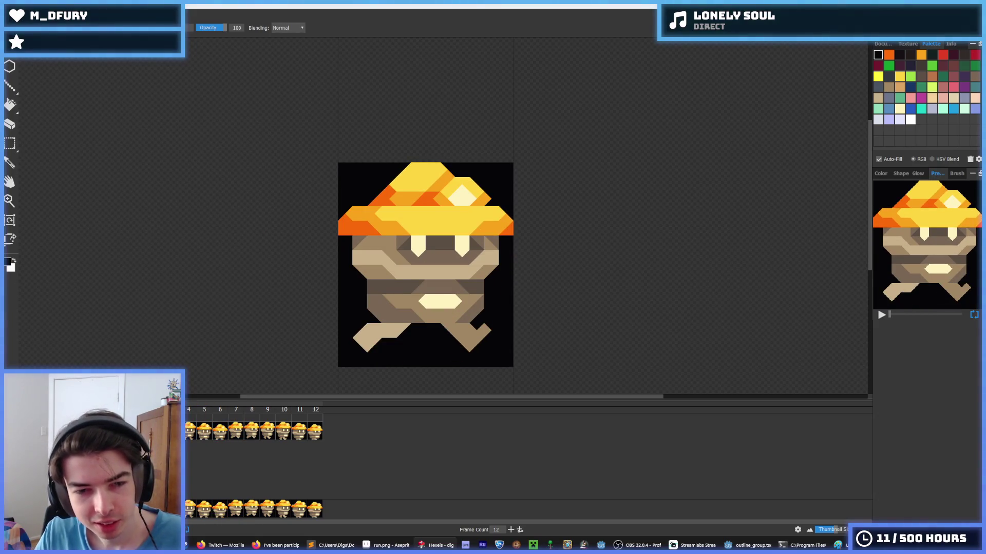
# Stop playback on frame 5 and compare the poses in frames 4, 5 and 6.
pyautogui.click(209, 435)
pyautogui.click(219, 436)
pyautogui.click(209, 436)
pyautogui.click(222, 437)
pyautogui.click(207, 438)
pyautogui.click(187, 435)
pyautogui.click(204, 433)
# Marquee-shift the foot on frame 6 and fill the exposed transparent gap beside it black.
pyautogui.press('m')
pyautogui.moveTo(404, 371); pyautogui.dragTo(367, 352)
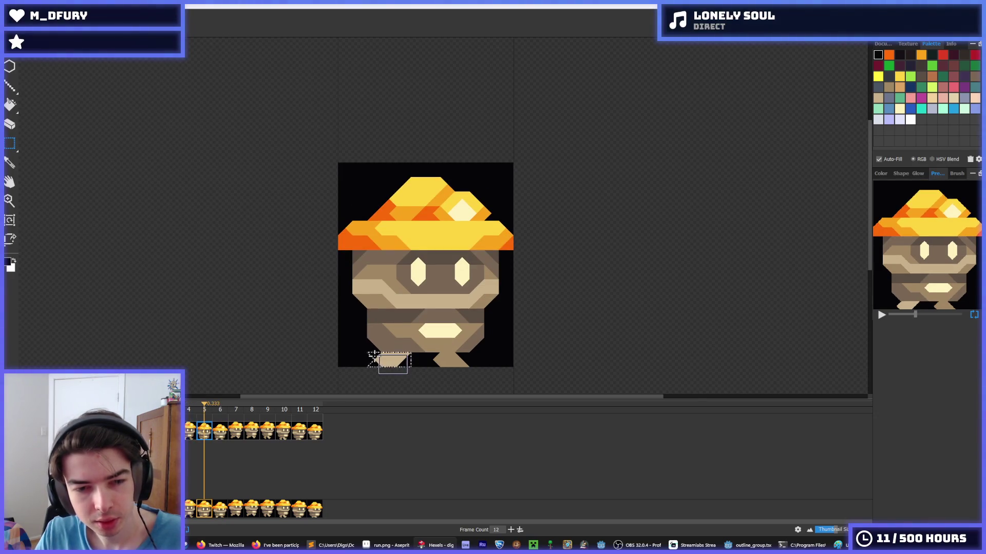
pyautogui.press('.')
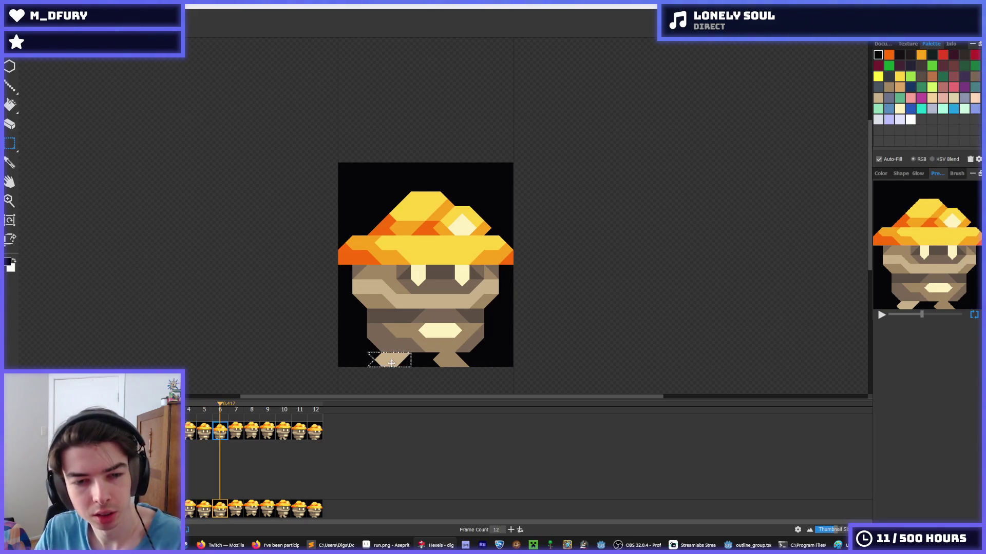
pyautogui.moveTo(391, 364); pyautogui.dragTo(453, 364)
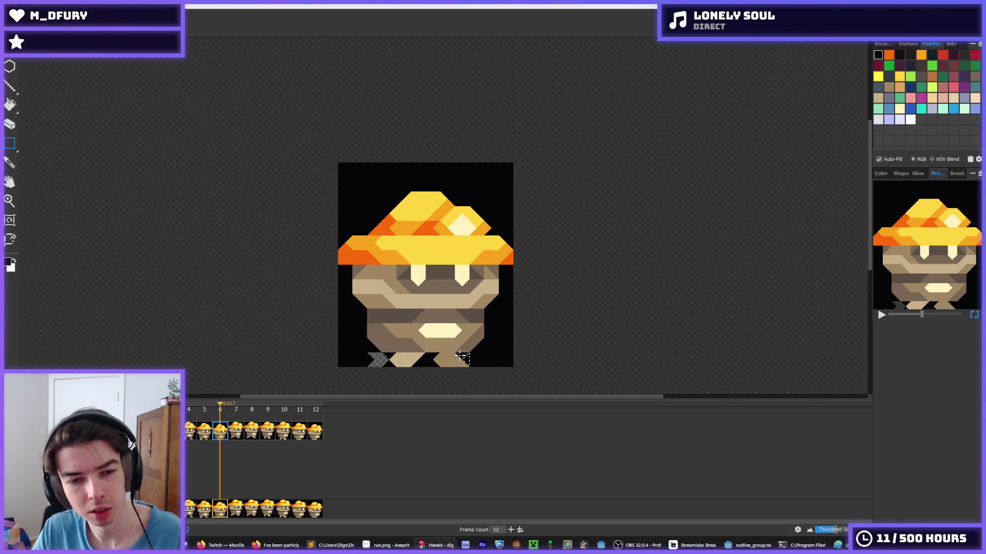
pyautogui.hotkey('ctrl', 'z')
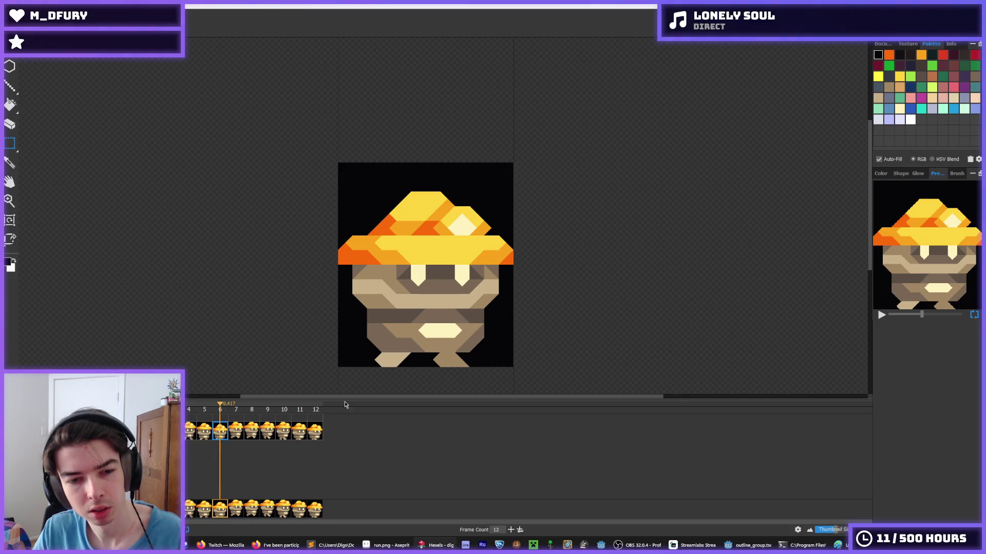
pyautogui.click(235, 437)
pyautogui.click(226, 436)
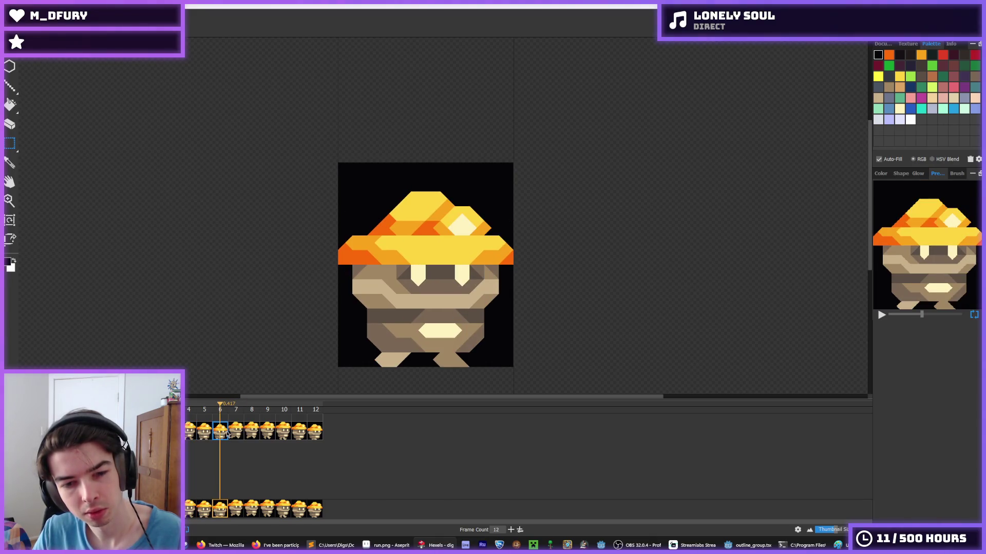
pyautogui.moveTo(458, 370)
pyautogui.mouseDown()
pyautogui.moveTo(427, 399)
pyautogui.moveTo(413, 365)
pyautogui.mouseUp()
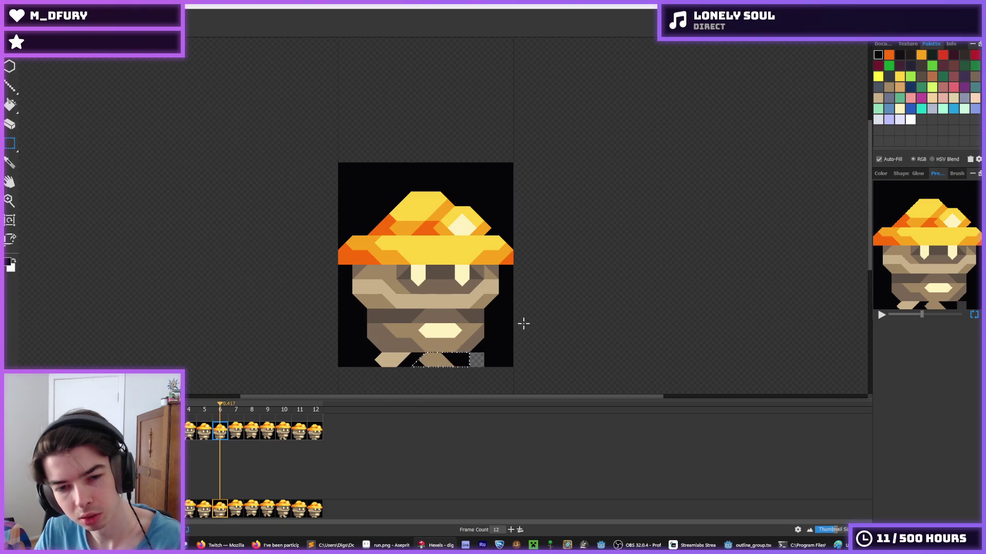
pyautogui.press('f')
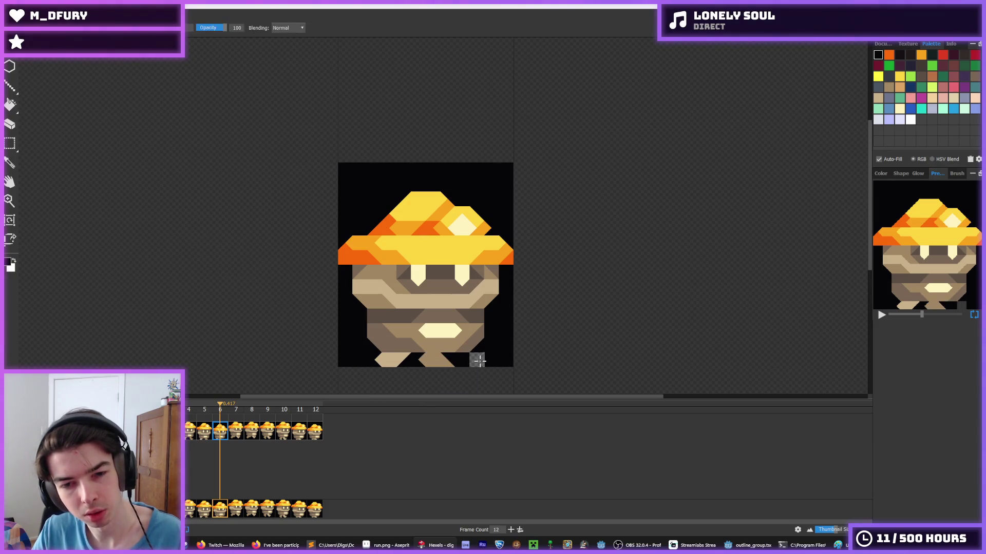
pyautogui.click(476, 360)
# Shift the lower foot on frame 12, paint its transparent gap black, then play the animation.
pyautogui.click(315, 433)
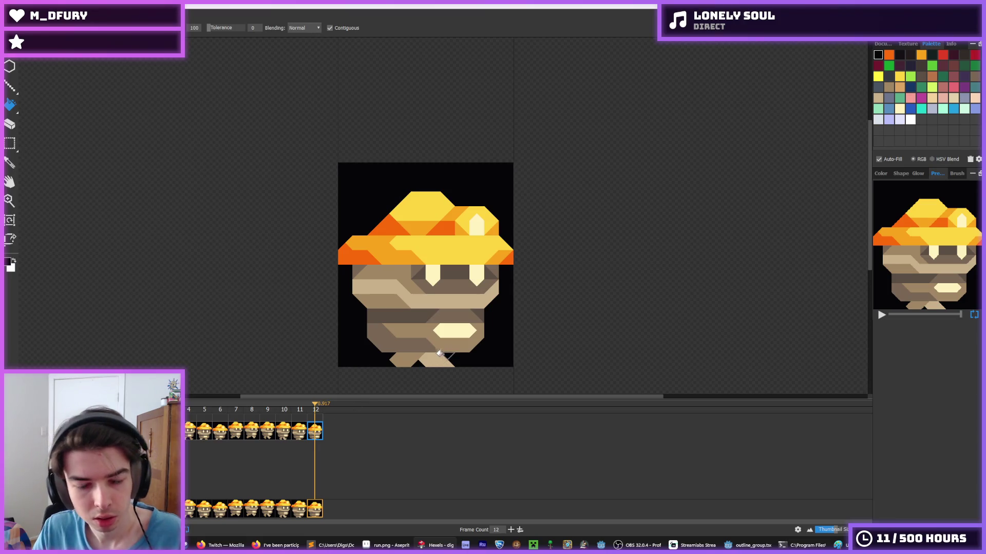
pyautogui.press('m')
pyautogui.click(278, 434)
pyautogui.click(268, 433)
pyautogui.click(257, 433)
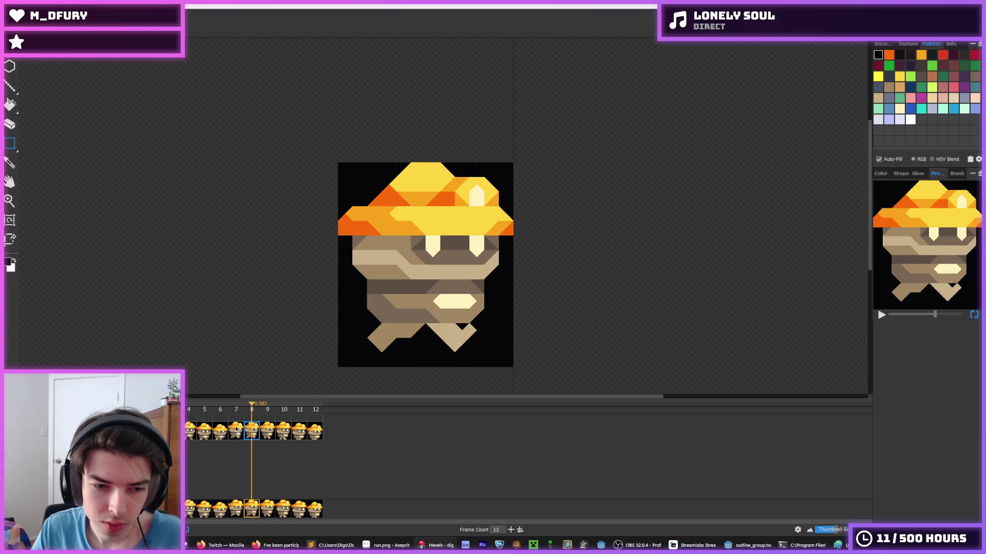
pyautogui.click(313, 433)
pyautogui.moveTo(442, 365)
pyautogui.mouseDown()
pyautogui.moveTo(418, 378)
pyautogui.moveTo(477, 355)
pyautogui.mouseUp()
pyautogui.click(477, 356)
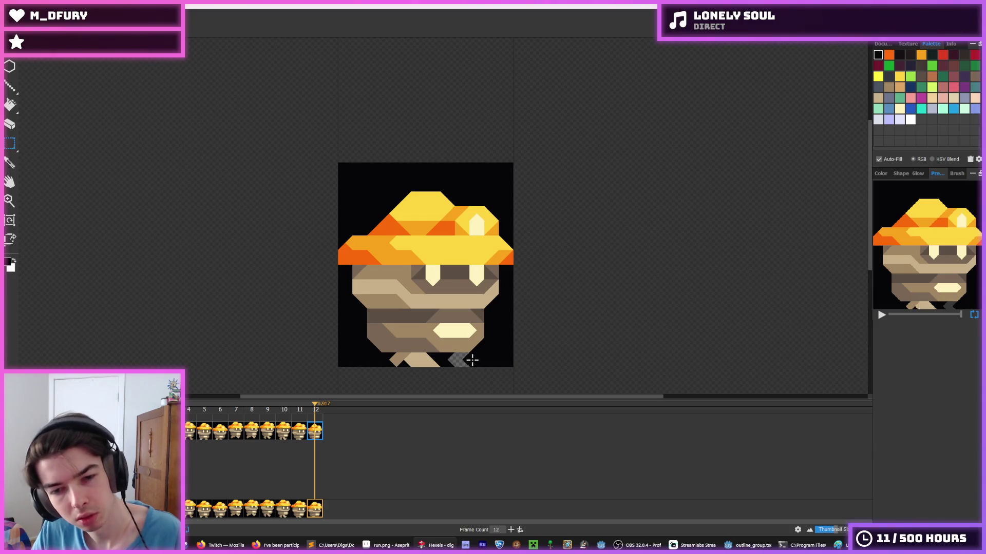
pyautogui.press('b')
pyautogui.moveTo(475, 359); pyautogui.dragTo(443, 361)
pyautogui.keyDown('alt'); pyautogui.click(402, 364); pyautogui.keyUp('alt')
pyautogui.press('space')
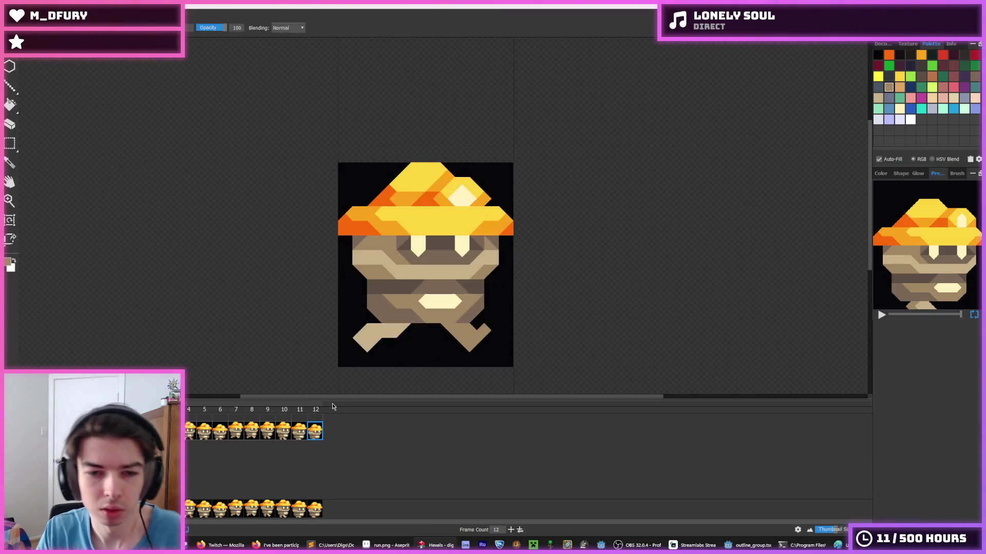
pyautogui.scroll(-3, 322, 323)
pyautogui.scroll(-3, 321, 323)
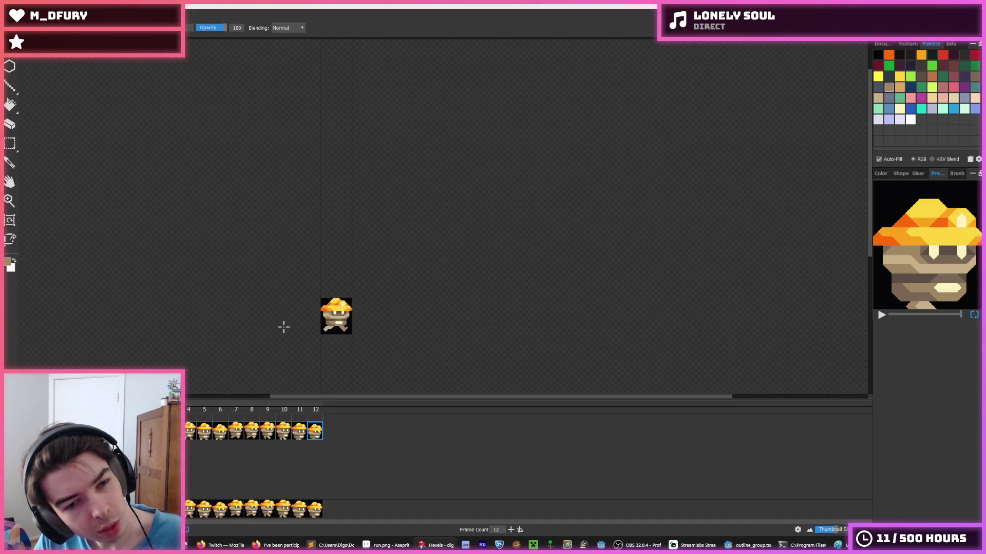
pyautogui.press('i')
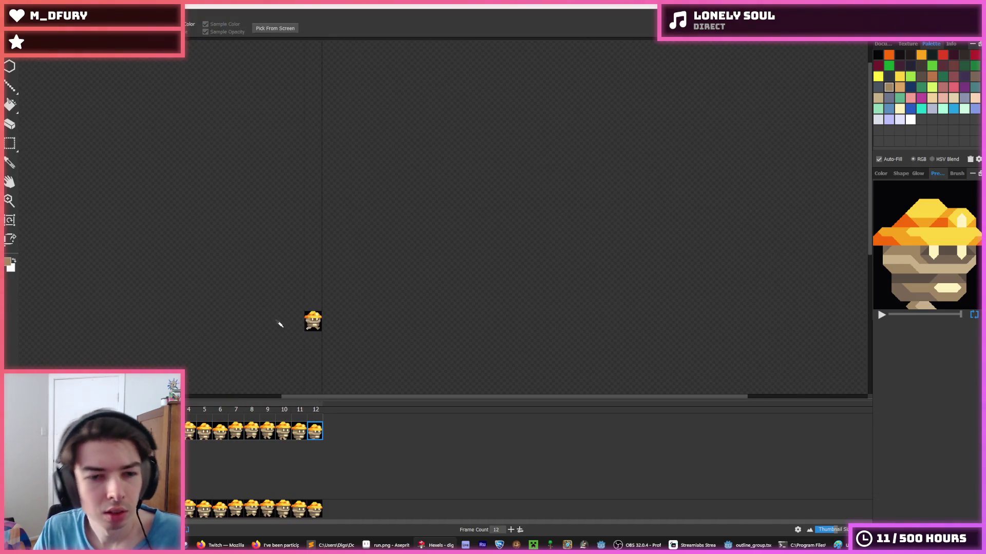
pyautogui.scroll(-1, 280, 324)
pyautogui.press('b')
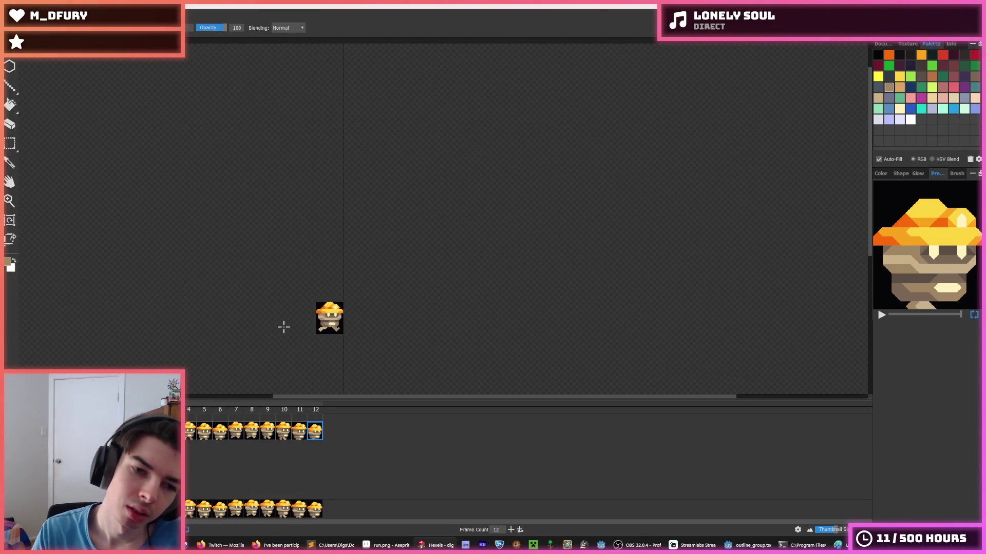
pyautogui.scroll(2, 280, 324)
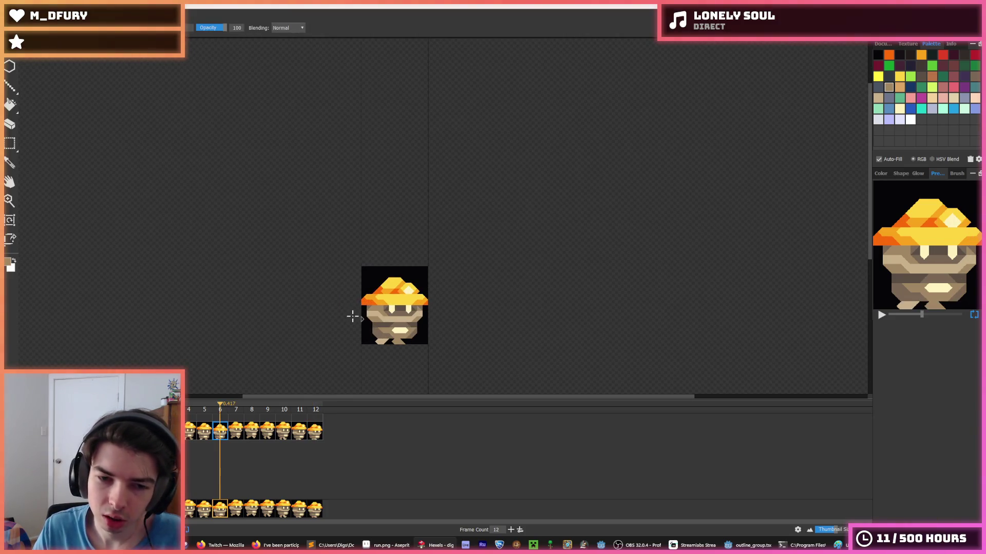
pyautogui.hotkey('ctrl', 'z')
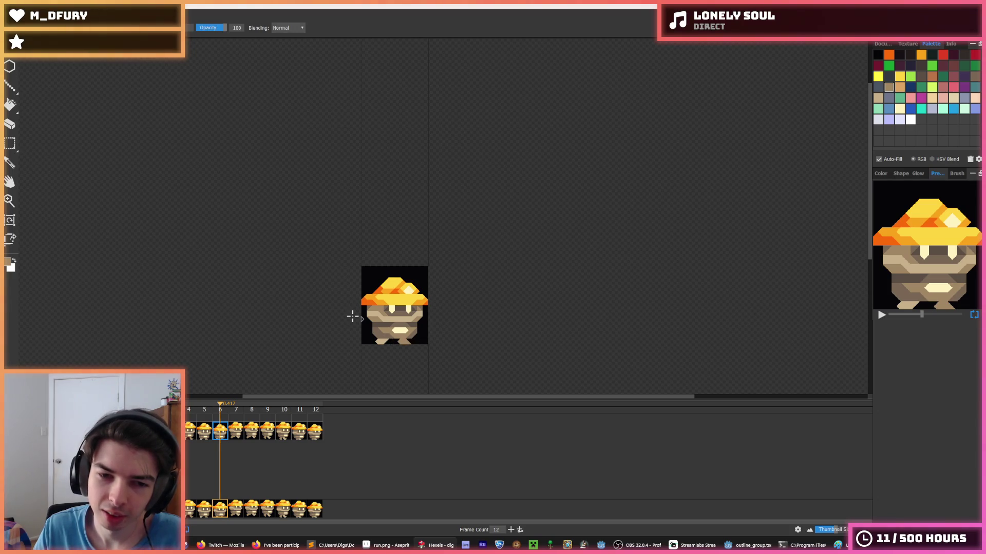
pyautogui.press(',')
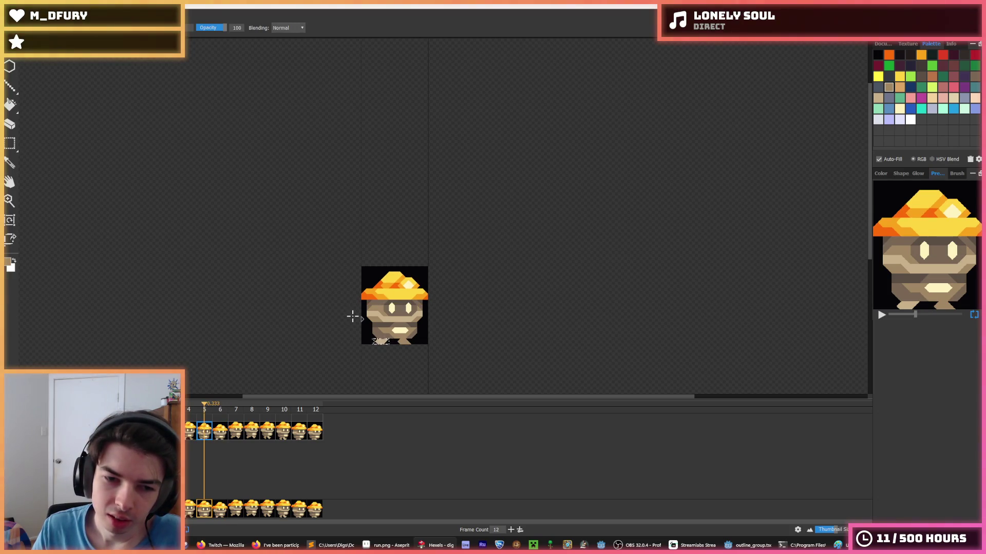
pyautogui.press('.')
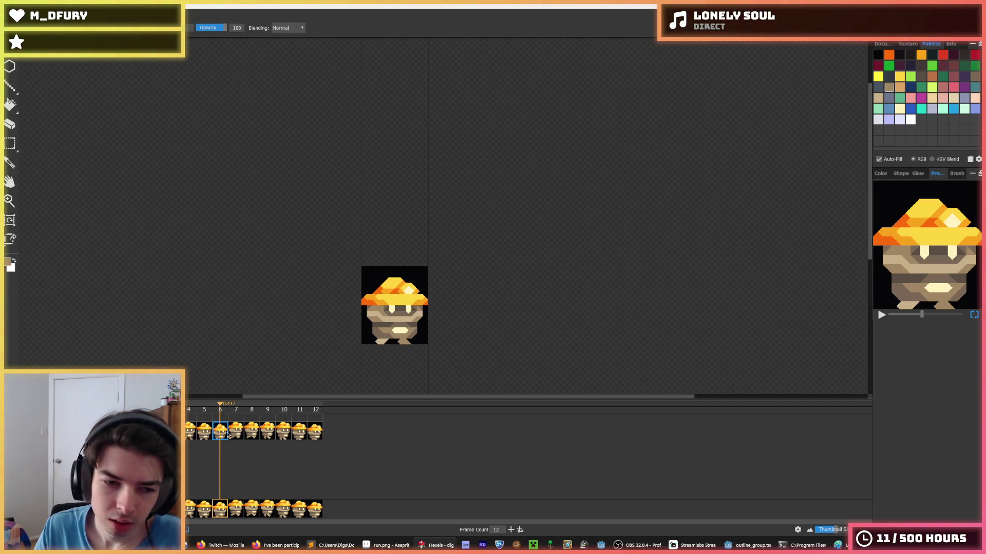
pyautogui.click(289, 430)
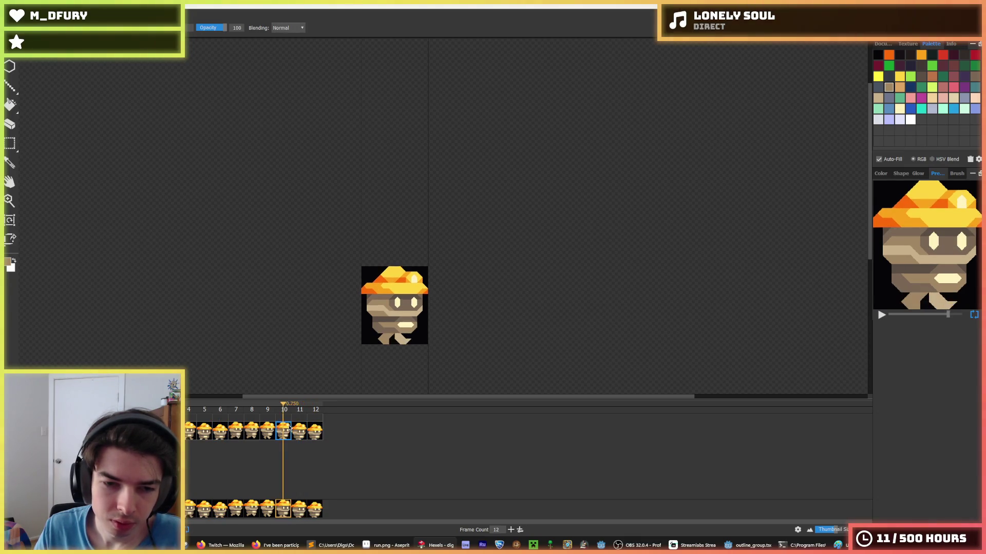
pyautogui.click(272, 430)
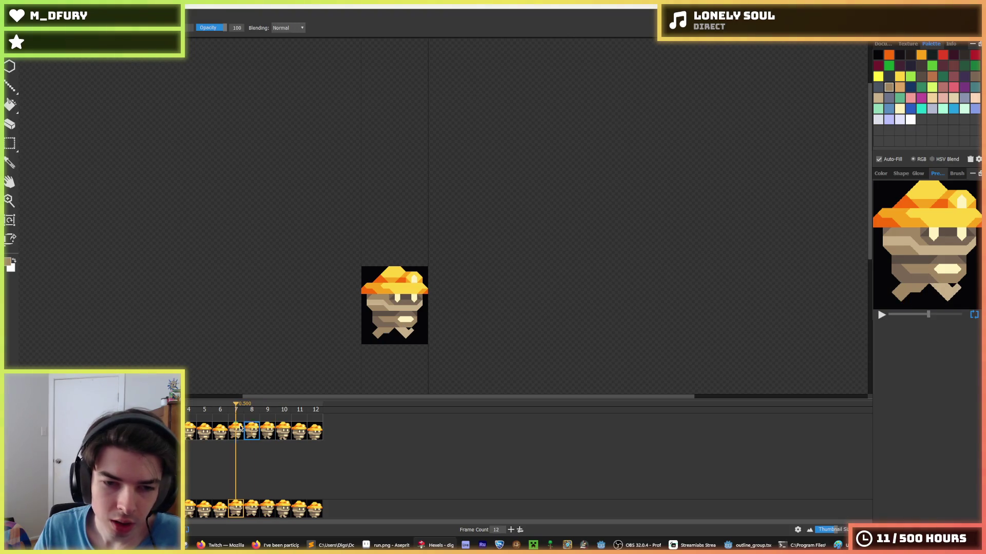
pyautogui.click(208, 431)
pyautogui.click(173, 431)
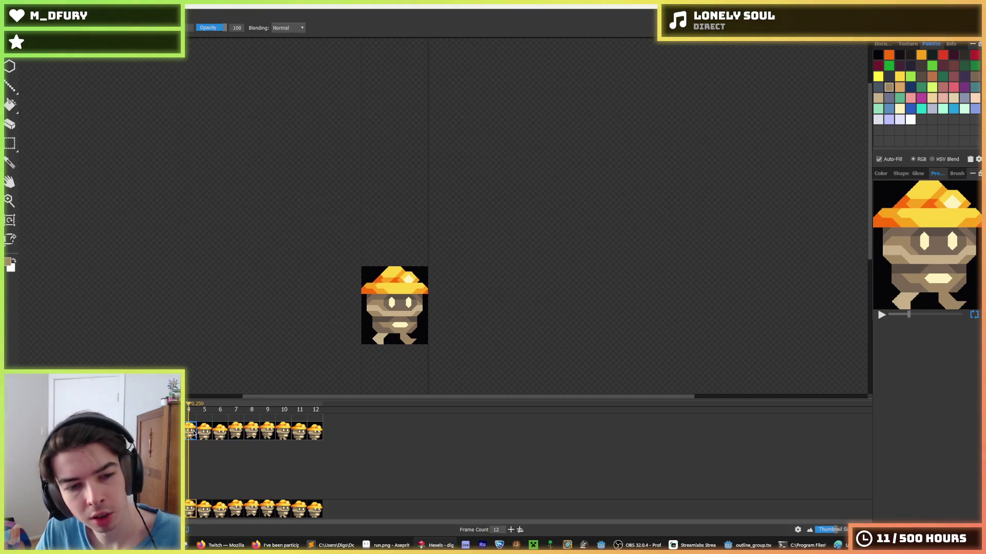
pyautogui.click(141, 431)
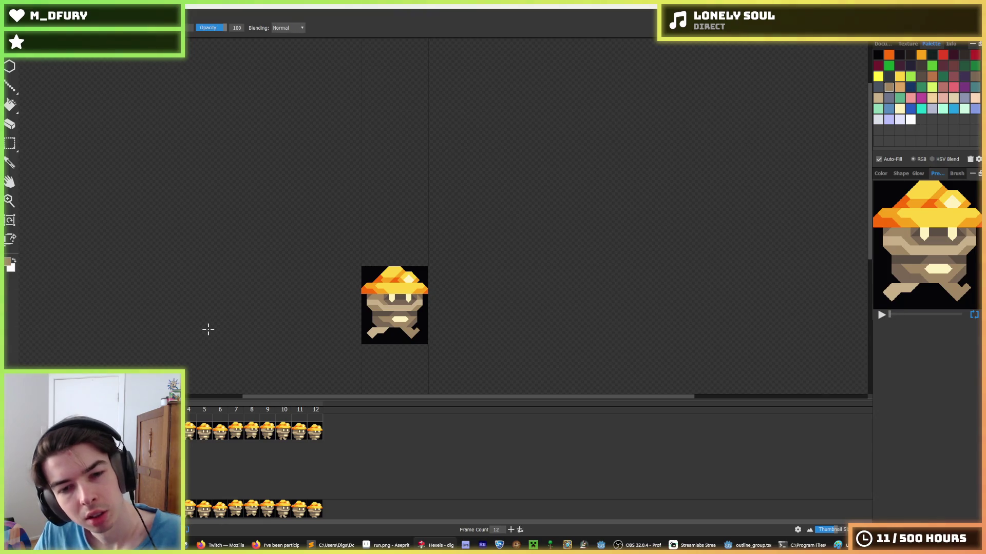
pyautogui.press('Left')
pyautogui.scroll(-2, 254, 293)
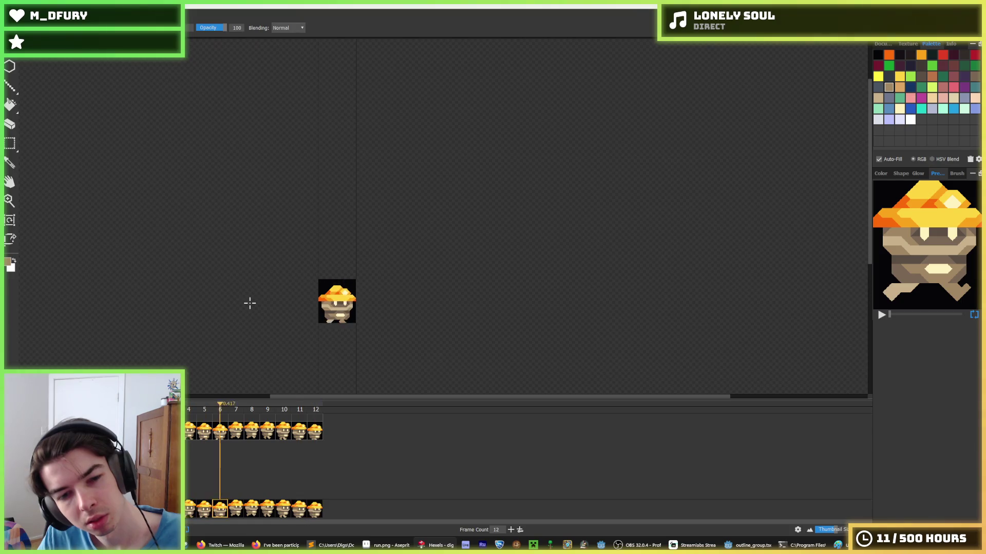
pyautogui.press('i')
pyautogui.scroll(-1, 244, 299)
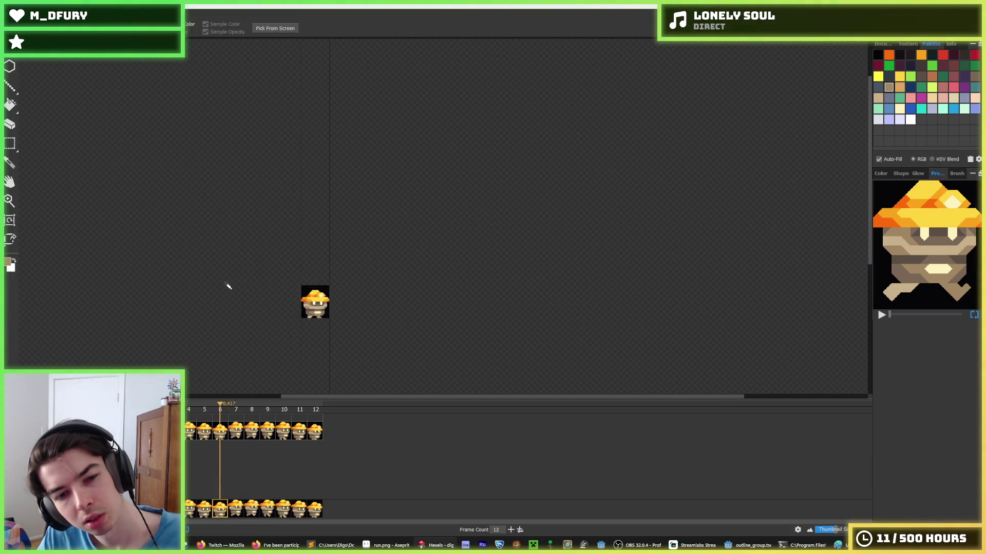
pyautogui.press('b')
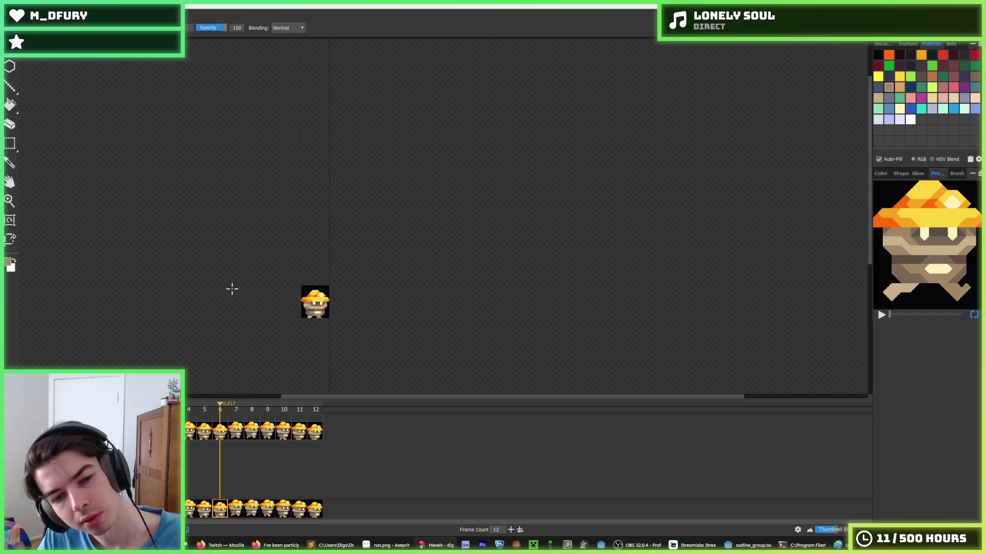
pyautogui.press('i')
pyautogui.scroll(-1, 228, 281)
pyautogui.press('b')
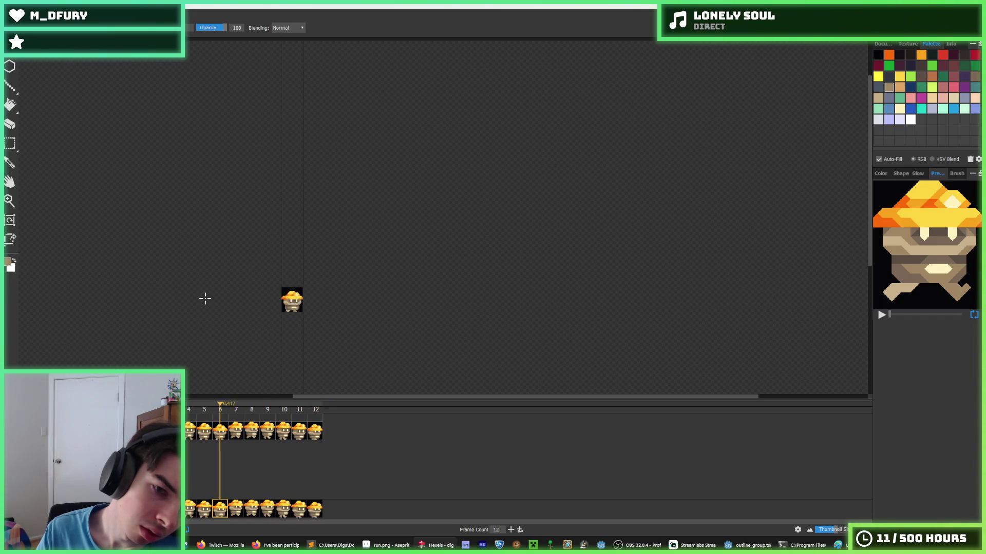
pyautogui.press('i')
pyautogui.scroll(2, 196, 306)
pyautogui.press('b')
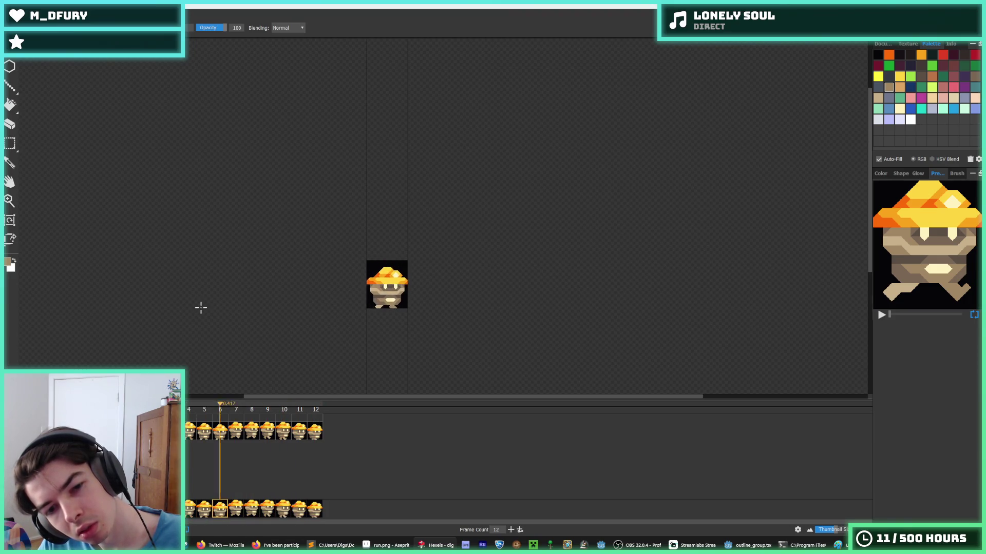
pyautogui.press('b')
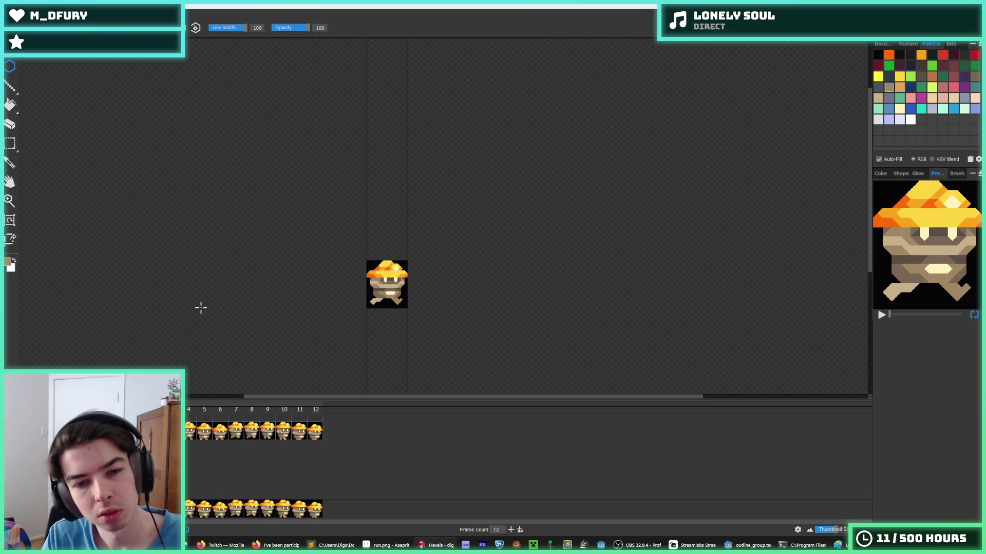
# Go to frame 12, sample the sprite's light tan and paint with it.
pyautogui.click(283, 415)
pyautogui.moveTo(278, 415)
pyautogui.mouseDown()
pyautogui.moveTo(269, 413)
pyautogui.moveTo(316, 414)
pyautogui.moveTo(283, 413)
pyautogui.moveTo(299, 412)
pyautogui.mouseUp()
pyautogui.click(310, 412)
pyautogui.press('i')
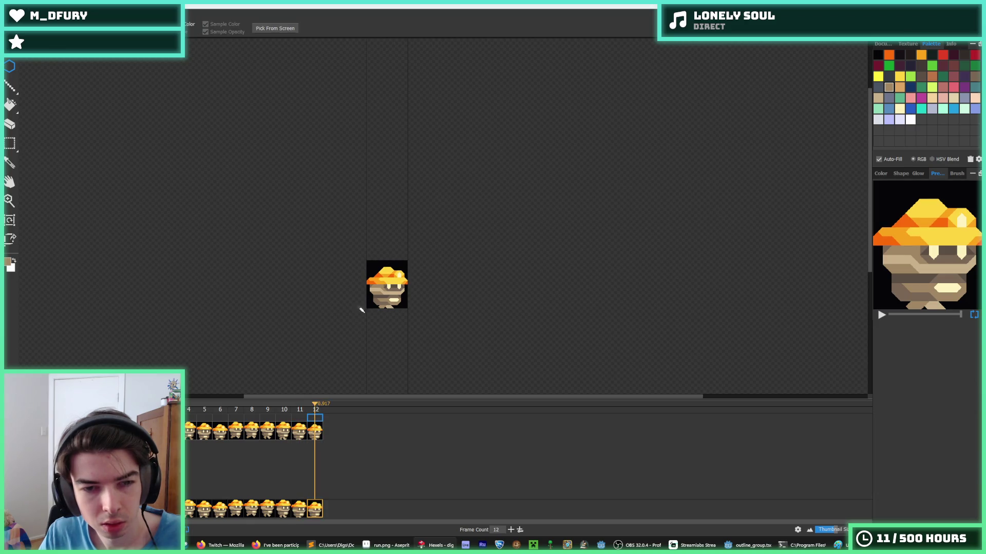
pyautogui.scroll(5, 339, 241)
pyautogui.click(275, 226)
pyautogui.press('b')
pyautogui.click(259, 232)
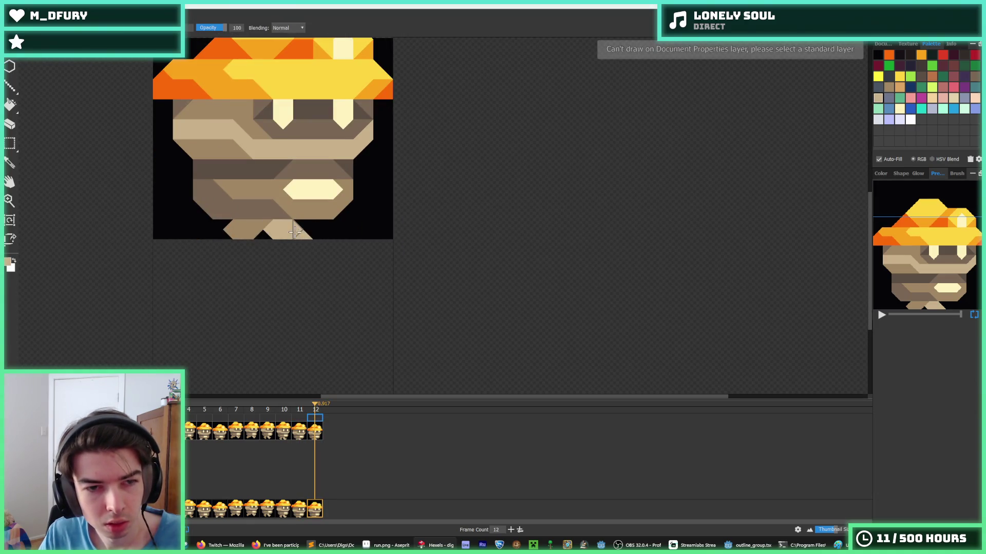
# Compare frames 10, 11 and 12, then sample black from the background.
pyautogui.click(283, 430)
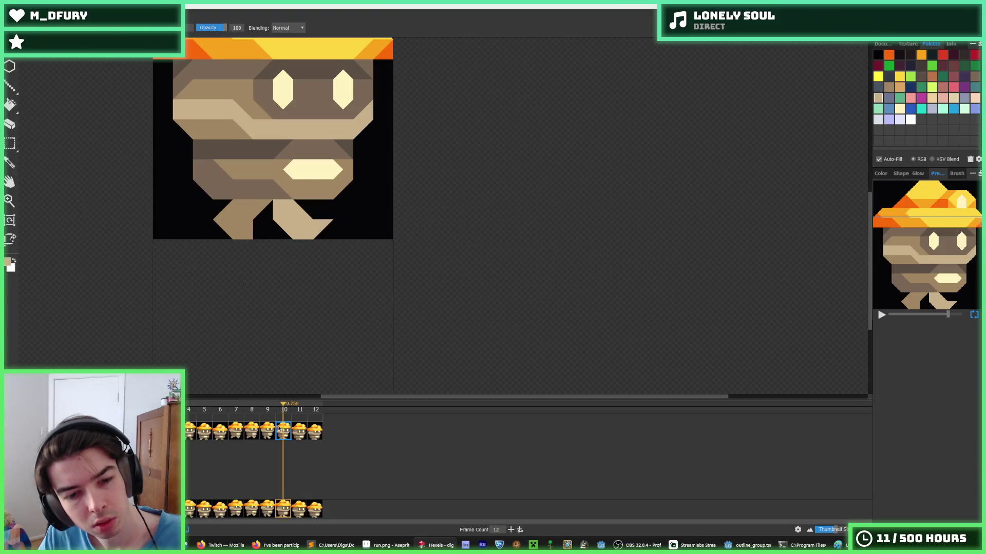
pyautogui.click(300, 432)
pyautogui.click(314, 431)
pyautogui.click(299, 431)
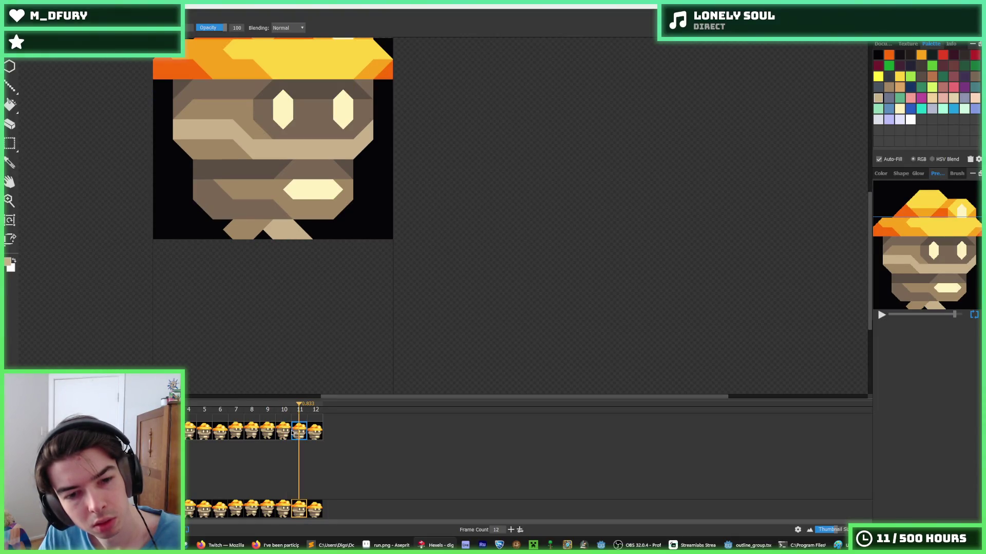
pyautogui.click(319, 429)
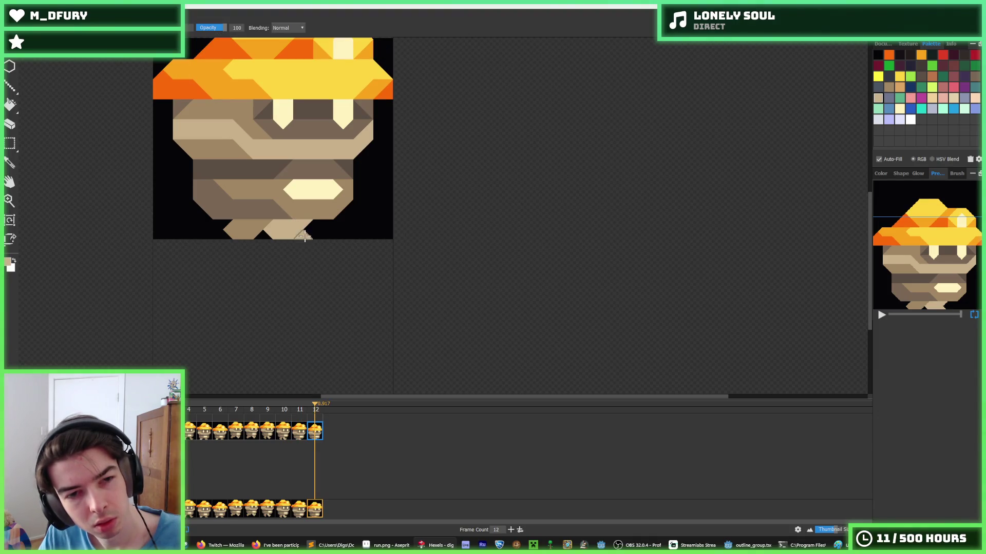
pyautogui.click(299, 434)
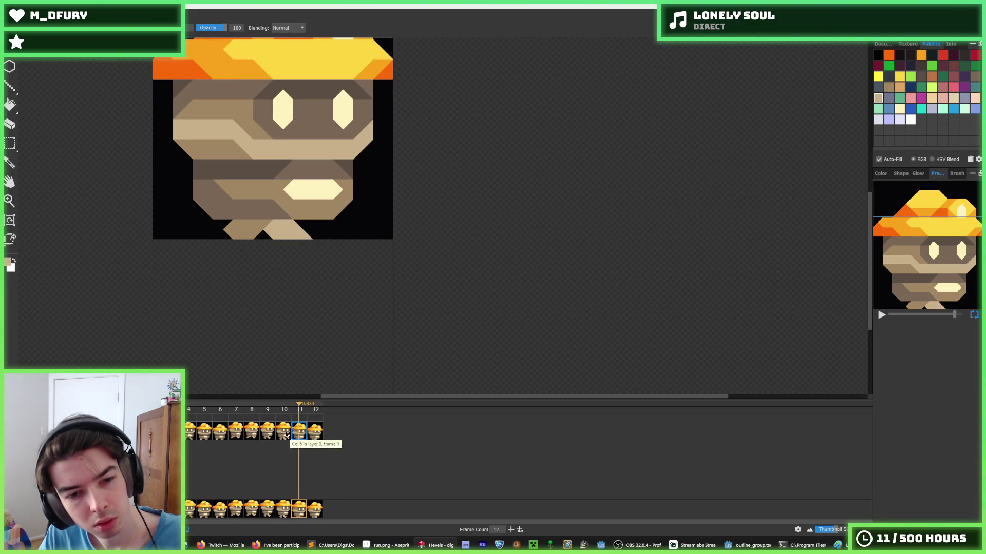
pyautogui.click(317, 433)
pyautogui.keyDown('alt'); pyautogui.click(305, 235); pyautogui.keyUp('alt')
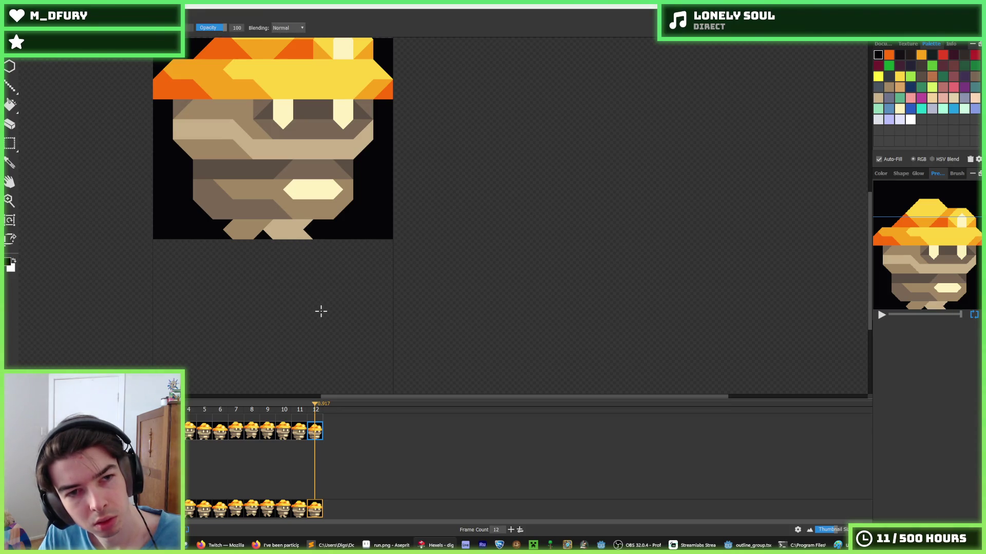
# Sample the leg tans on frame 6, then return to frame 12.
pyautogui.click(205, 435)
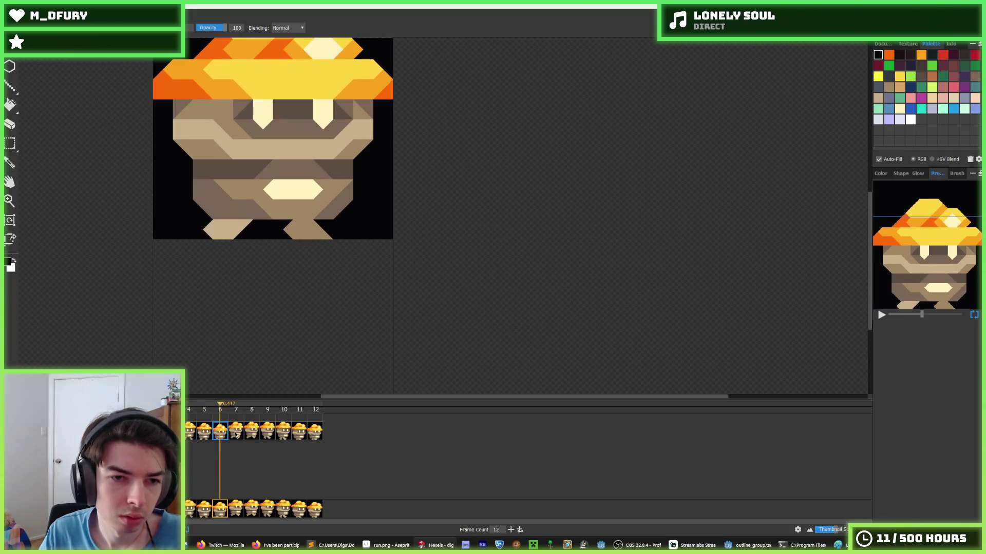
pyautogui.click(236, 434)
pyautogui.click(216, 432)
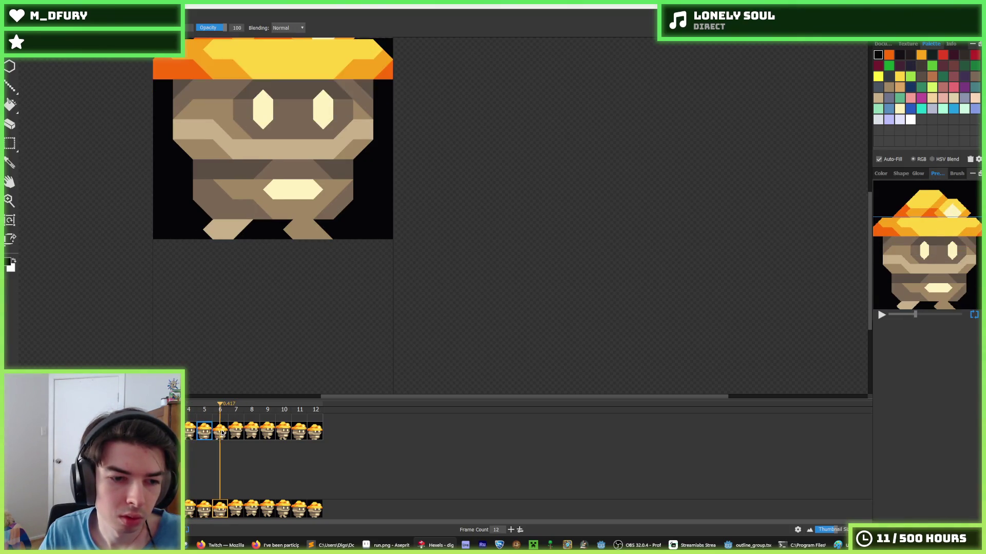
pyautogui.keyDown('alt'); pyautogui.click(321, 222); pyautogui.keyUp('alt')
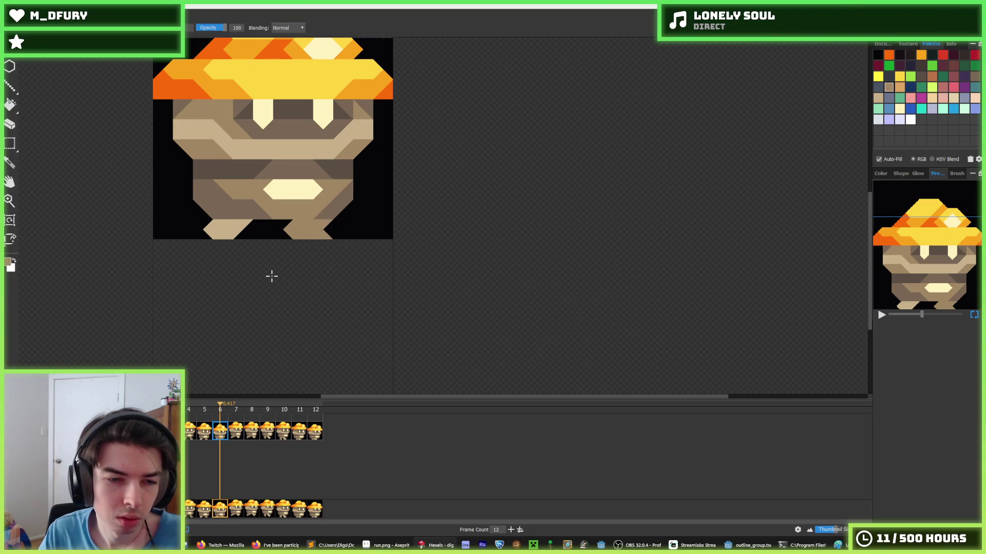
pyautogui.keyDown('alt'); pyautogui.click(238, 234); pyautogui.keyUp('alt')
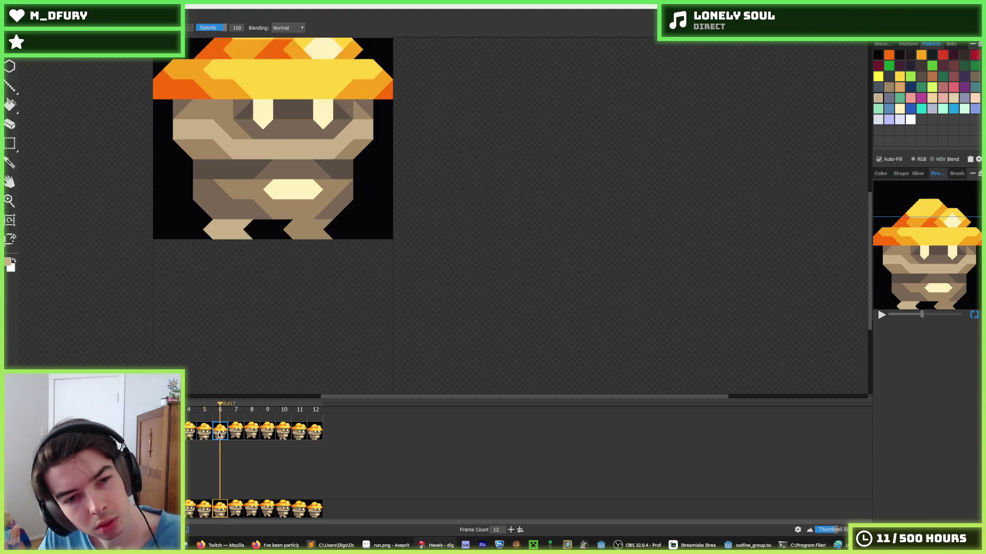
pyautogui.click(289, 434)
pyautogui.click(315, 432)
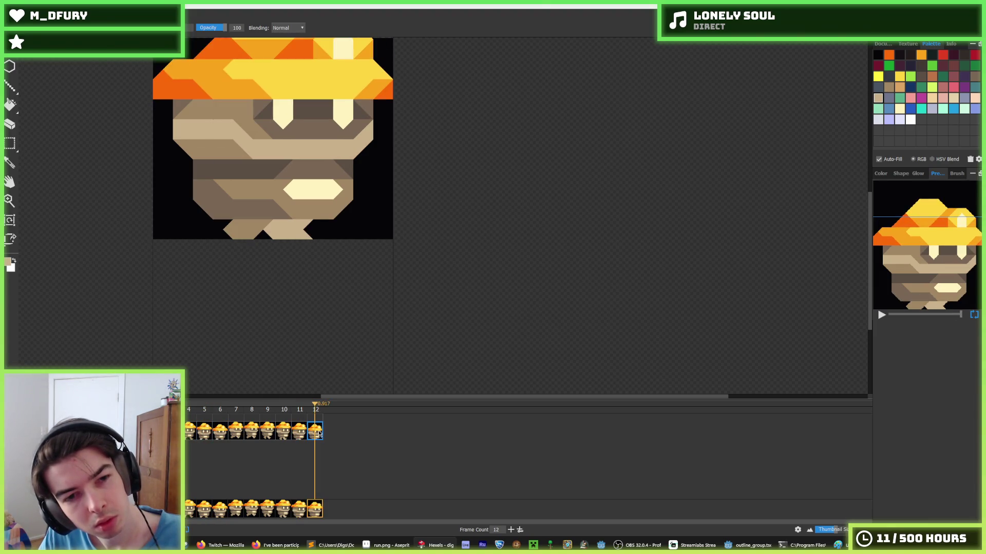
pyautogui.scroll(-2, 164, 211)
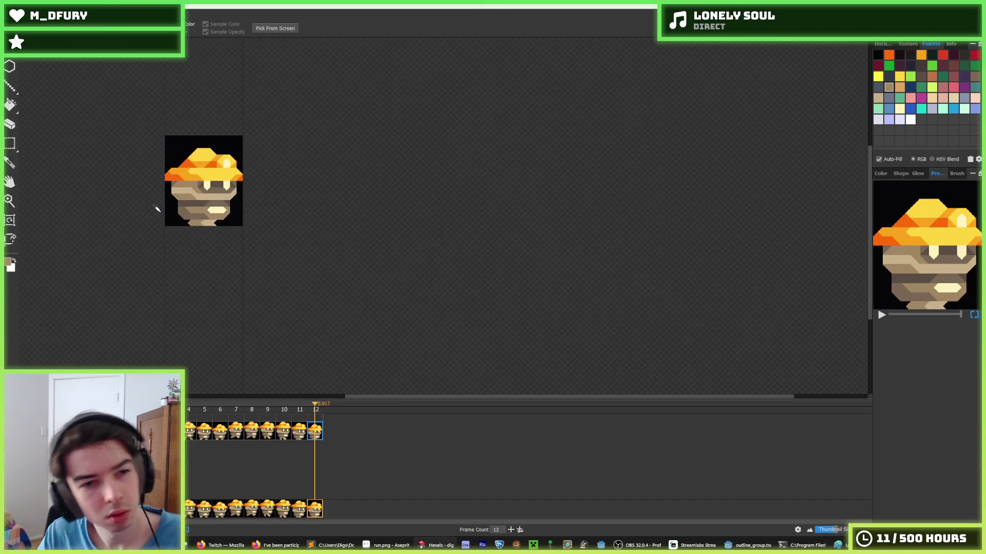
# Zoom in on the sprite and stop on frame 6 with the brush active.
pyautogui.scroll(-2, 139, 200)
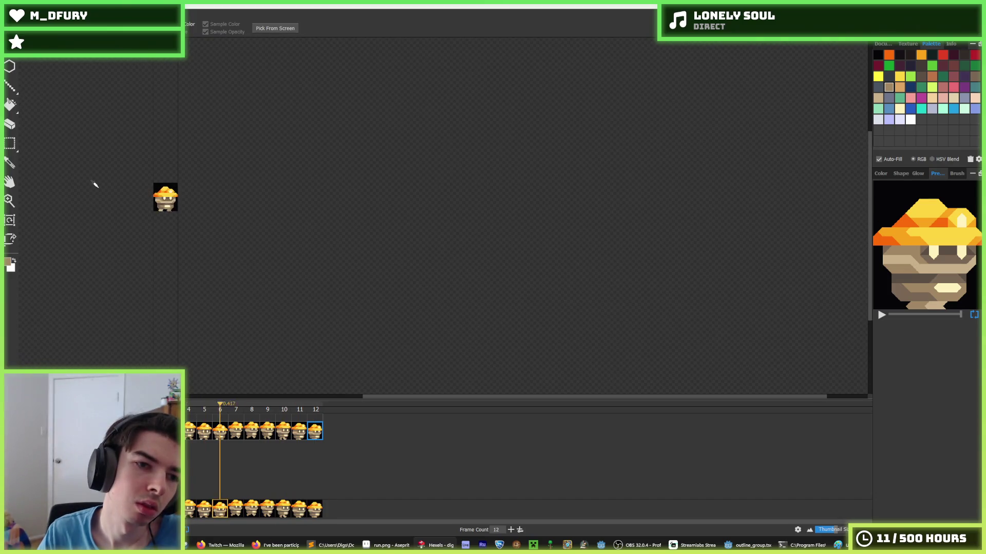
pyautogui.scroll(1, 90, 184)
pyautogui.press('b')
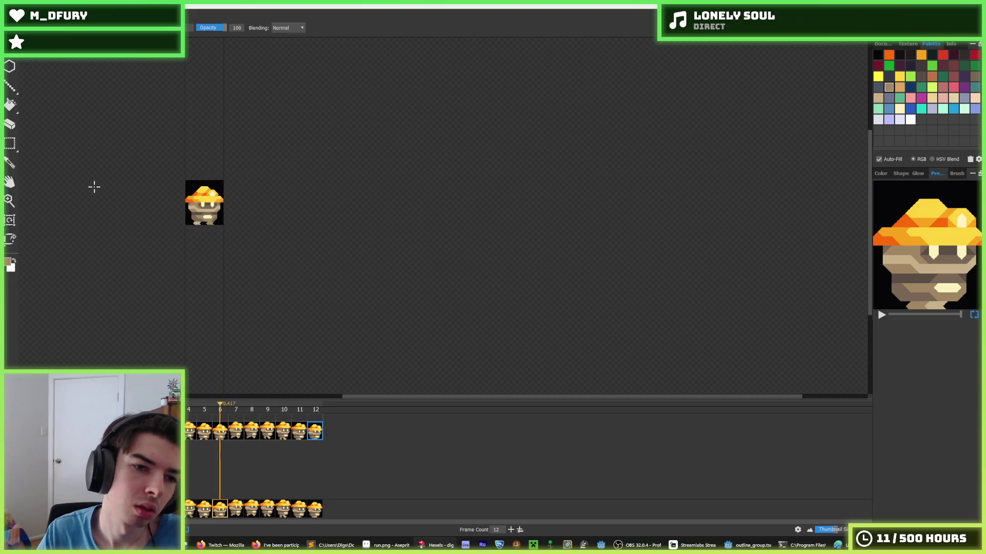
pyautogui.scroll(4, 179, 210)
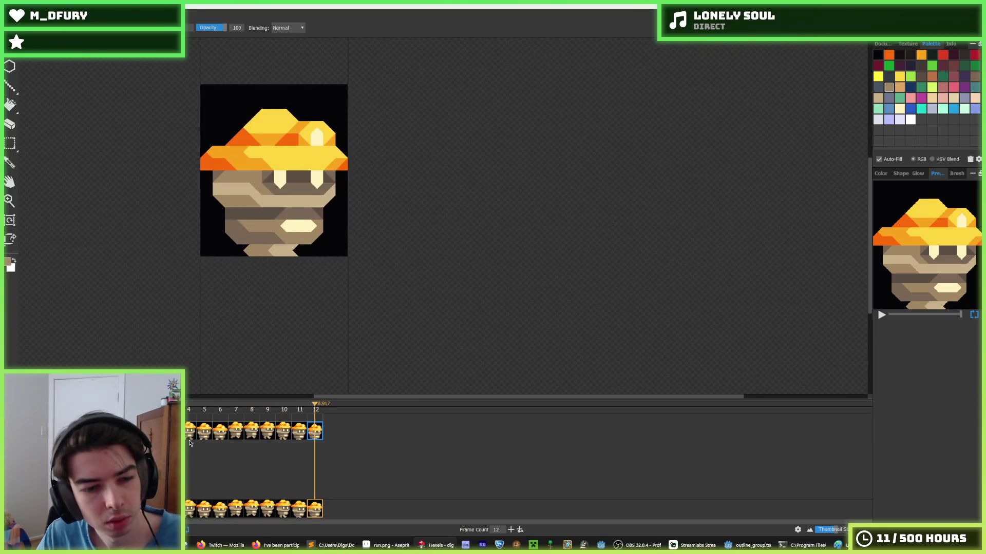
pyautogui.click(220, 432)
pyautogui.scroll(1, 261, 246)
# Sample the light tan, black out the left foot's edge, and check it against frame 5.
pyautogui.press('i')
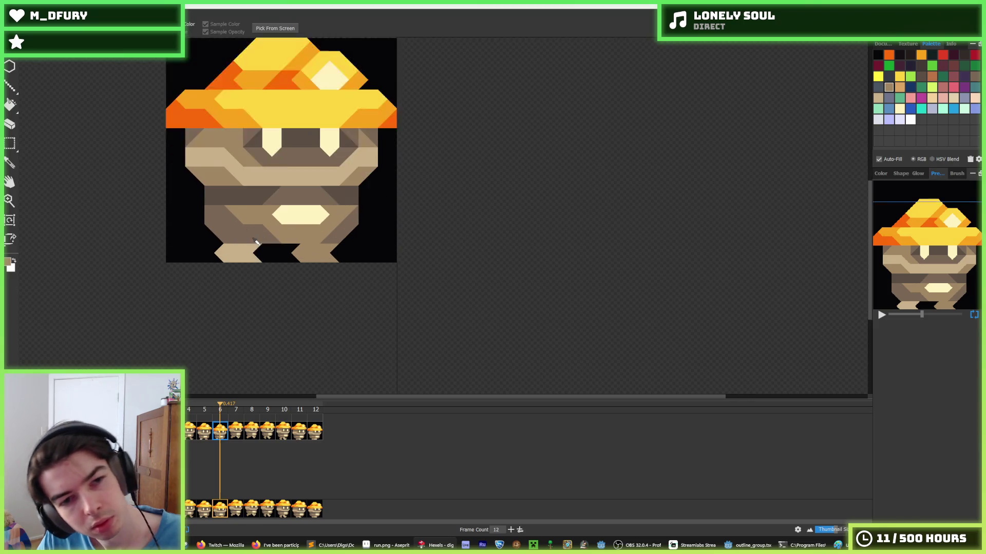
pyautogui.click(234, 248)
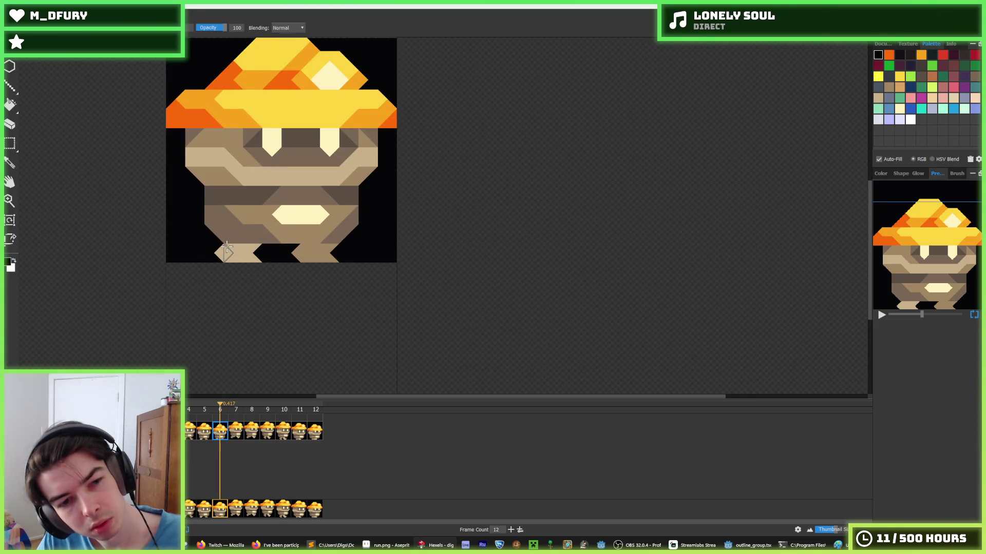
pyautogui.moveTo(229, 246)
pyautogui.mouseDown()
pyautogui.moveTo(254, 255)
pyautogui.moveTo(219, 253)
pyautogui.mouseUp()
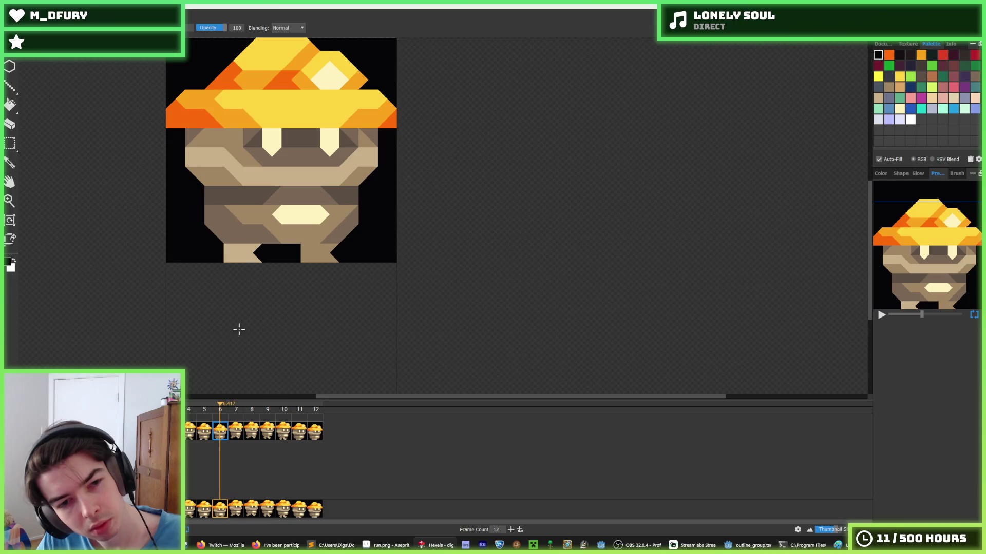
pyautogui.click(205, 433)
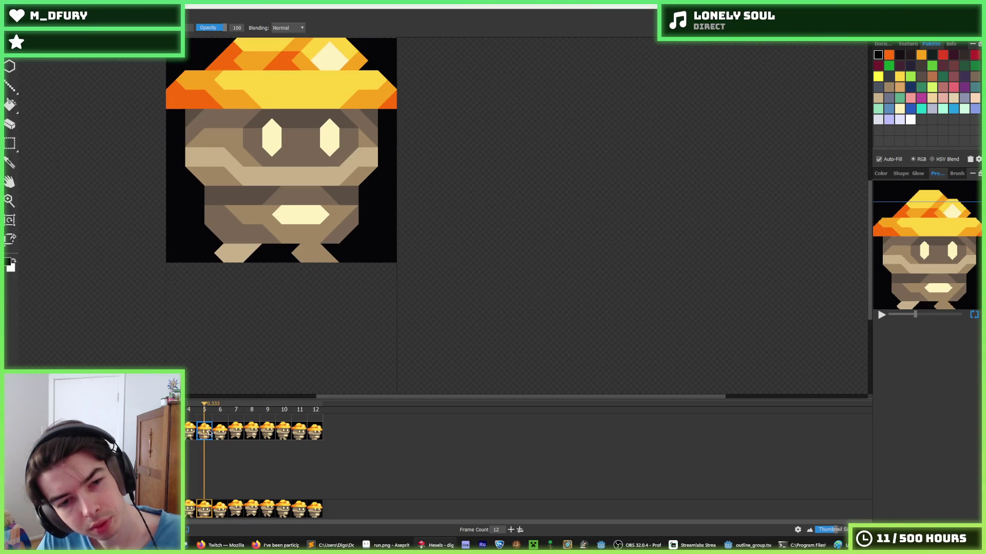
pyautogui.press('Right')
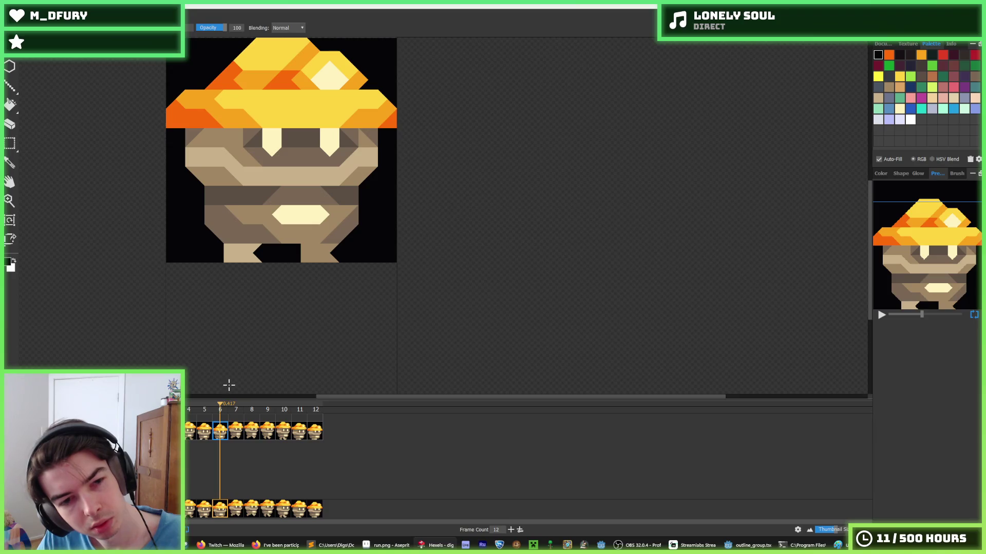
pyautogui.press('Left')
pyautogui.press('Right')
pyautogui.press('Right')
pyautogui.press('Left')
# Flip between frames 4, 5 and 6 to compare the leg poses.
pyautogui.click(190, 432)
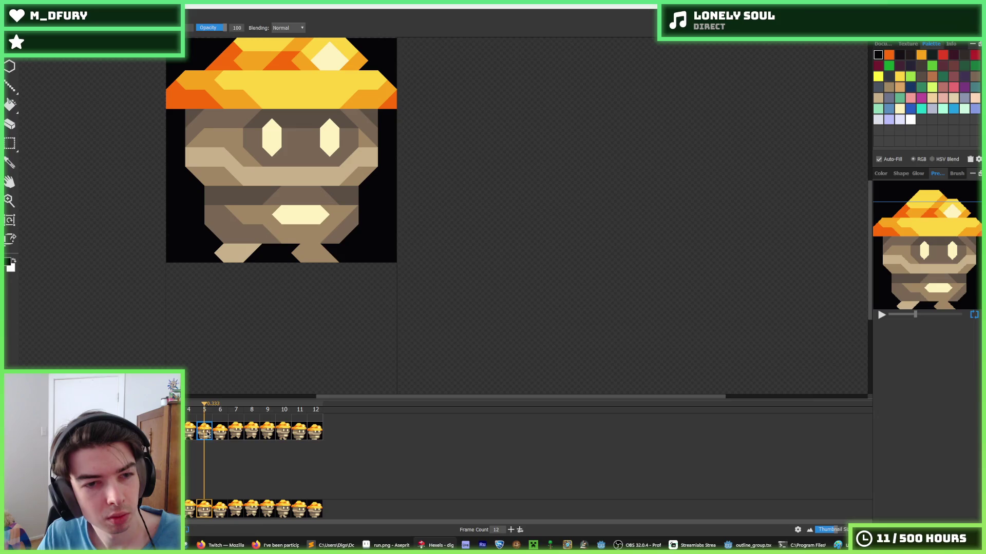
pyautogui.click(208, 435)
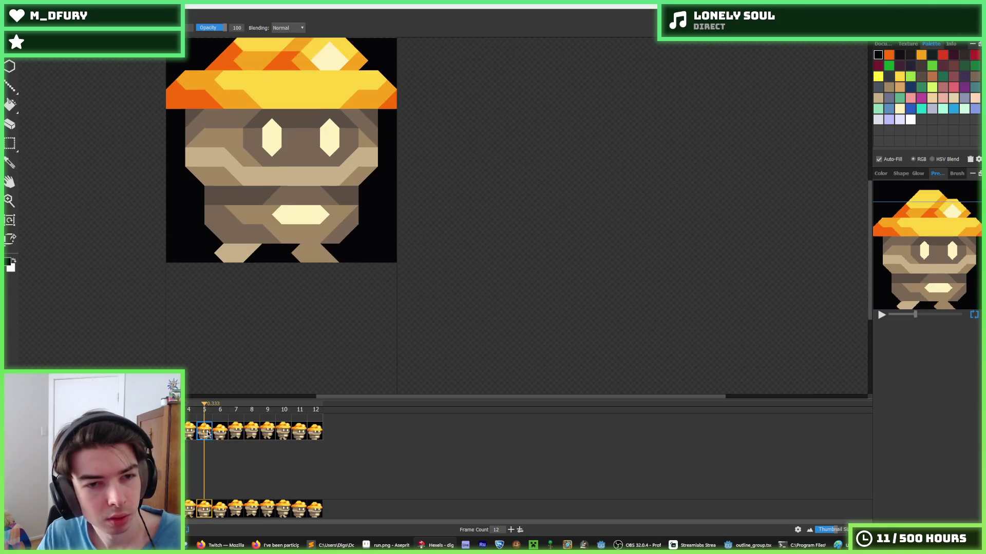
pyautogui.click(221, 438)
pyautogui.press('Left')
pyautogui.press('Right')
pyautogui.press('Left')
pyautogui.press('Right')
pyautogui.press('Left')
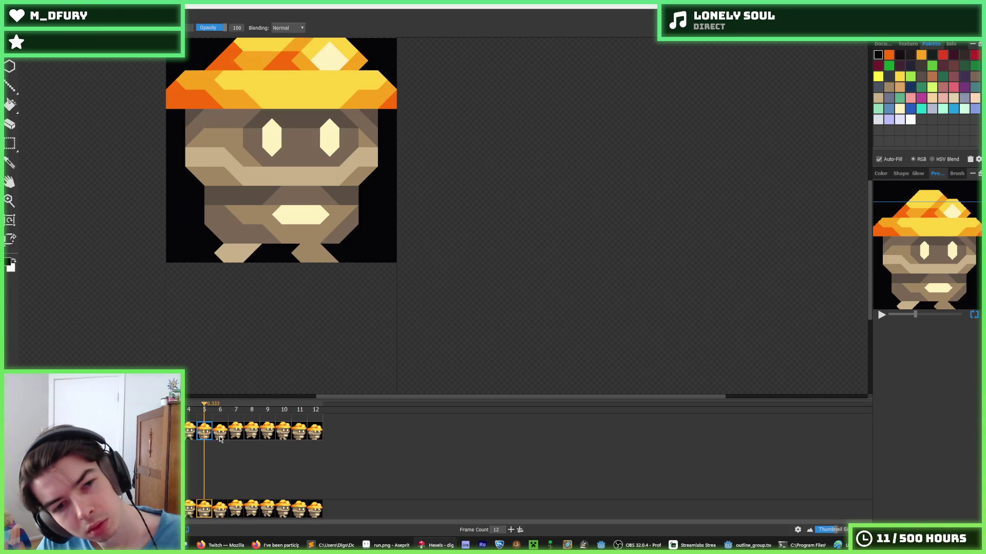
pyautogui.click(222, 439)
pyautogui.press('Left')
pyautogui.press('Right')
pyautogui.press('Left')
pyautogui.press('Right')
pyautogui.click(211, 436)
pyautogui.click(222, 437)
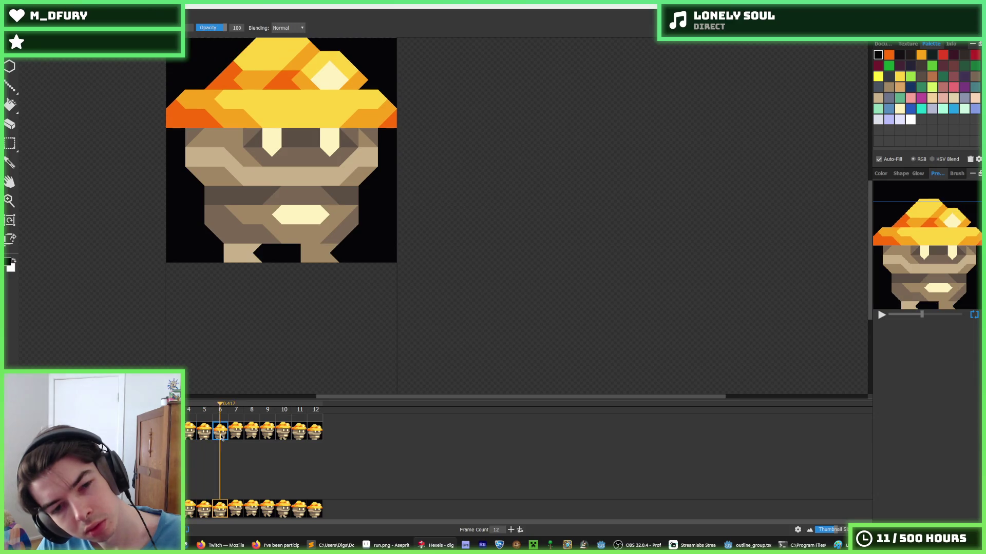
# Sample the leg tan and paint the right leg's lower-right edge black on frame 6.
pyautogui.keyDown('alt'); pyautogui.click(303, 256); pyautogui.keyUp('alt')
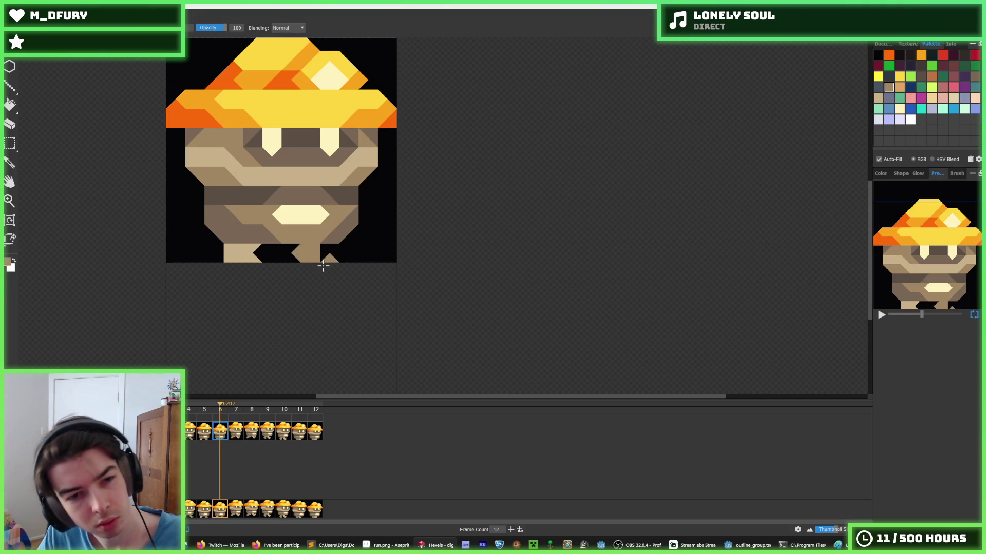
pyautogui.click(211, 431)
pyautogui.click(219, 432)
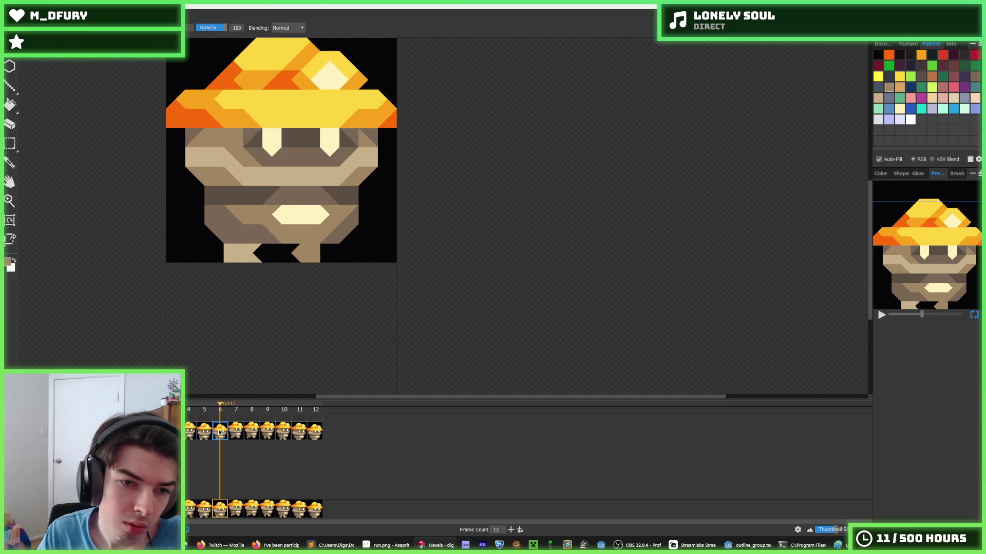
pyautogui.click(322, 259)
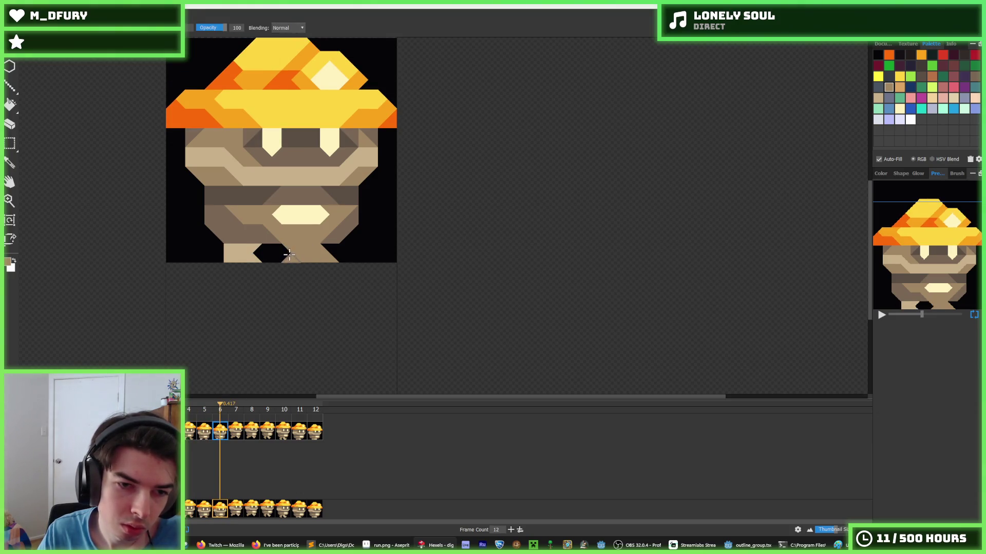
pyautogui.keyDown('alt'); pyautogui.click(338, 253); pyautogui.keyUp('alt')
pyautogui.click(328, 259)
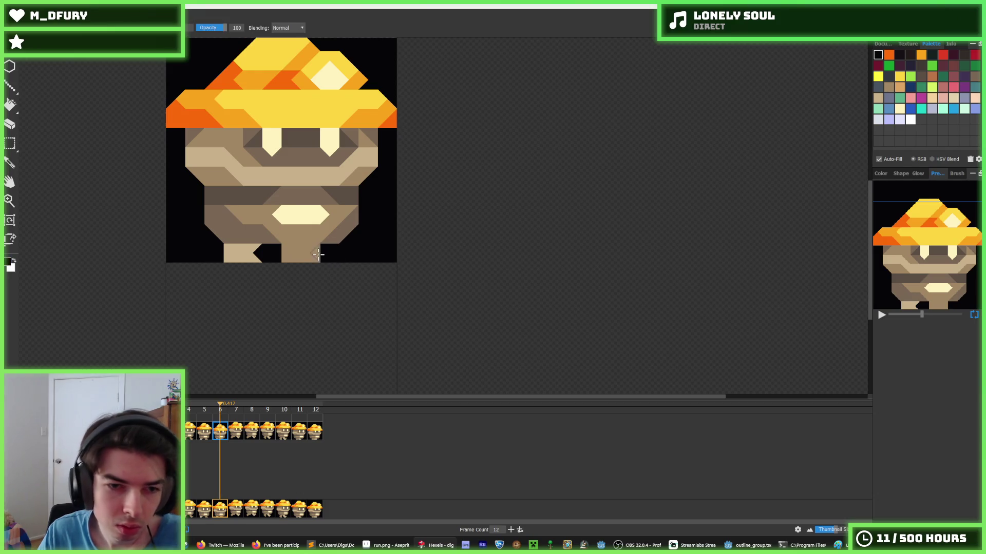
pyautogui.click(208, 432)
pyautogui.click(220, 431)
# Paint black triangles into the bottom of the stem, undo the excess, and compare with frame 5.
pyautogui.keyDown('alt'); pyautogui.click(301, 252); pyautogui.keyUp('alt')
pyautogui.click(203, 435)
pyautogui.click(219, 436)
pyautogui.click(210, 436)
pyautogui.click(221, 439)
pyautogui.keyDown('alt'); pyautogui.click(265, 250); pyautogui.keyUp('alt')
pyautogui.moveTo(284, 259); pyautogui.dragTo(281, 261)
pyautogui.hotkey('ctrl', 'z')
pyautogui.click(204, 434)
pyautogui.click(220, 434)
pyautogui.scroll(-5, 194, 300)
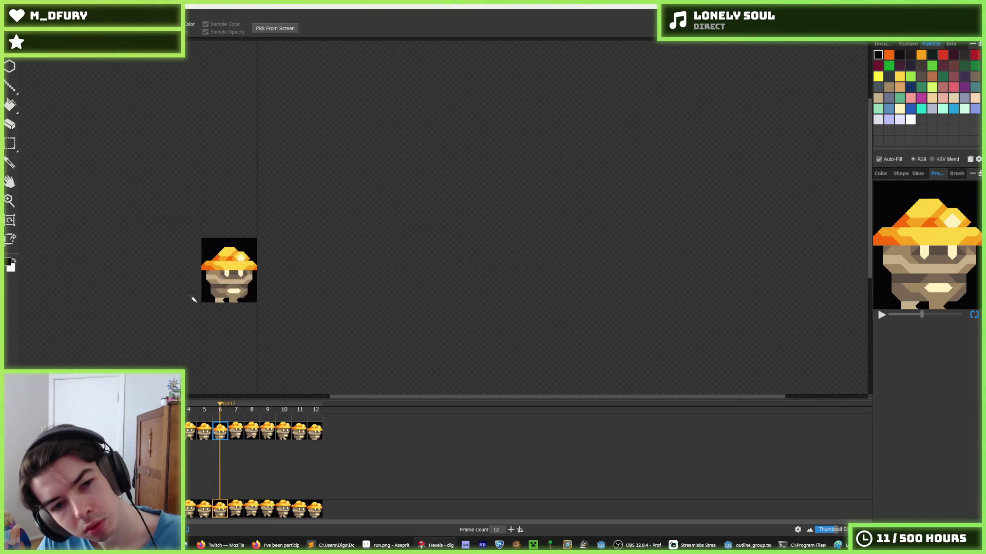
# Flip through frames 4 to 7 to compare the leg poses.
pyautogui.scroll(3, 194, 300)
pyautogui.click(207, 433)
pyautogui.click(221, 436)
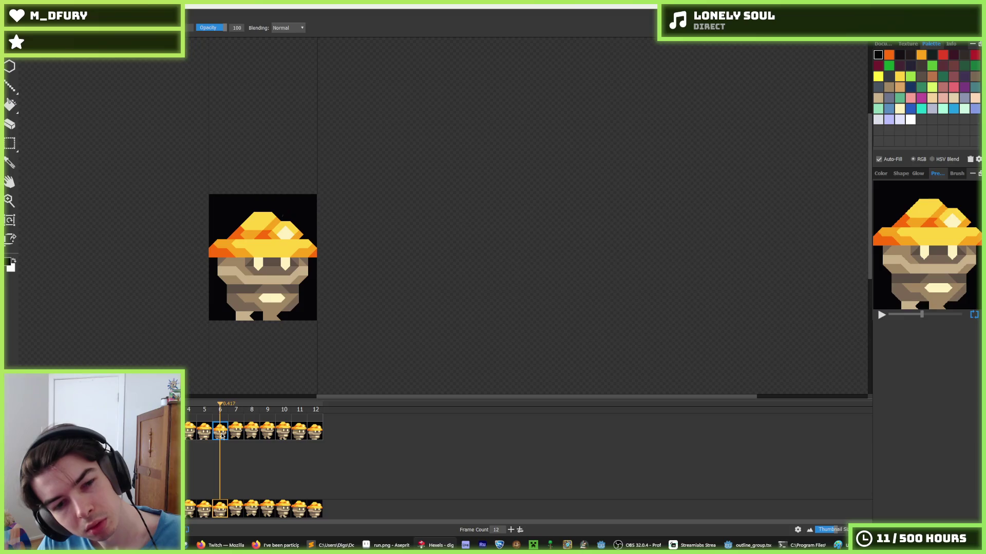
pyautogui.click(208, 437)
pyautogui.click(194, 435)
pyautogui.click(206, 438)
pyautogui.click(221, 434)
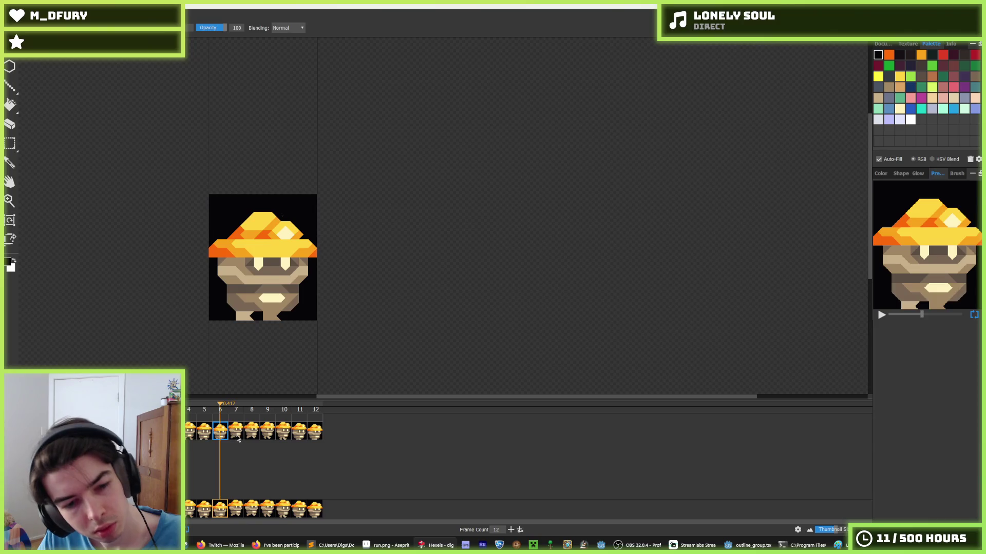
pyautogui.click(237, 435)
pyautogui.click(205, 432)
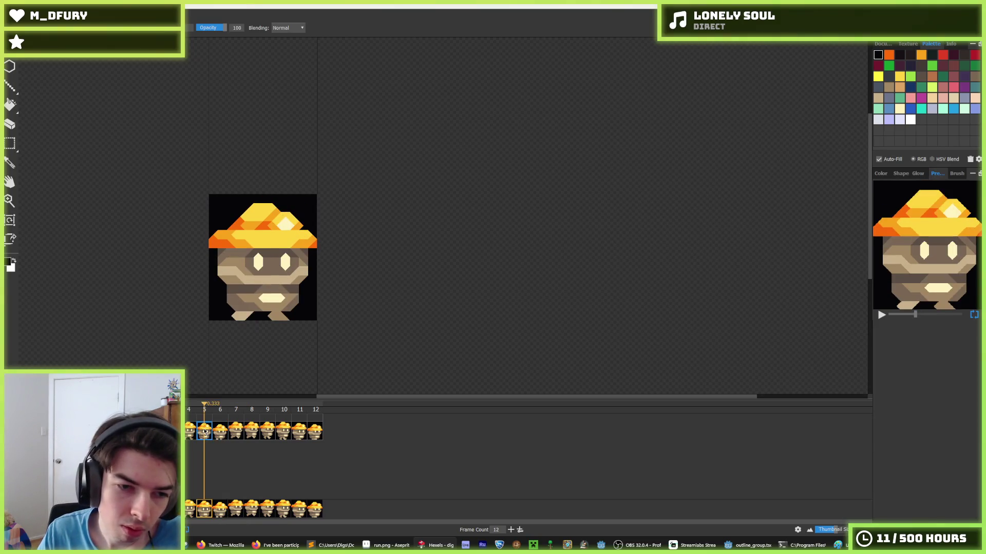
pyautogui.click(223, 435)
# Switch to rectangular selection, compare frame 12 with frames 5 and 6, and stay on frame 12 zoomed in.
pyautogui.press('m')
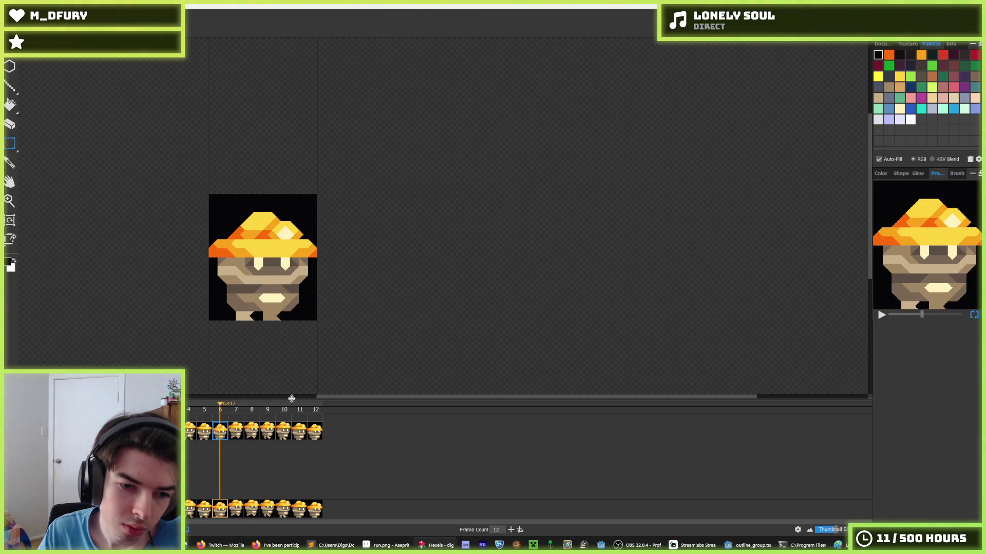
pyautogui.click(318, 437)
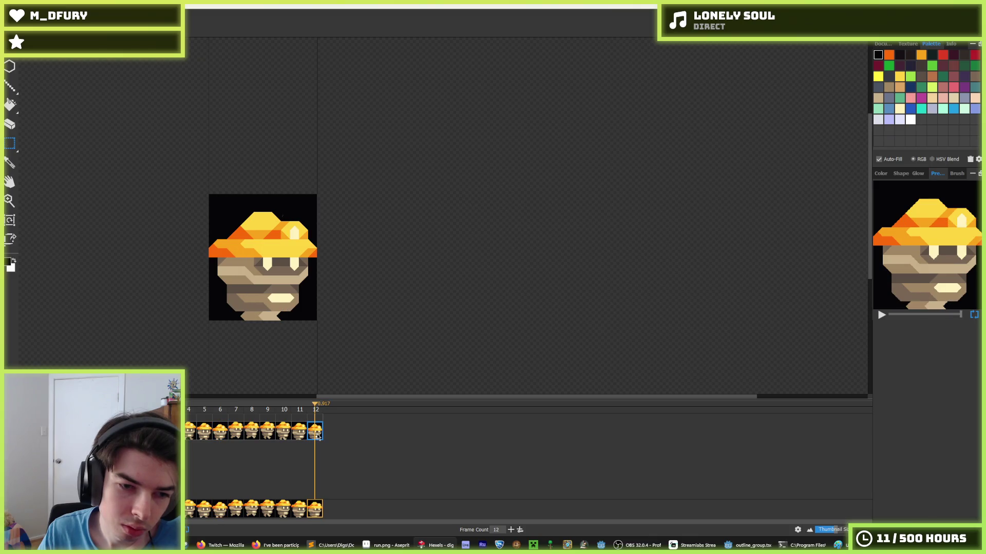
pyautogui.click(215, 435)
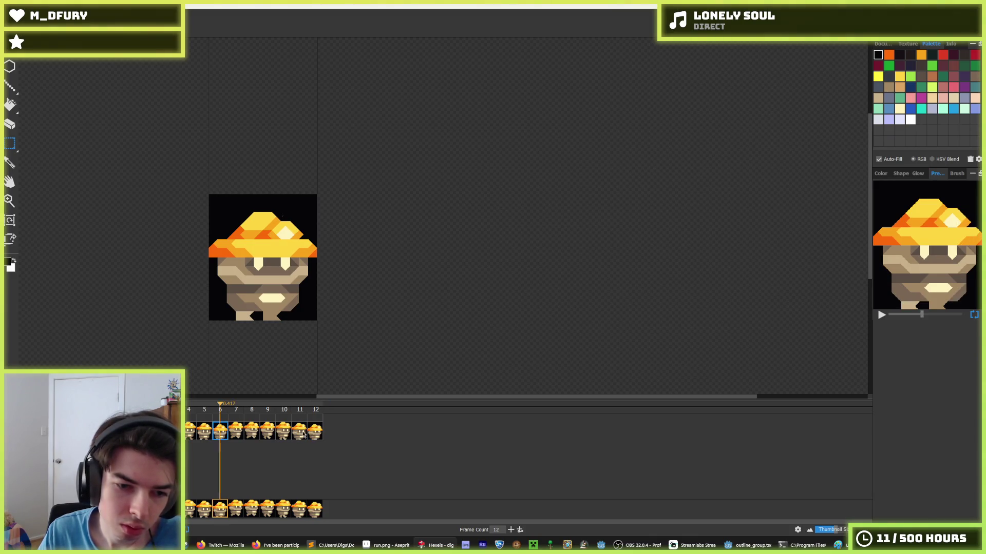
pyautogui.click(316, 435)
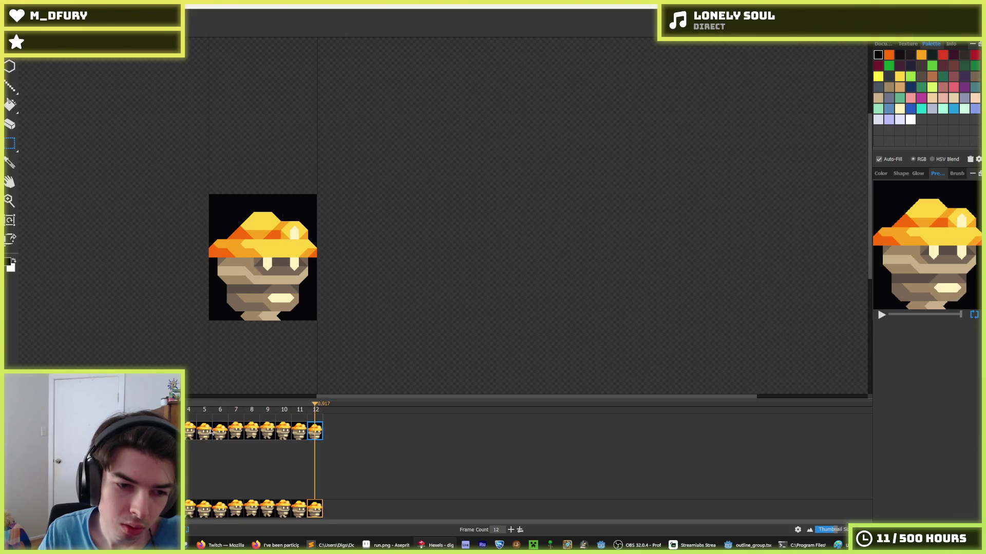
pyautogui.click(208, 432)
pyautogui.click(220, 435)
pyautogui.click(315, 431)
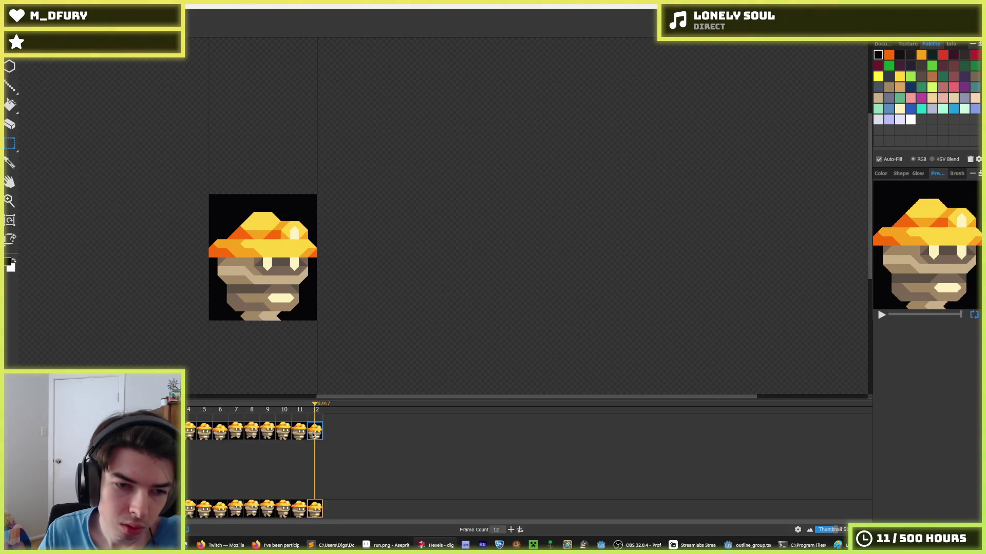
pyautogui.scroll(2, 263, 339)
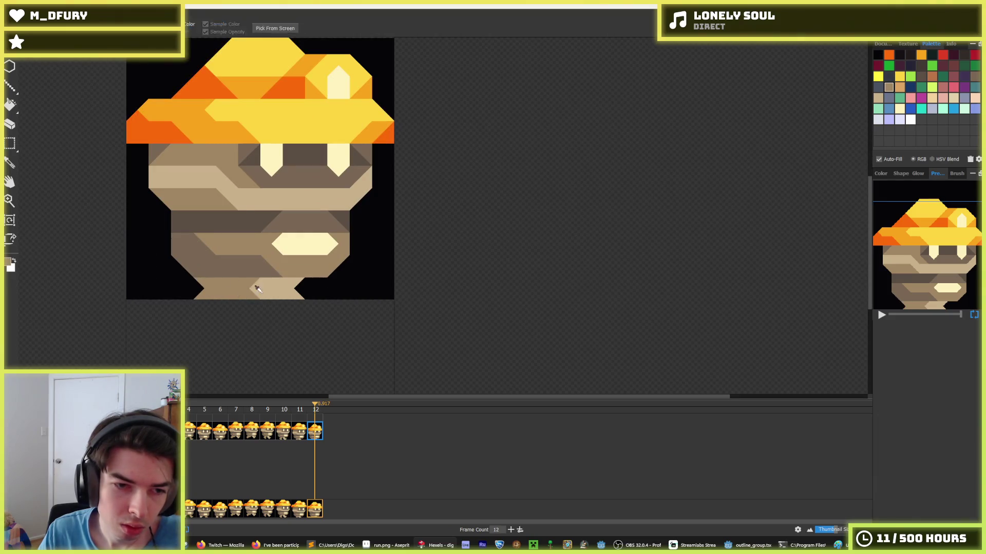
# After comparing with frame 6, paint frame 12's lower-left leg black.
pyautogui.keyDown('alt'); pyautogui.click(202, 288); pyautogui.keyUp('alt')
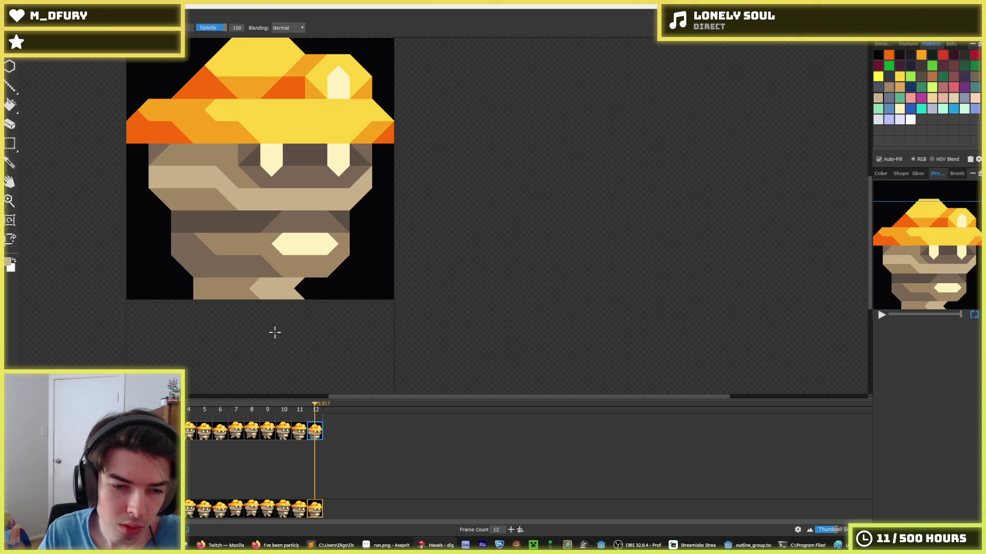
pyautogui.click(225, 432)
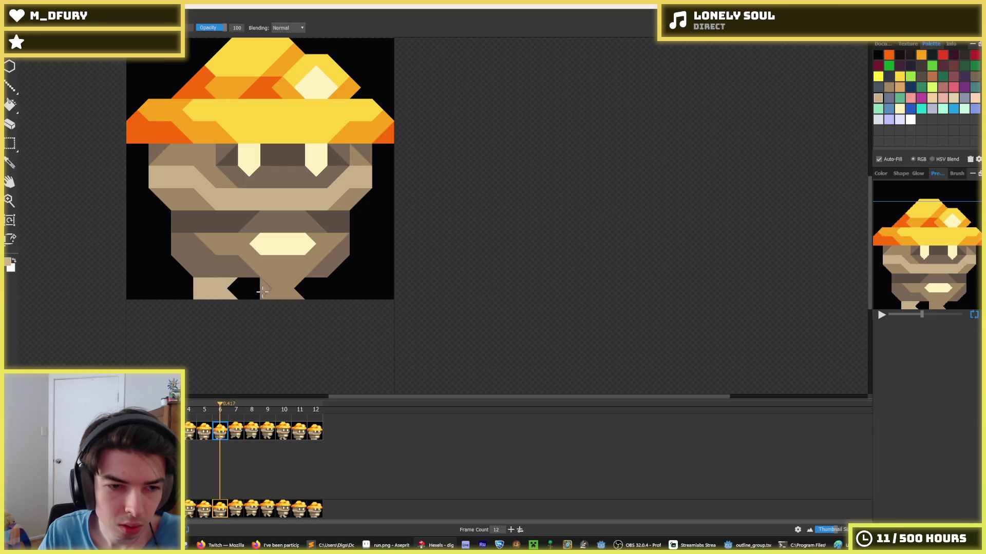
pyautogui.click(316, 434)
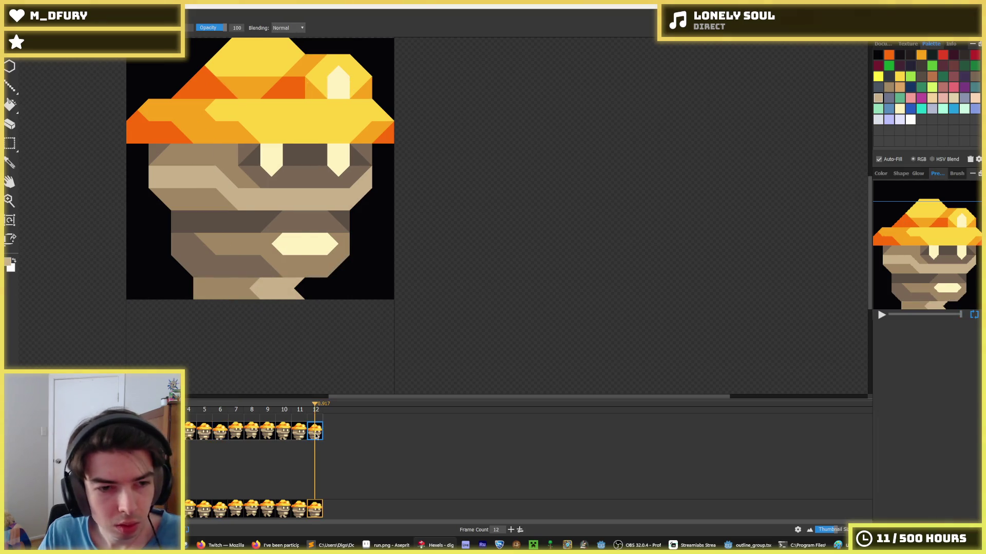
pyautogui.keyDown('alt'); pyautogui.click(316, 281); pyautogui.keyUp('alt')
pyautogui.moveTo(198, 280); pyautogui.dragTo(211, 300)
# Paint the right side of the stem black and move the light-tan diagonal further left.
pyautogui.click(224, 432)
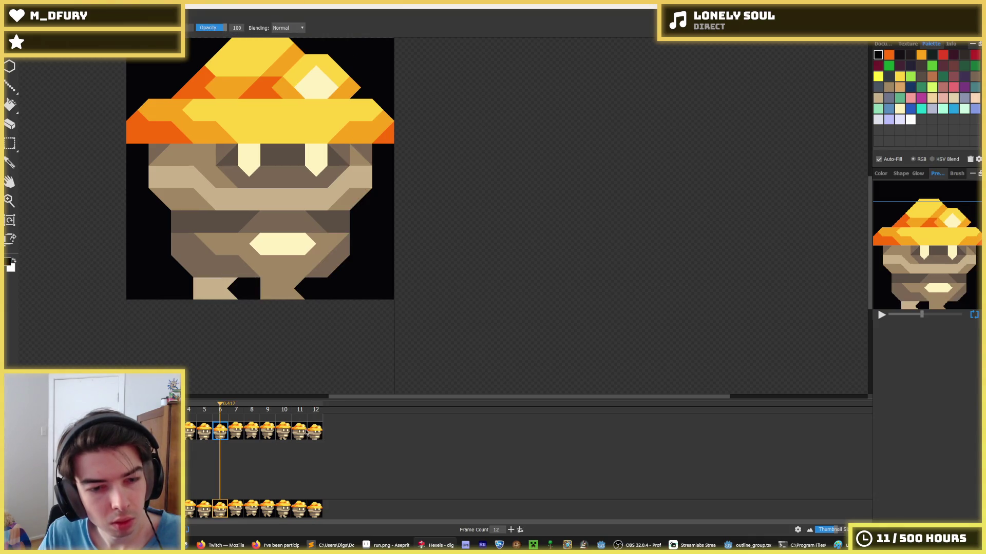
pyautogui.click(314, 432)
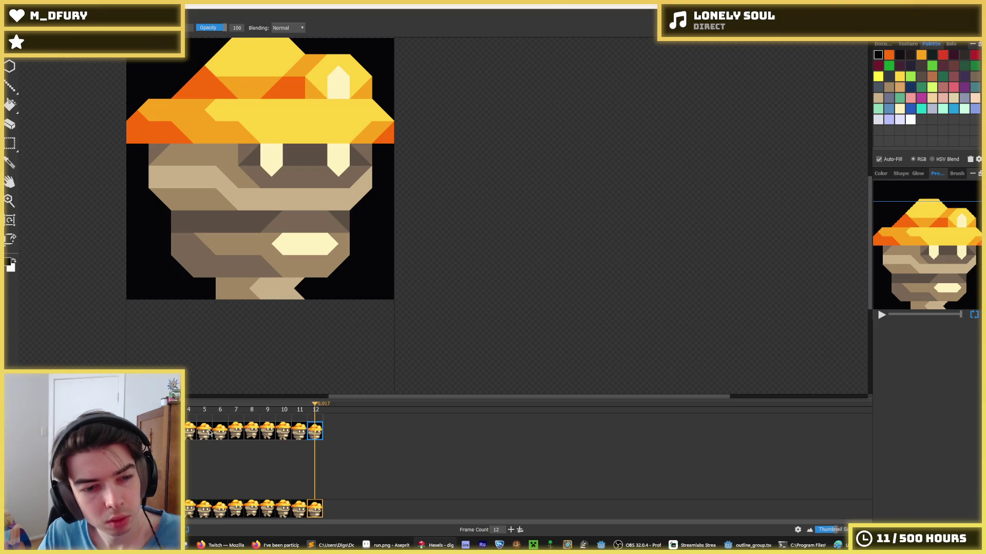
pyautogui.click(220, 433)
pyautogui.click(315, 432)
pyautogui.moveTo(295, 280)
pyautogui.mouseDown()
pyautogui.moveTo(291, 293)
pyautogui.moveTo(242, 292)
pyautogui.mouseUp()
pyautogui.keyDown('alt'); pyautogui.click(262, 288); pyautogui.keyUp('alt')
pyautogui.click(252, 282)
# Compare frame 11 against frame 5, ending on frame 5 with the colour sampler active.
pyautogui.click(297, 433)
pyautogui.click(311, 434)
pyautogui.click(303, 434)
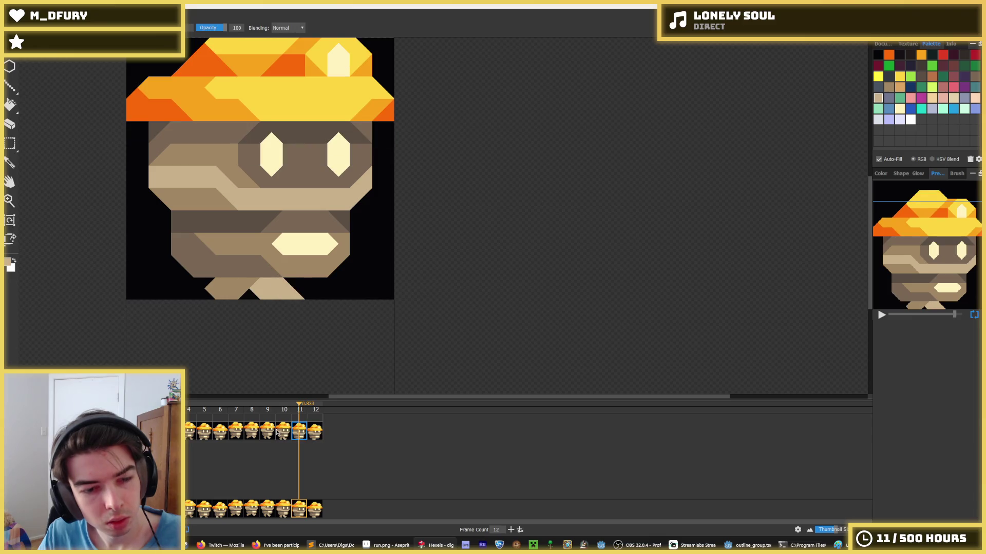
pyautogui.click(206, 433)
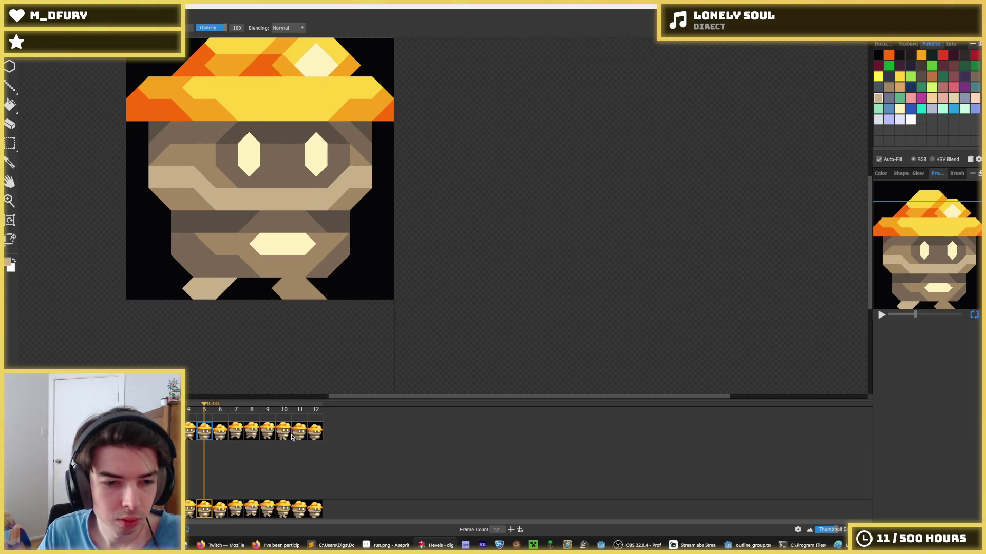
pyautogui.click(299, 434)
pyautogui.click(205, 433)
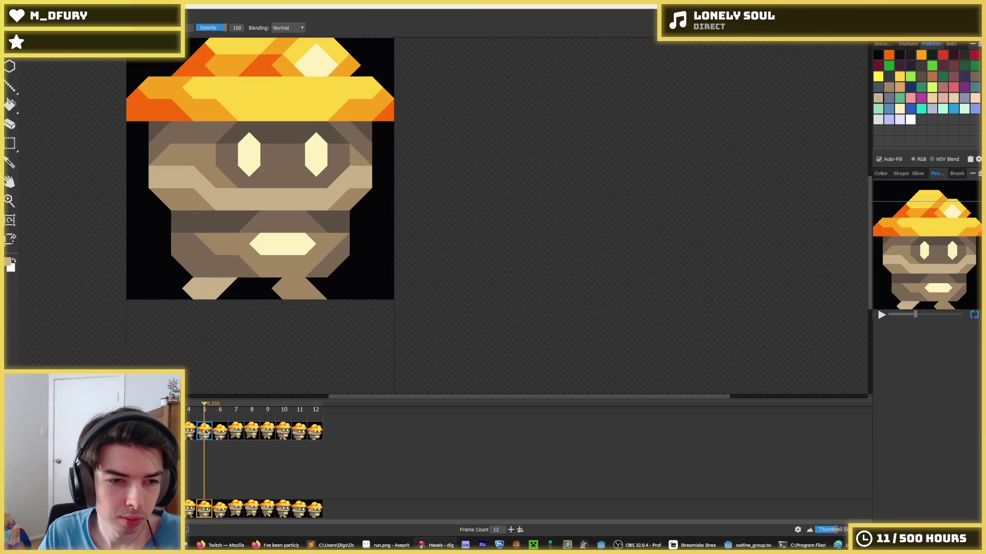
pyautogui.press('i')
pyautogui.scroll(-3, 195, 224)
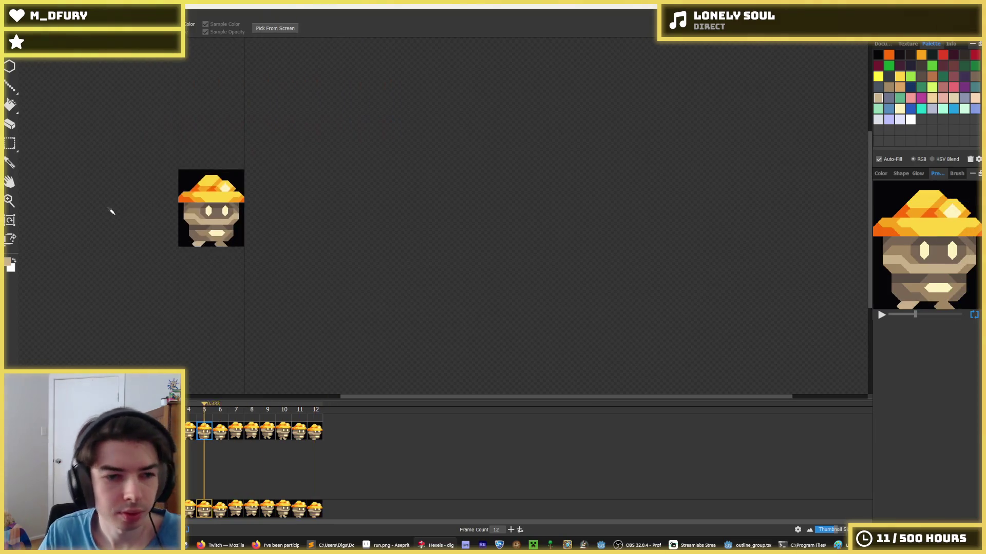
pyautogui.scroll(-2, 107, 210)
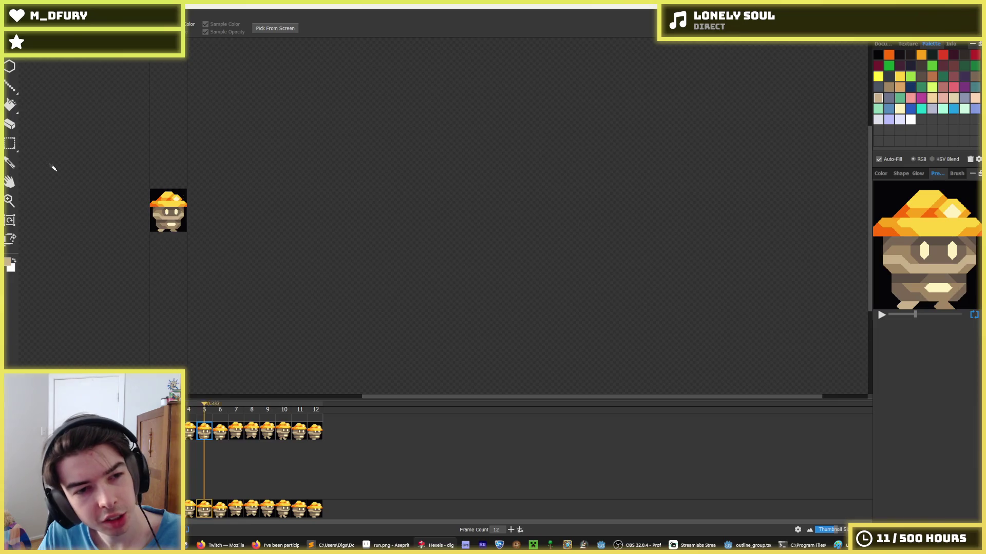
pyautogui.scroll(2, 52, 205)
pyautogui.scroll(-2, 51, 205)
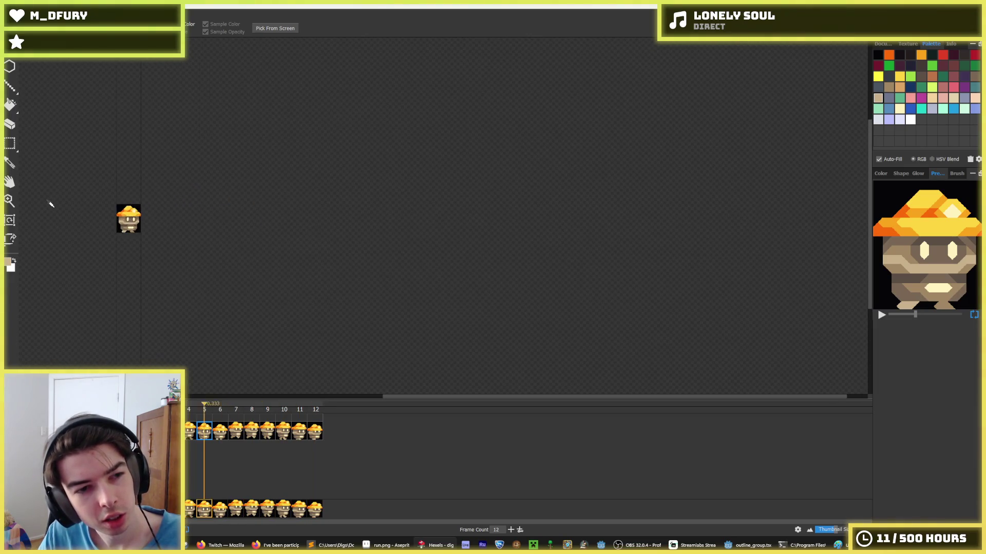
pyautogui.scroll(1, 51, 205)
pyautogui.press('b')
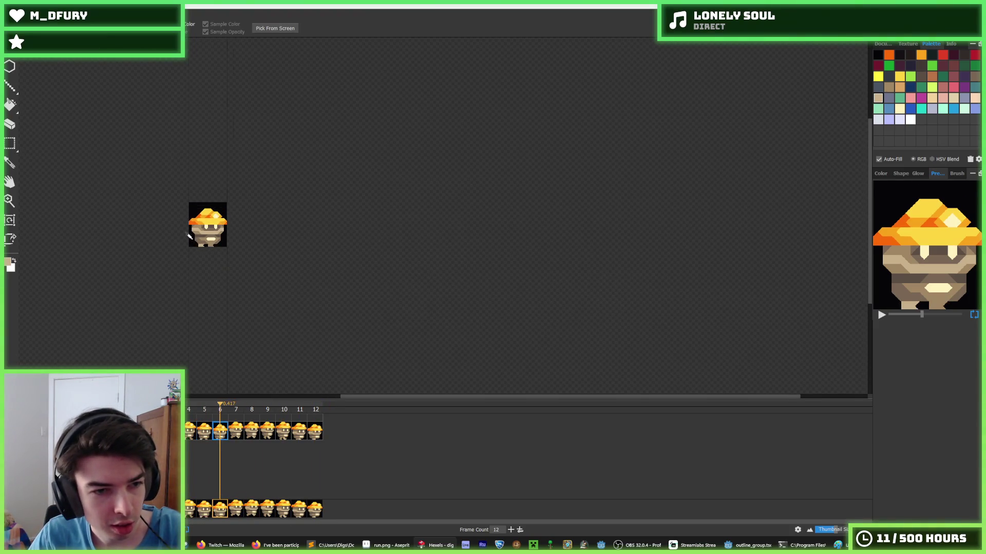
pyautogui.click(220, 433)
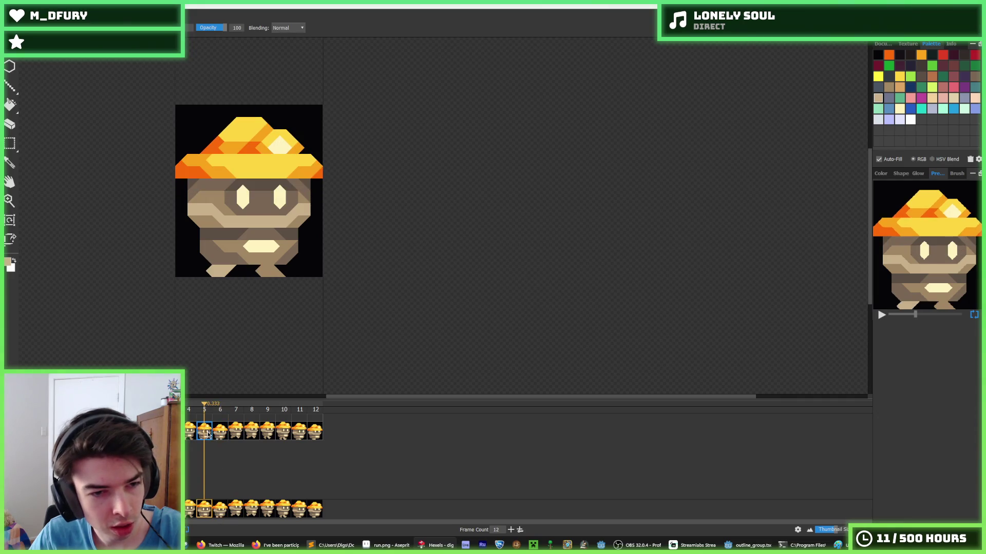
pyautogui.press('Right')
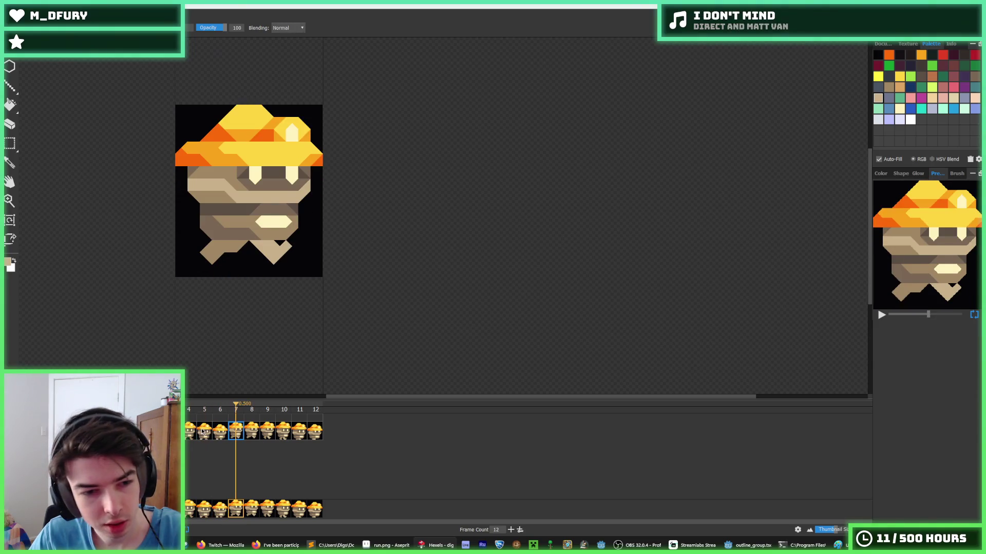
pyautogui.click(216, 433)
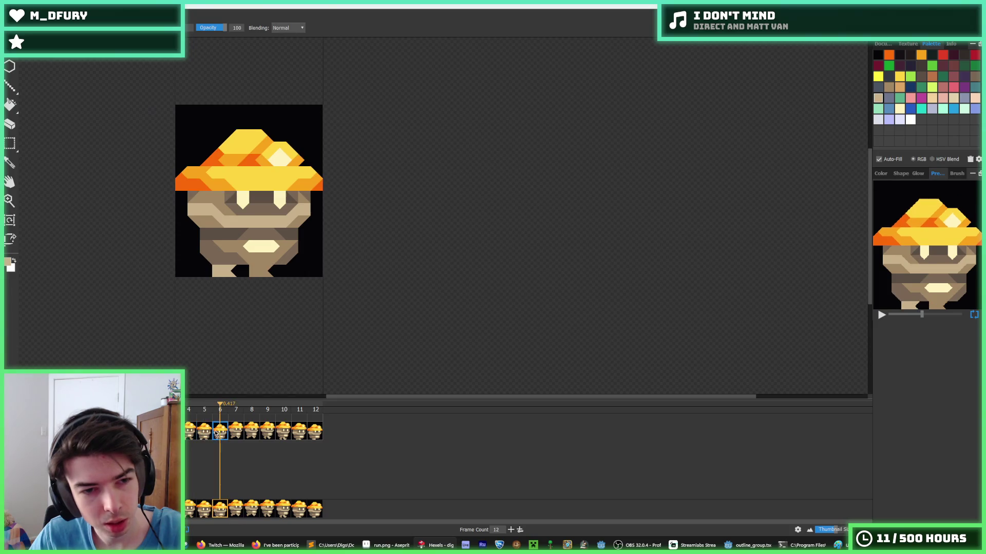
pyautogui.click(230, 433)
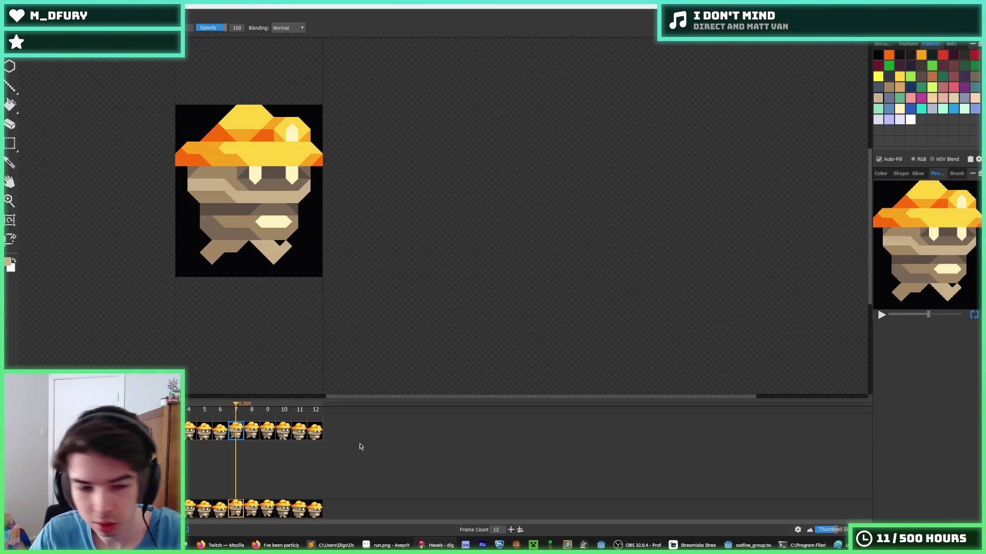
pyautogui.click(314, 432)
pyautogui.scroll(-3, 135, 209)
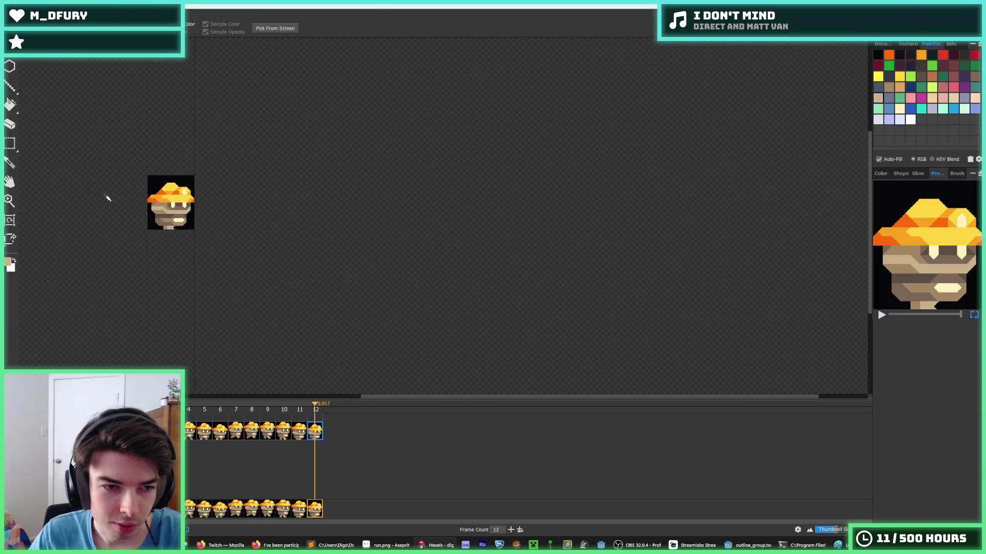
pyautogui.scroll(1, 88, 198)
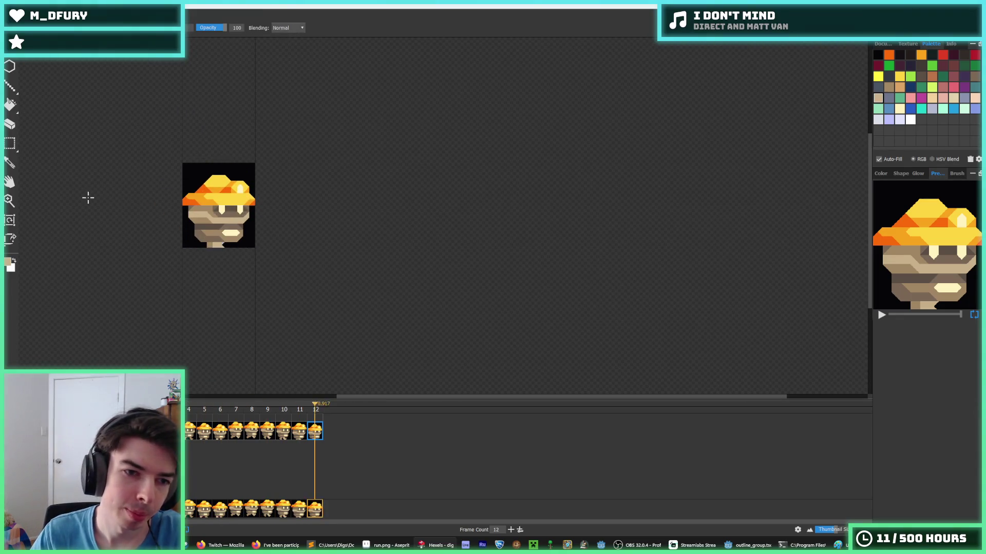
pyautogui.scroll(-2, 68, 194)
pyautogui.scroll(1, 67, 191)
pyautogui.press('space')
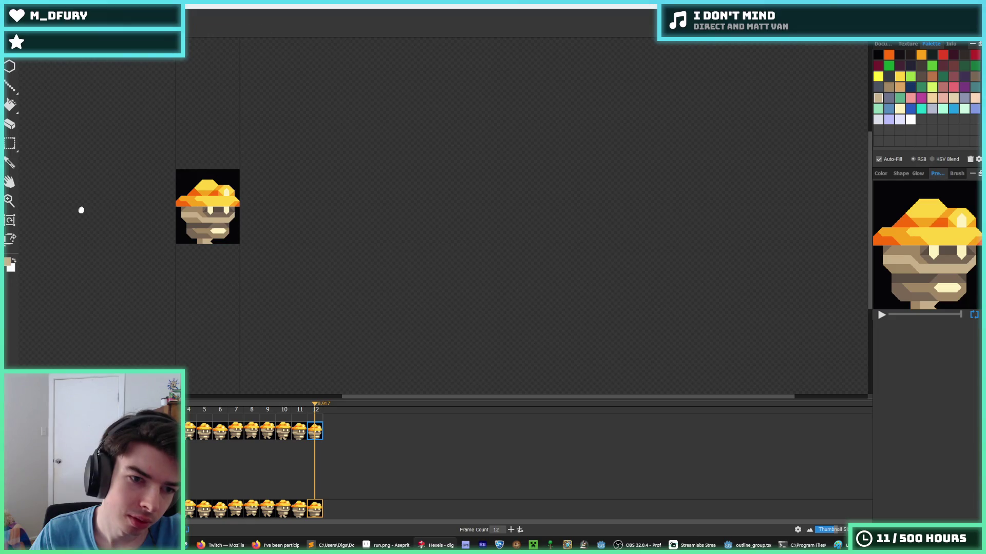
pyautogui.moveTo(81, 210); pyautogui.dragTo(199, 220)
pyautogui.press('Return')
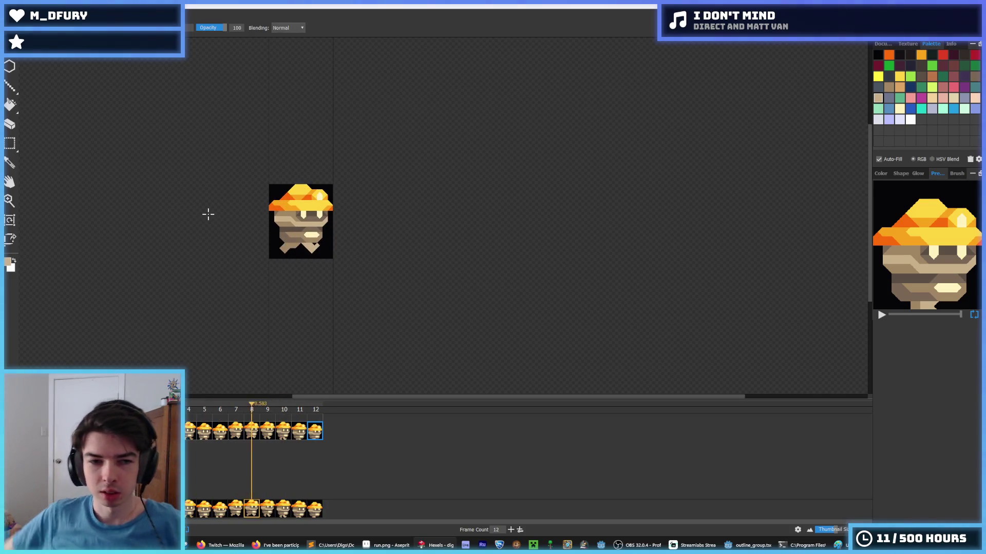
pyautogui.press('space')
pyautogui.press('i')
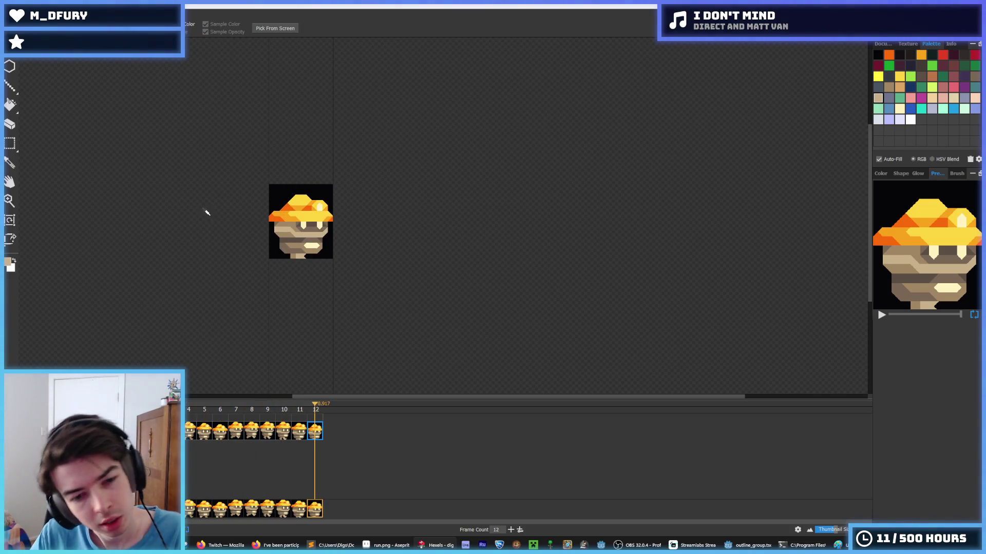
pyautogui.scroll(3, 282, 220)
pyautogui.press('Right')
# Sample the tan colour and step from frame 12 forward to frame 1.
pyautogui.click(310, 278)
pyautogui.click(316, 434)
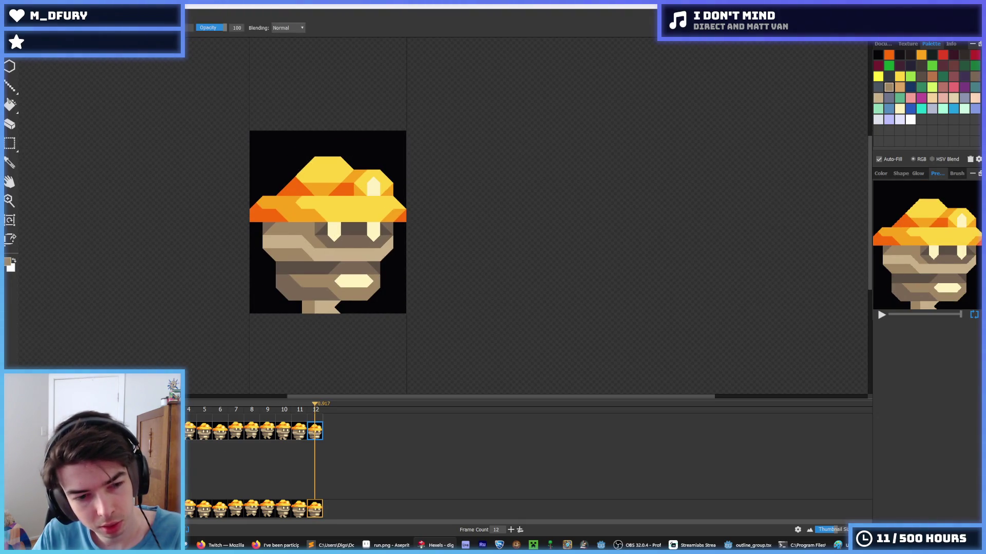
pyautogui.press('Right')
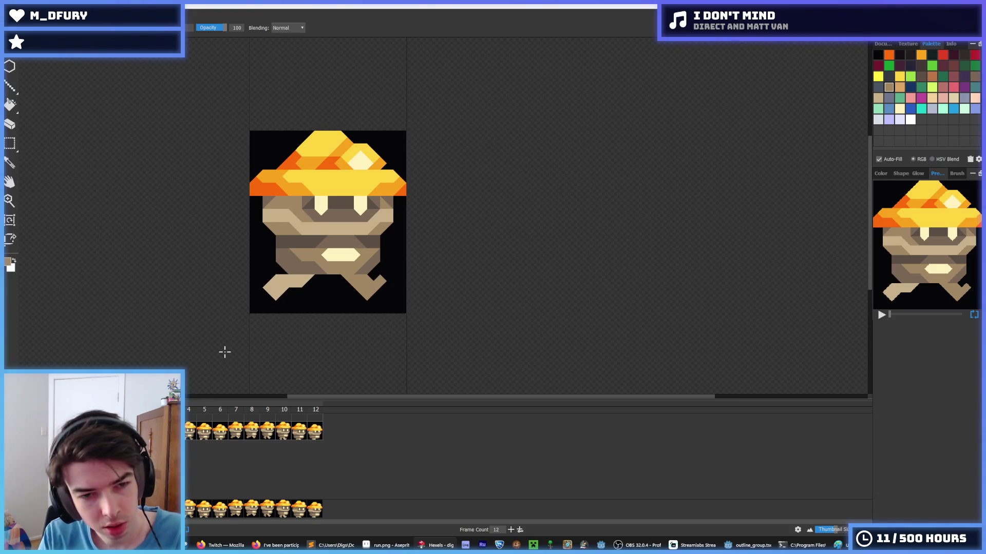
pyautogui.press('i')
pyautogui.scroll(-2, 85, 203)
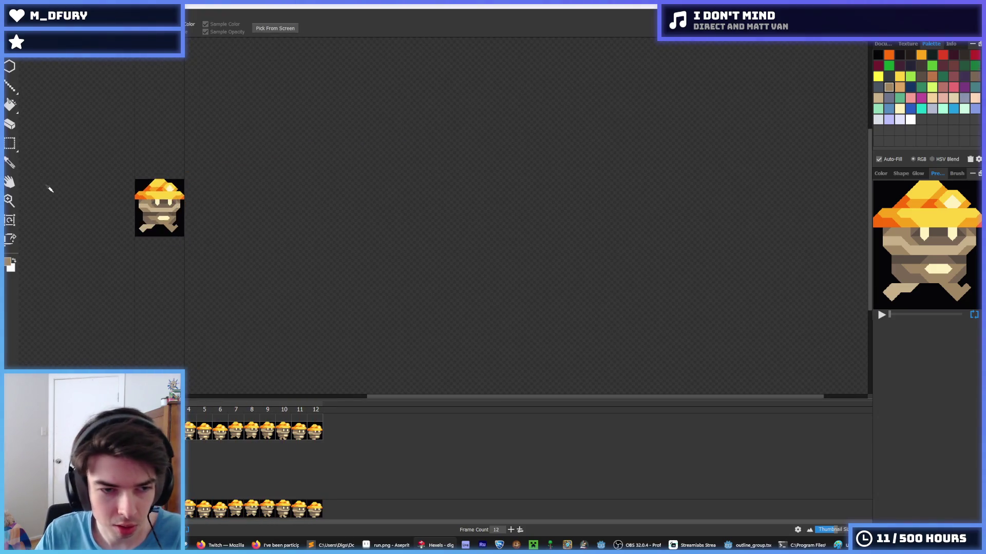
pyautogui.scroll(1, 50, 190)
pyautogui.press('b')
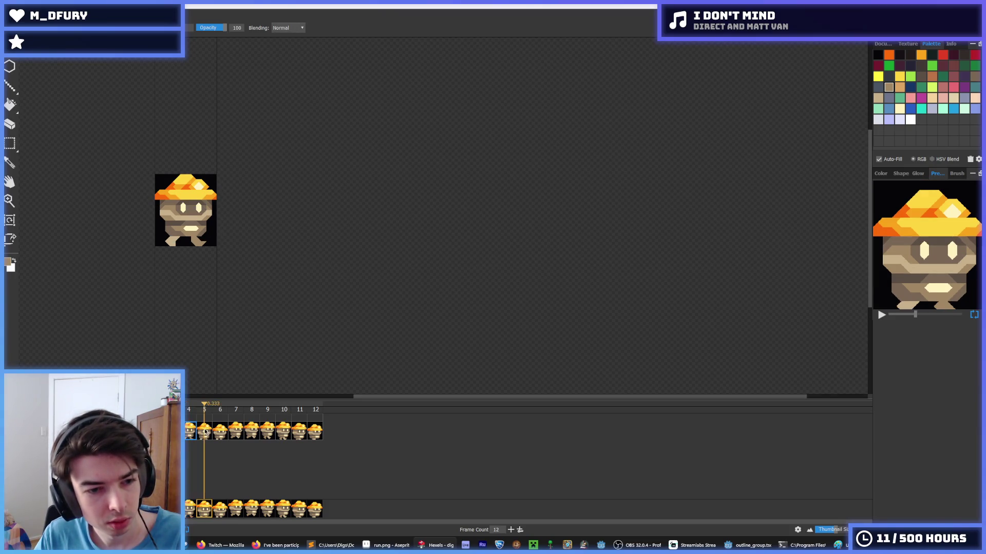
# Review frames 7, 8 and 9, then play the walk cycle from frame 8.
pyautogui.click(234, 433)
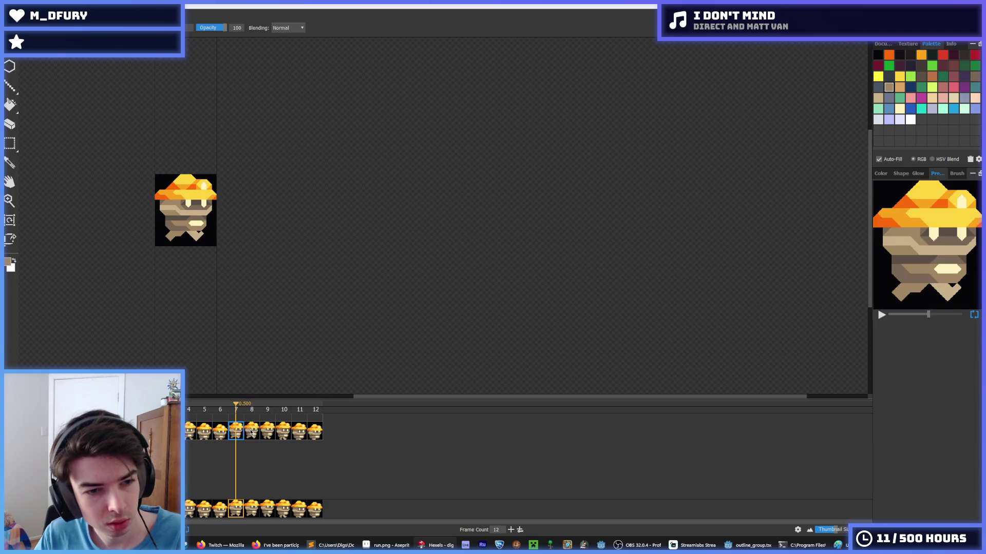
pyautogui.click(252, 433)
pyautogui.click(267, 434)
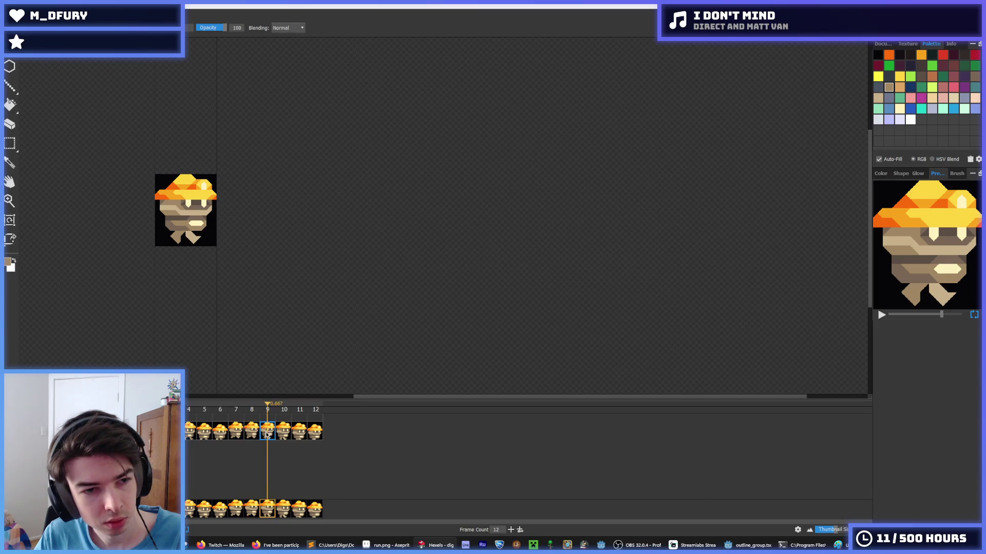
pyautogui.click(251, 434)
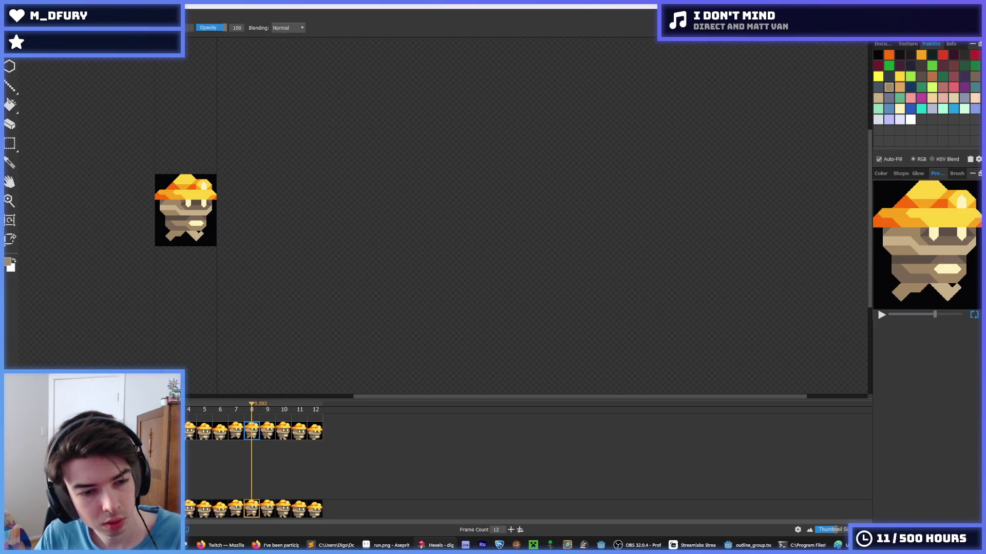
pyautogui.press('space')
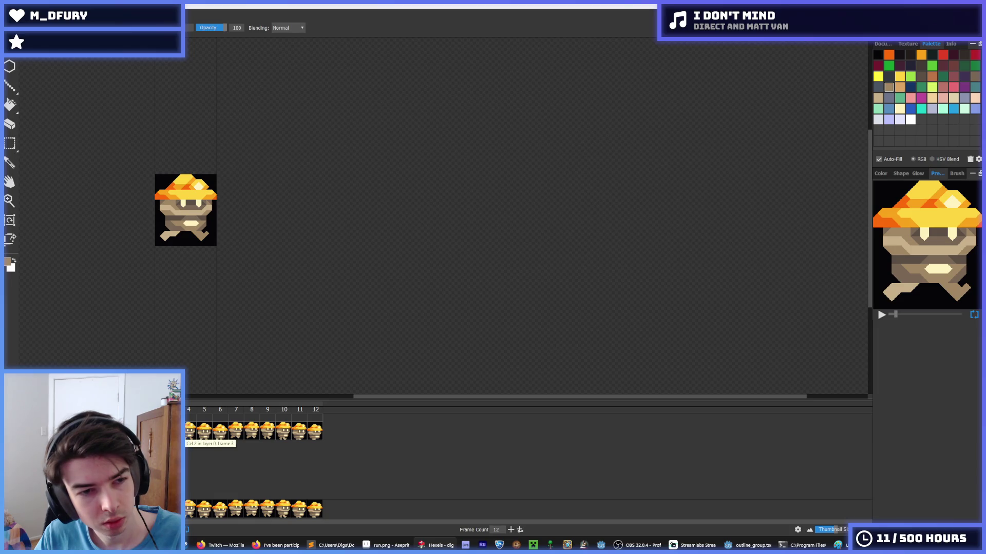
# Choose the black palette swatch as the painting colour.
pyautogui.scroll(3, 146, 223)
pyautogui.keyDown('alt'); pyautogui.click(169, 235); pyautogui.keyUp('alt')
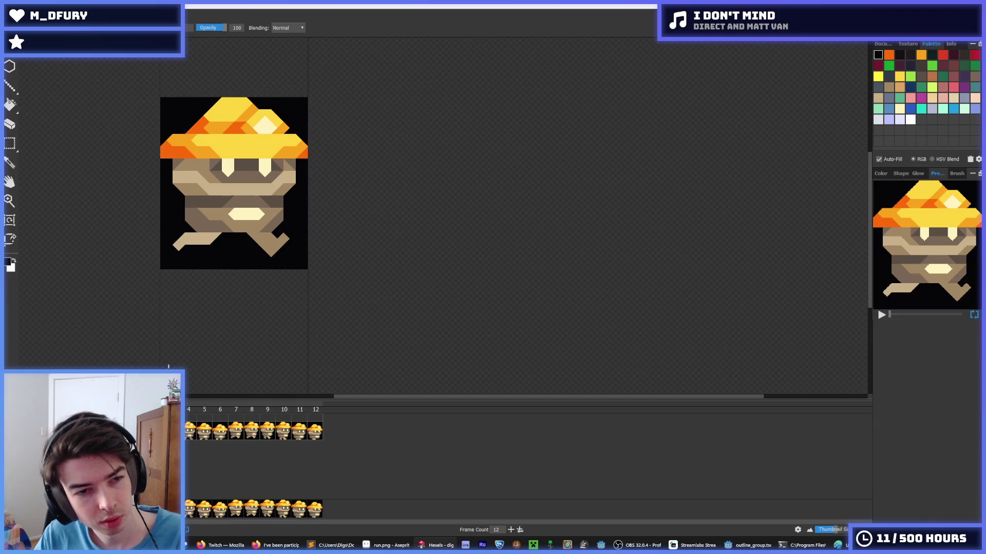
pyautogui.scroll(-2, 82, 308)
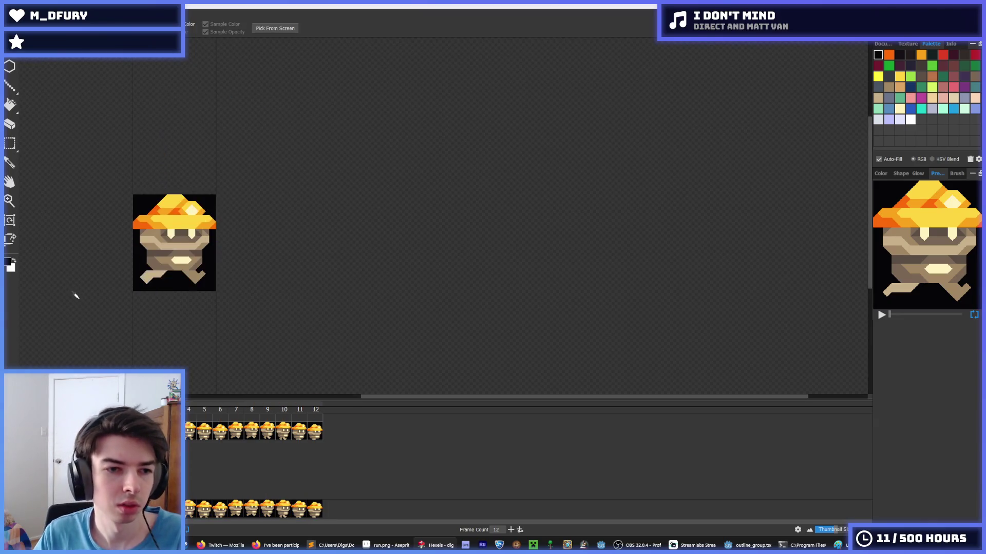
pyautogui.scroll(-1, 67, 286)
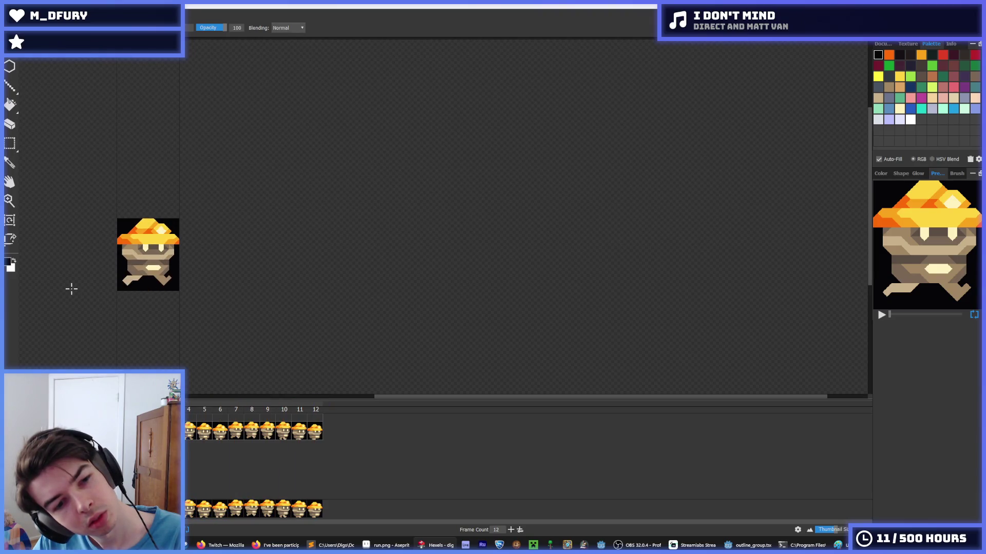
pyautogui.scroll(3, 99, 288)
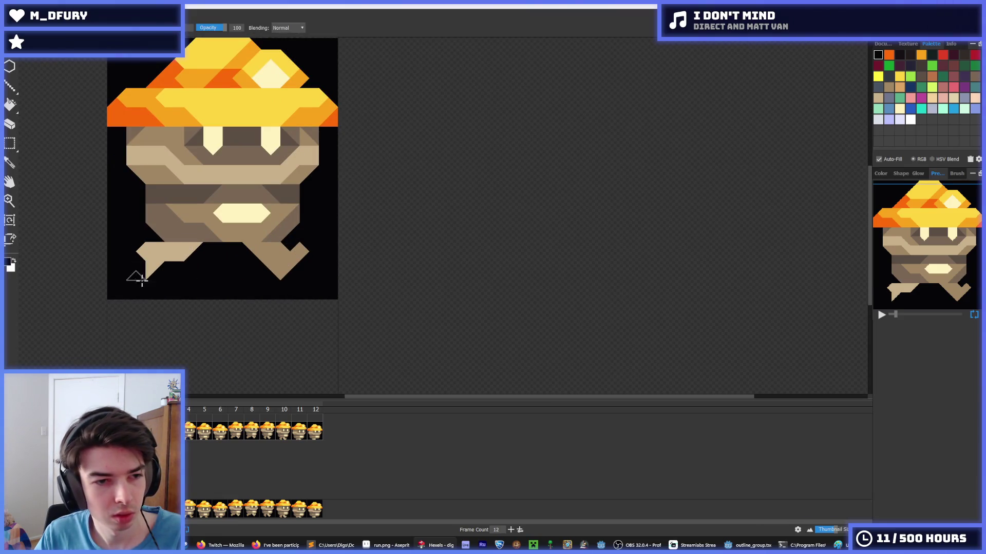
# Give the left leg a tan tip and trim around it with black.
pyautogui.click(132, 264)
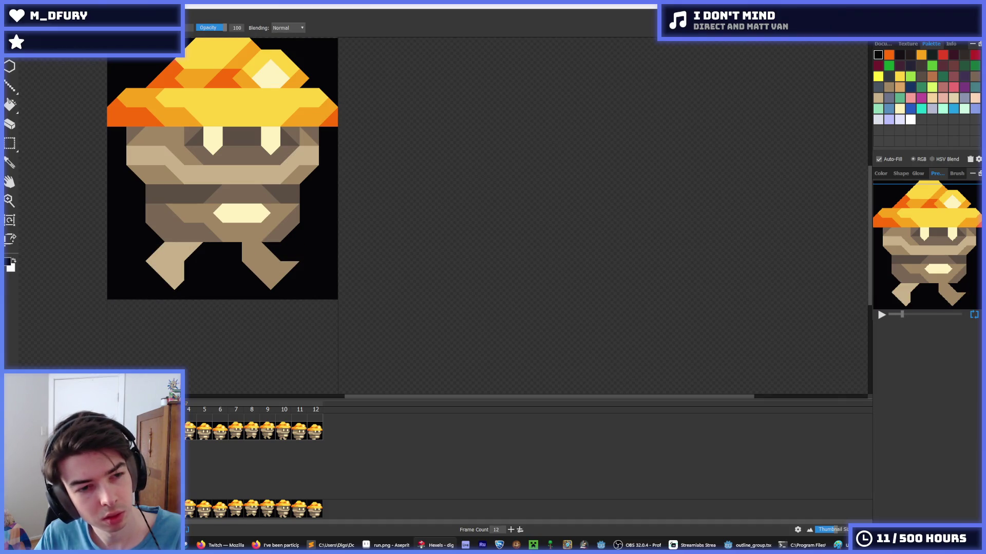
pyautogui.hotkey('ctrl', 'z')
pyautogui.keyDown('alt'); pyautogui.click(142, 267); pyautogui.keyUp('alt')
pyautogui.click(142, 269)
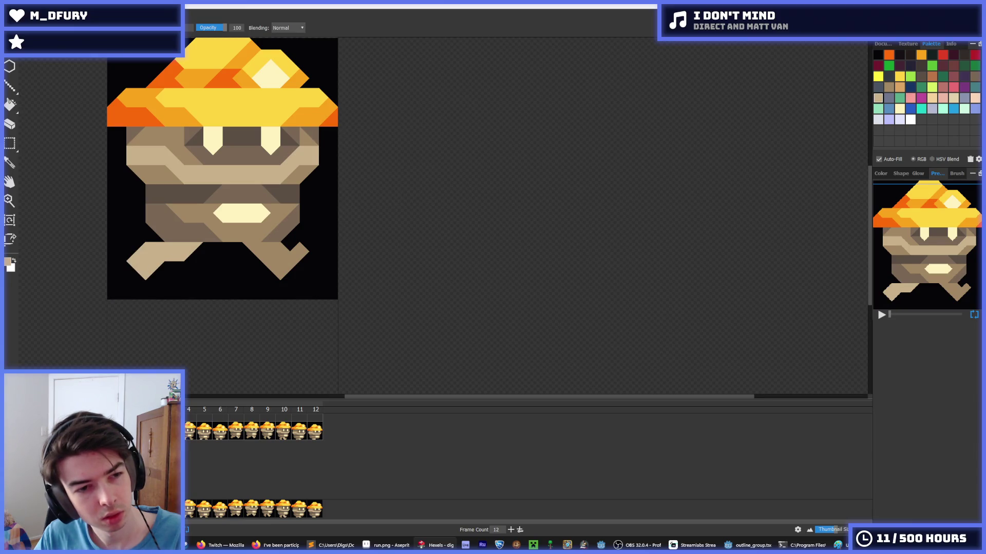
pyautogui.keyDown('alt'); pyautogui.click(156, 277); pyautogui.keyUp('alt')
pyautogui.click(134, 281)
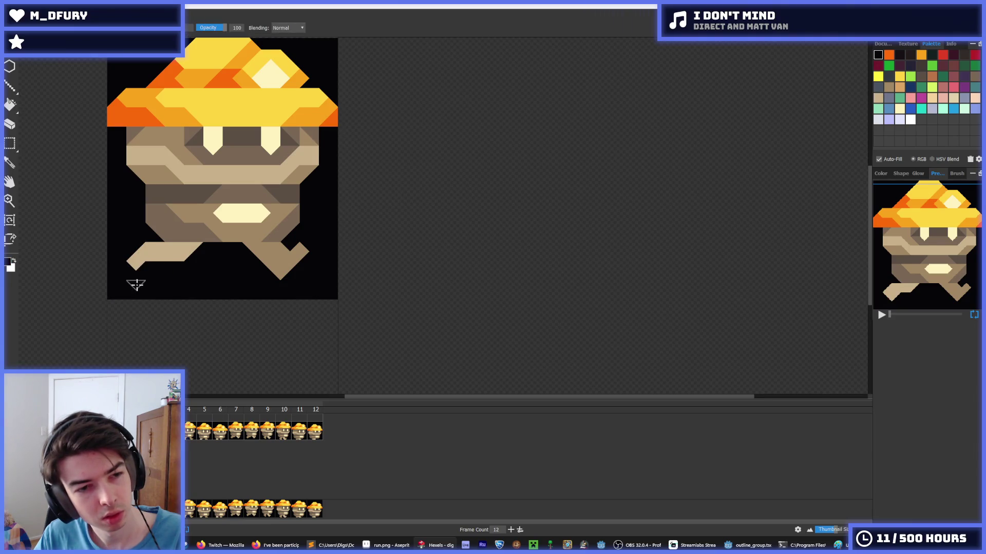
pyautogui.click(136, 257)
# Compare the leg poses across frames 12, 8 and 7, returning to frame 7.
pyautogui.press('.')
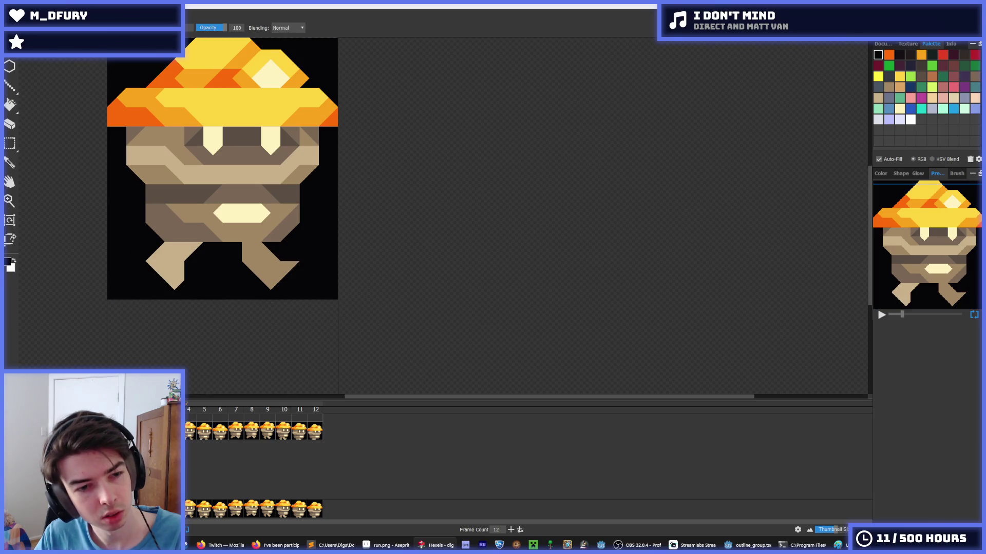
pyautogui.click(318, 427)
pyautogui.click(253, 434)
pyautogui.click(241, 433)
pyautogui.click(246, 432)
pyautogui.click(238, 431)
pyautogui.press('.')
pyautogui.press(',')
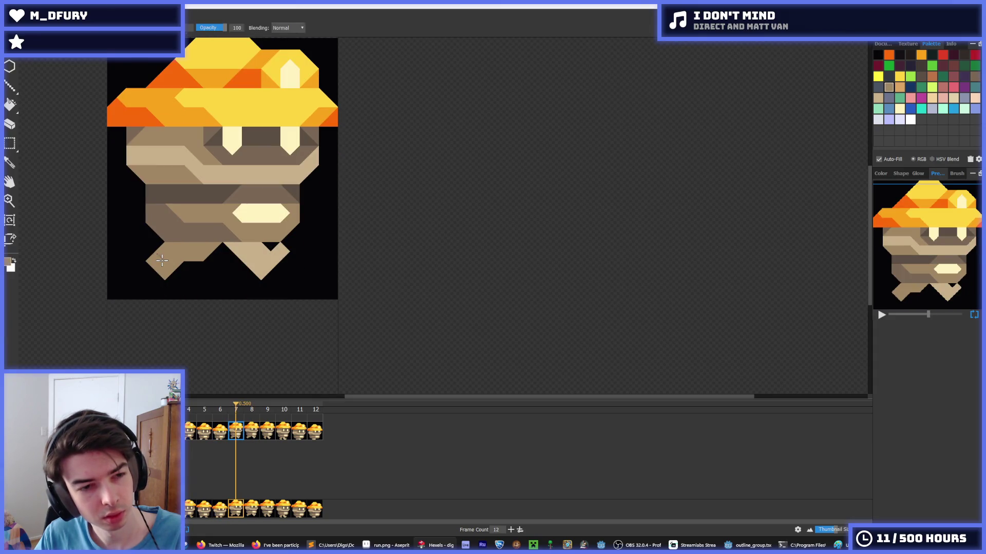
# Replay the walk cycle, stop on frame 7, then play from frame 8.
pyautogui.press('space')
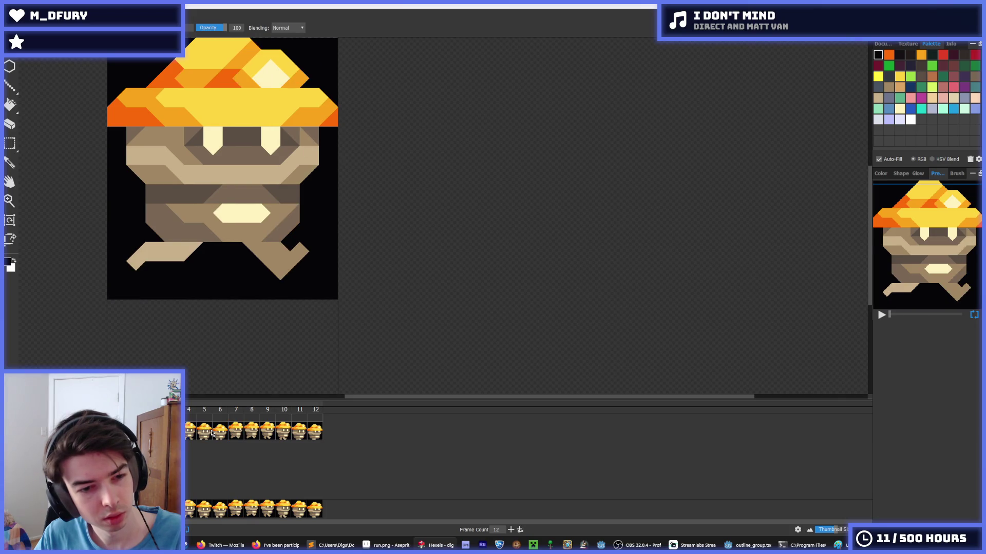
pyautogui.click(232, 431)
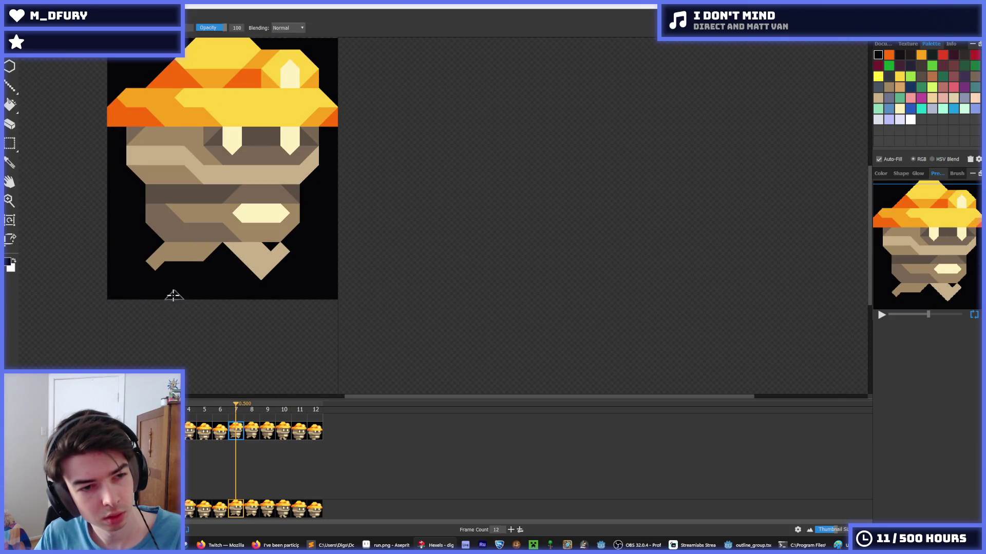
pyautogui.click(250, 433)
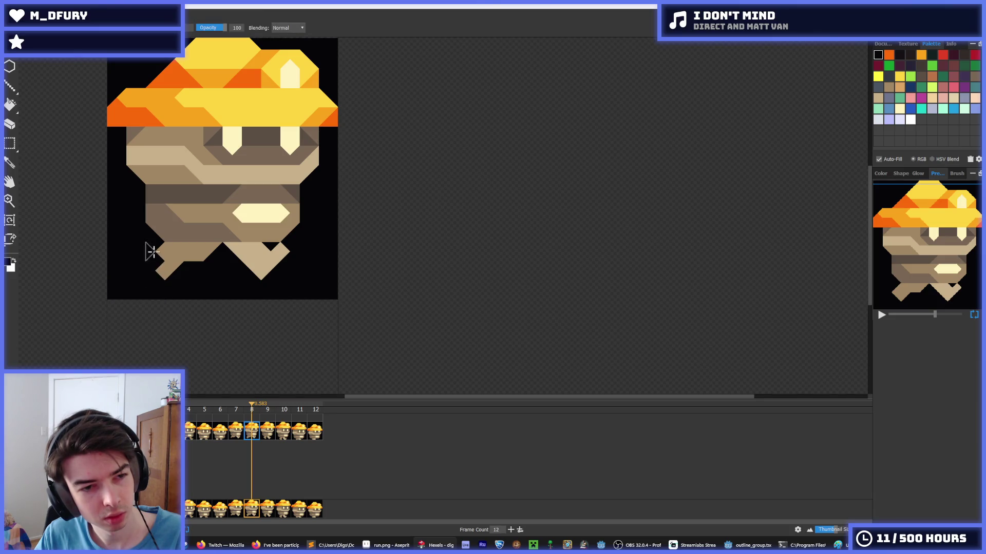
pyautogui.scroll(-3, 147, 288)
pyautogui.press('space')
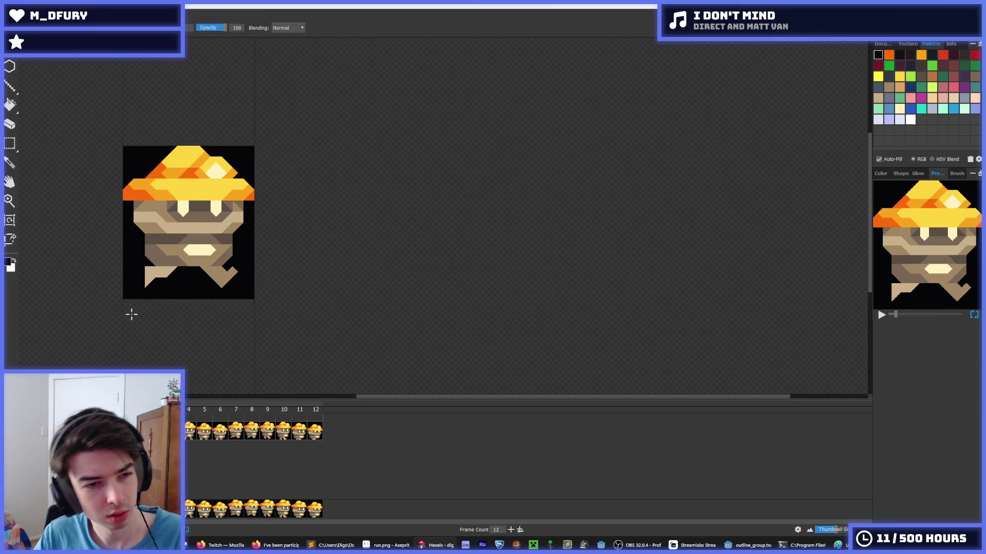
# Stop playback on frame 10, step back to frame 8, and replay the cycle.
pyautogui.press('space')
pyautogui.scroll(-2, 106, 254)
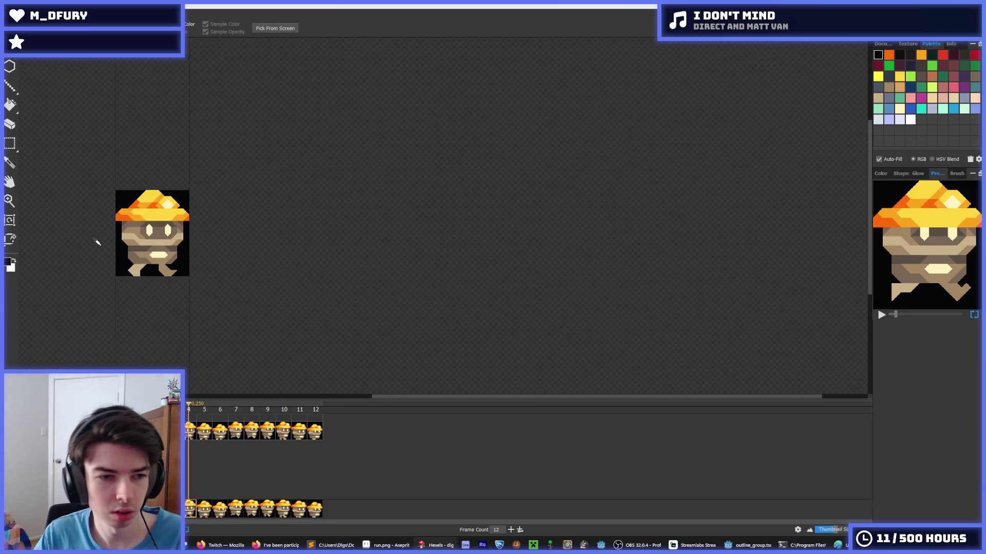
pyautogui.scroll(-1, 98, 242)
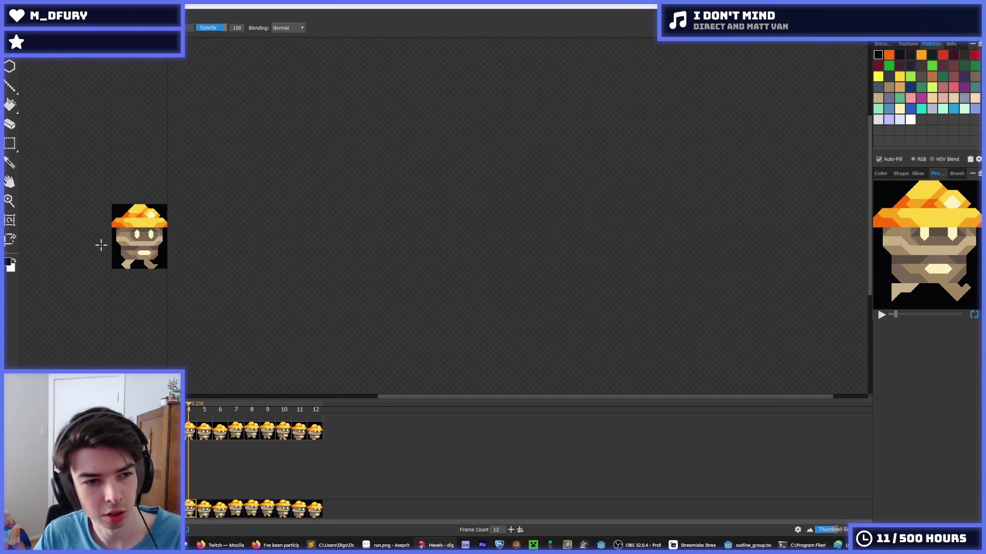
pyautogui.press('Left')
pyautogui.press('Left')
pyautogui.scroll(4, 102, 245)
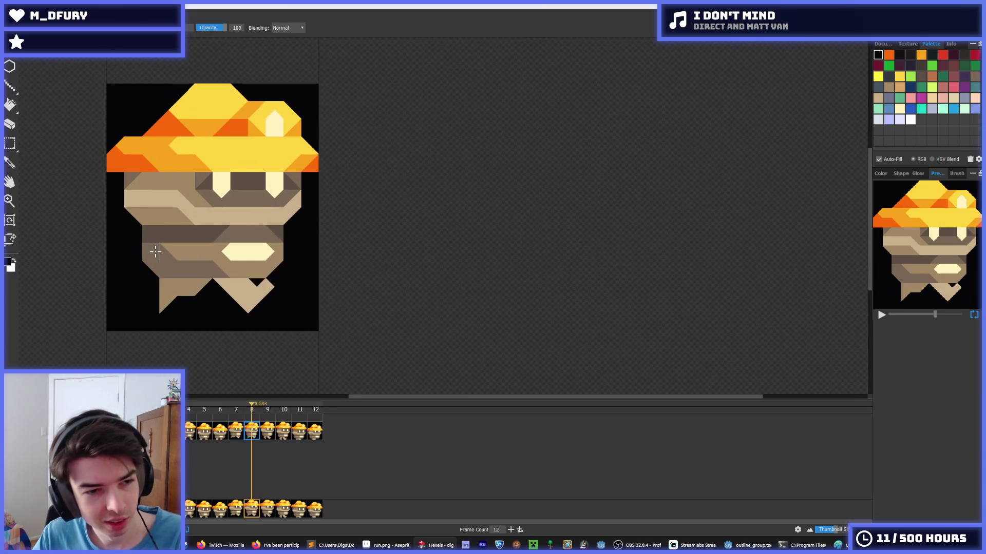
pyautogui.press('space')
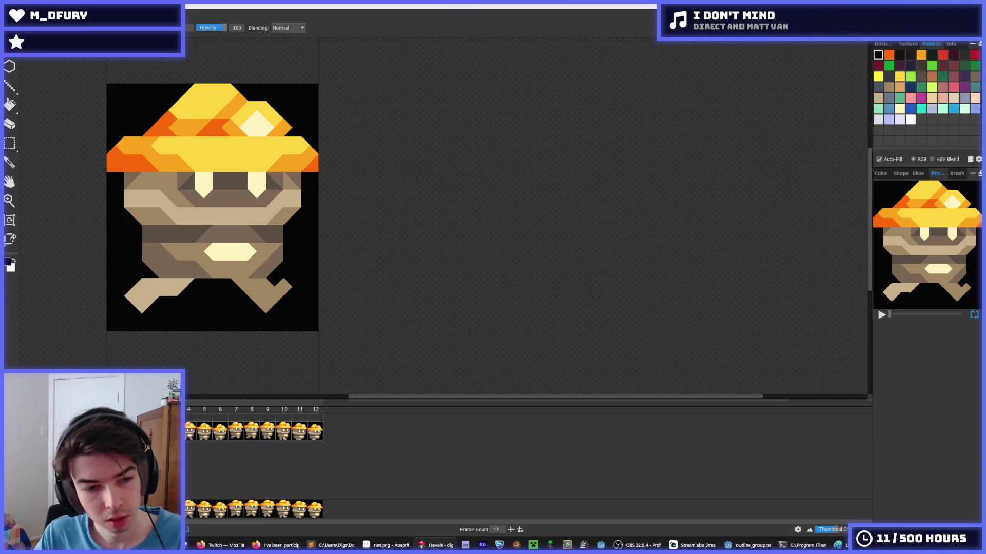
# Stop on frame 8 and prepare the colour sampler and trixel brush for editing the legs.
pyautogui.click(249, 436)
pyautogui.click(242, 435)
pyautogui.click(258, 437)
pyautogui.press('i')
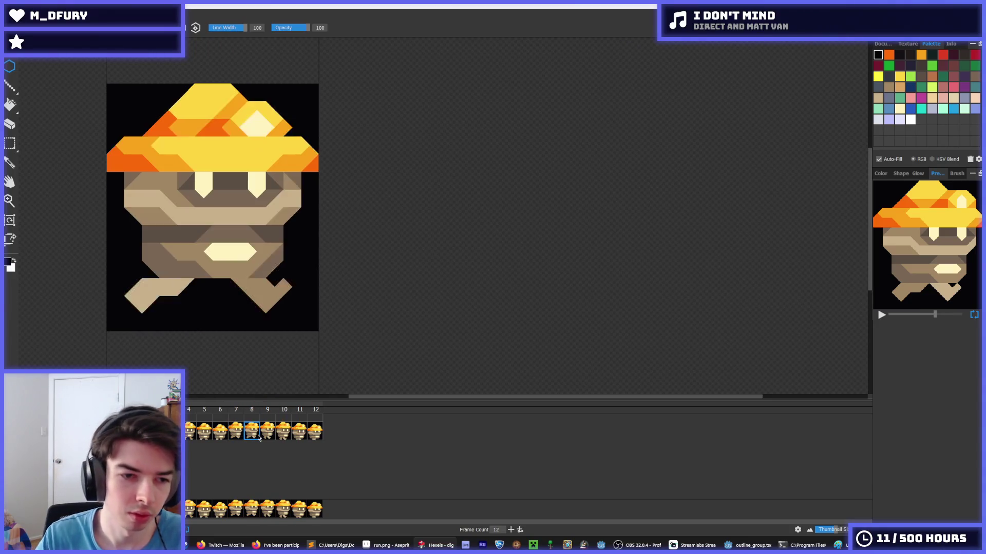
pyautogui.scroll(-2, 64, 232)
pyautogui.press('b')
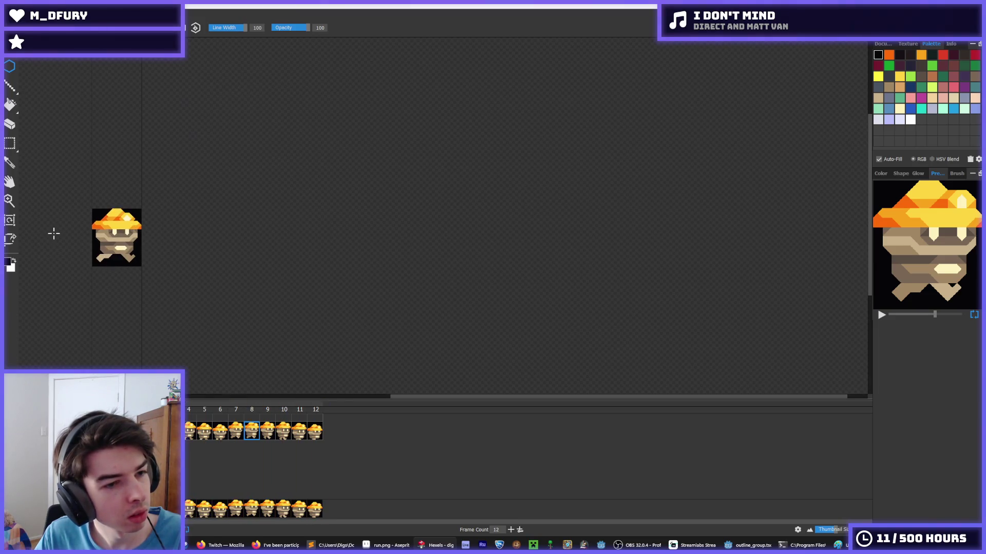
# Zoom into frame 8 and redraw its legs crossing under the body, sampling colours from the sprite.
pyautogui.press('i')
pyautogui.scroll(1, 50, 231)
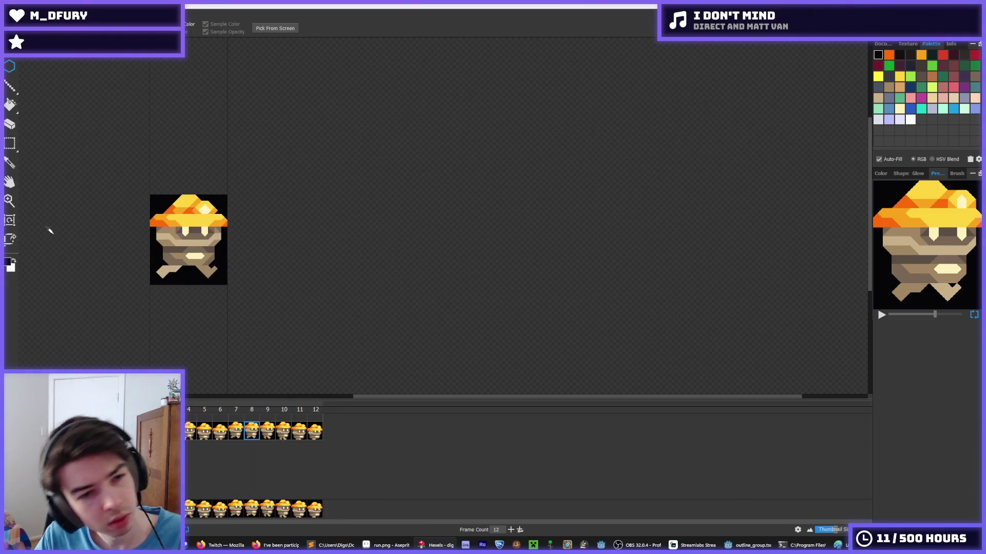
pyautogui.scroll(2, 62, 223)
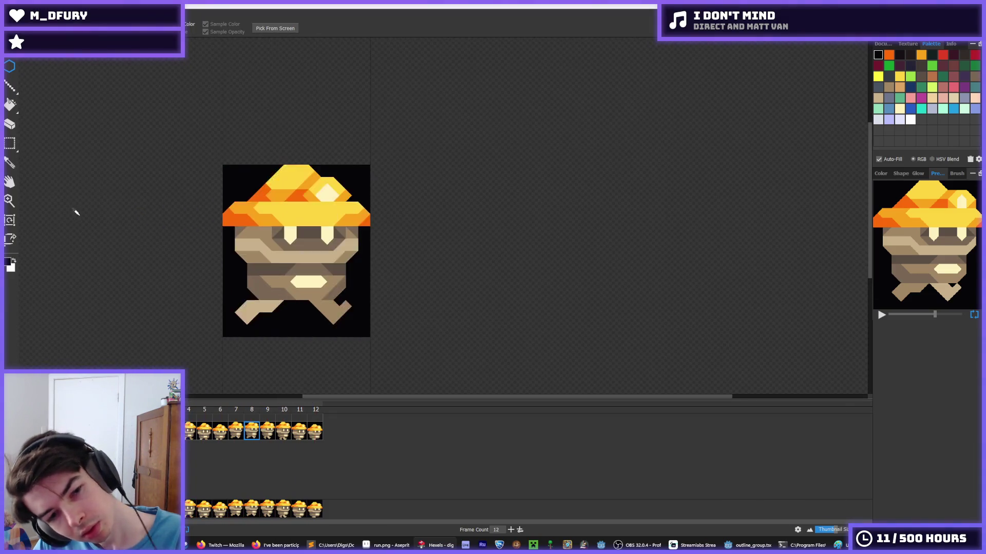
pyautogui.press('b')
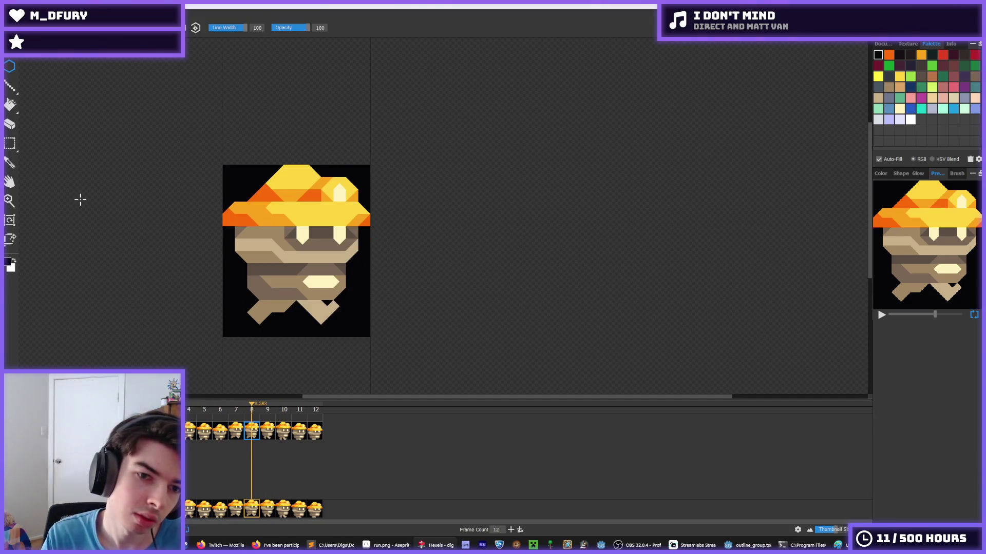
pyautogui.press('i')
pyautogui.scroll(1, 77, 198)
pyautogui.press('b')
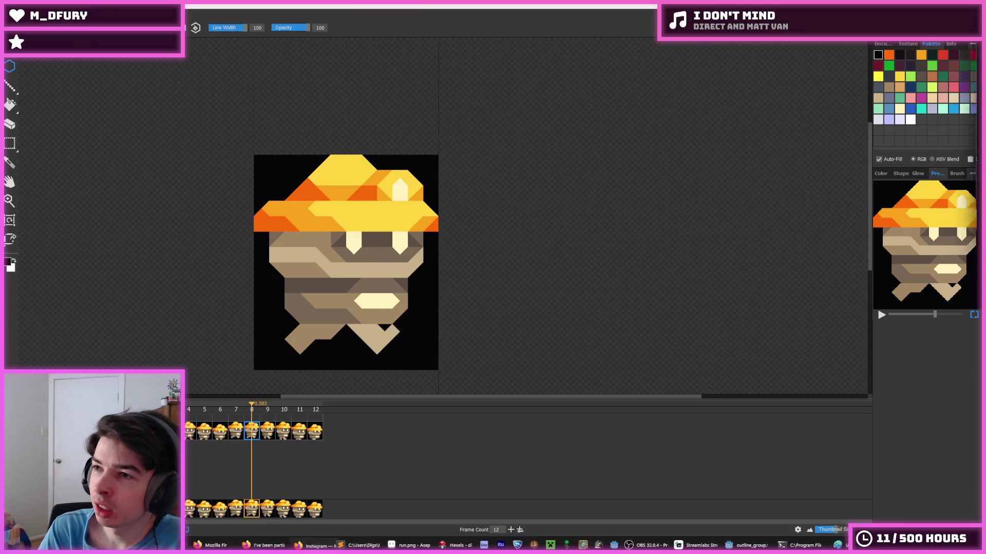
pyautogui.click(216, 545)
pyautogui.scroll(-2, 524, 139)
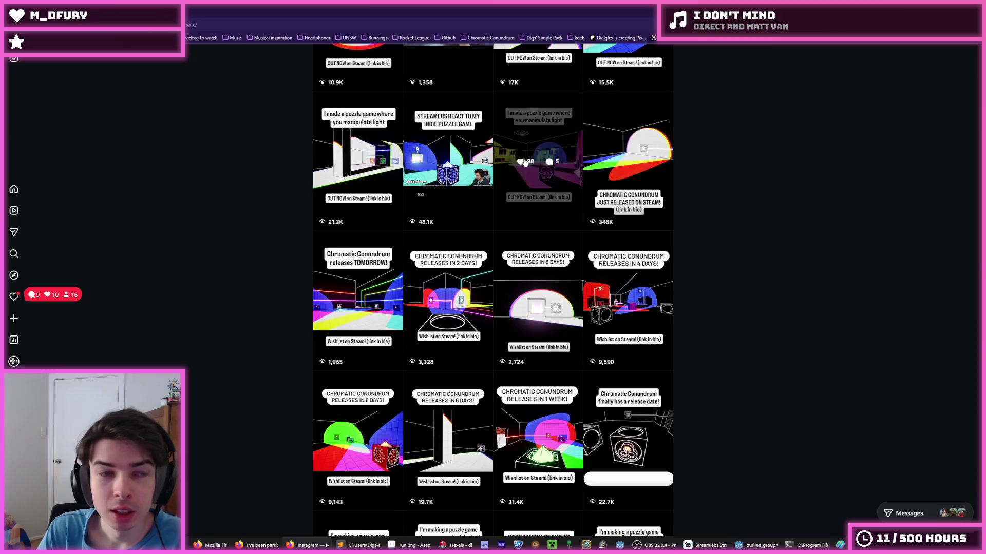
pyautogui.scroll(-10, 508, 195)
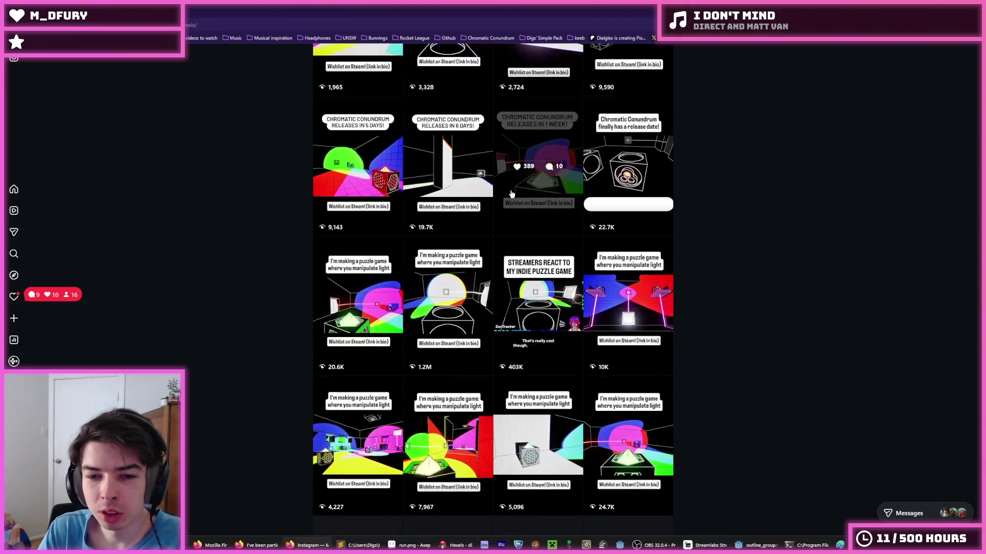
pyautogui.scroll(-3, 503, 195)
pyautogui.scroll(10, 493, 194)
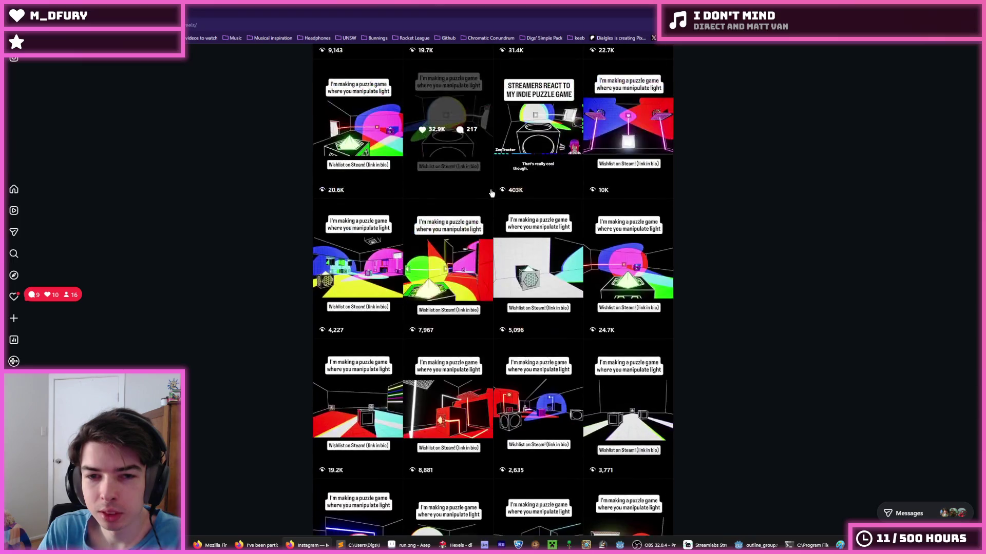
pyautogui.scroll(2, 688, 236)
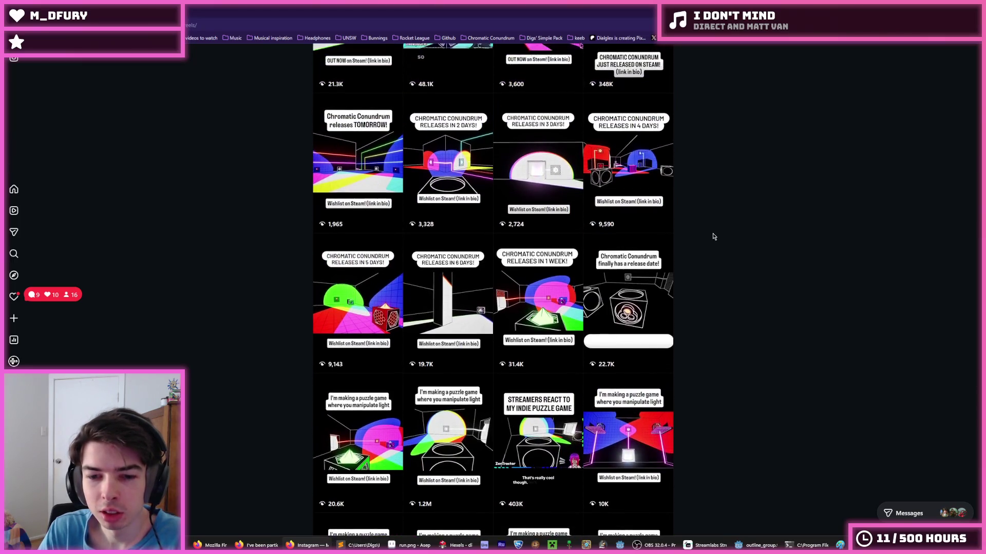
pyautogui.scroll(-2, 688, 235)
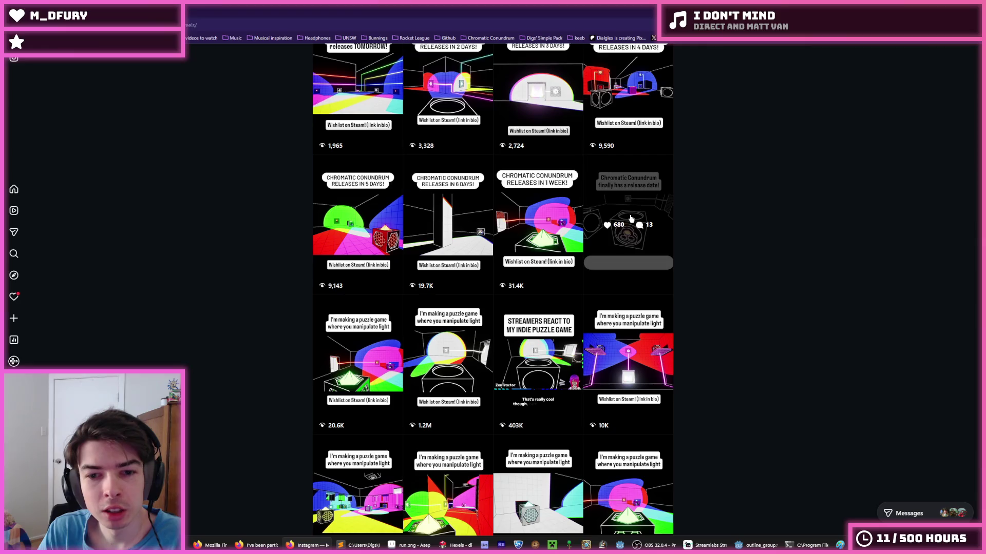
pyautogui.scroll(1, 680, 232)
pyautogui.scroll(-2, 675, 229)
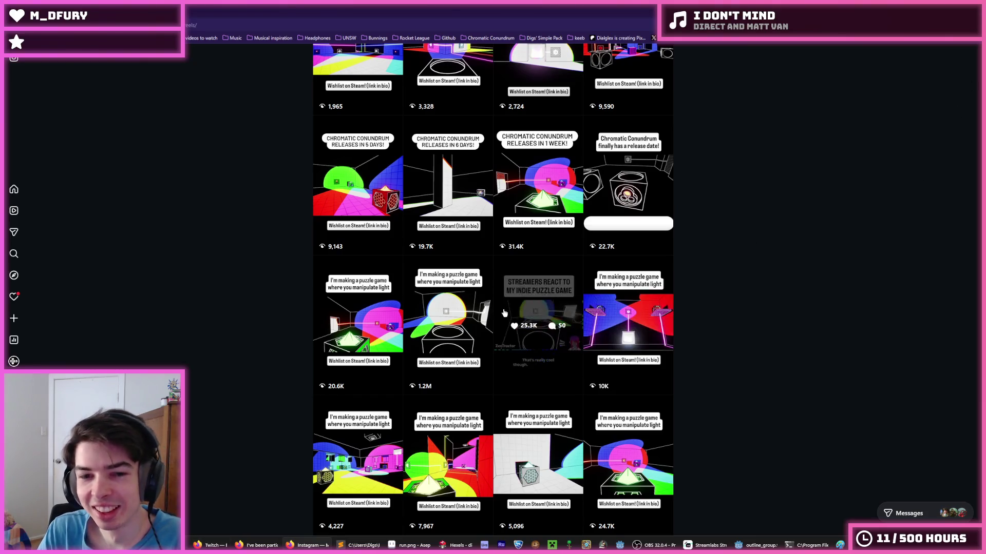
pyautogui.scroll(-2, 367, 361)
pyautogui.click(367, 361)
pyautogui.click(792, 248)
pyautogui.click(500, 353)
pyautogui.click(721, 282)
pyautogui.scroll(-5, 720, 281)
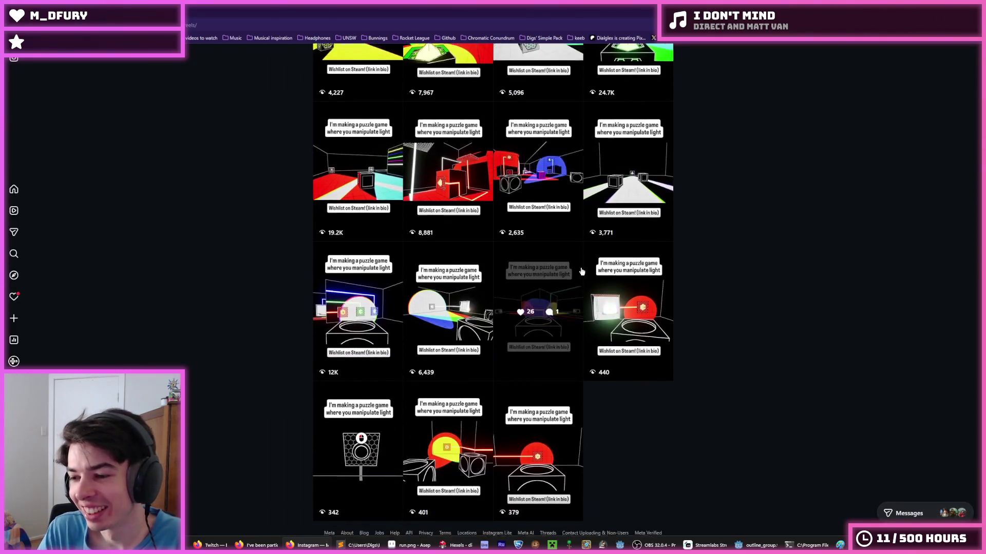
pyautogui.scroll(6, 449, 224)
pyautogui.scroll(2, 449, 223)
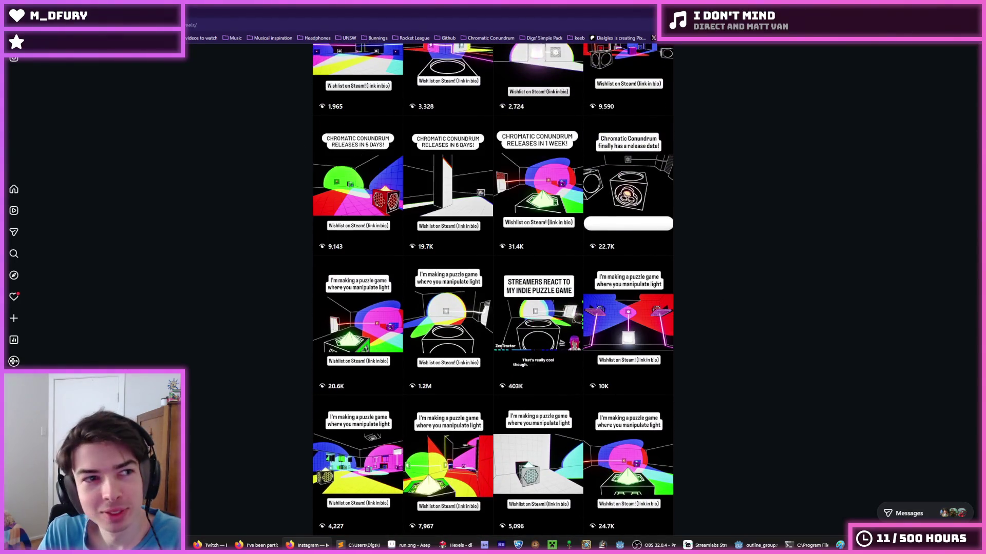
pyautogui.hotkey('alt', 'Tab')
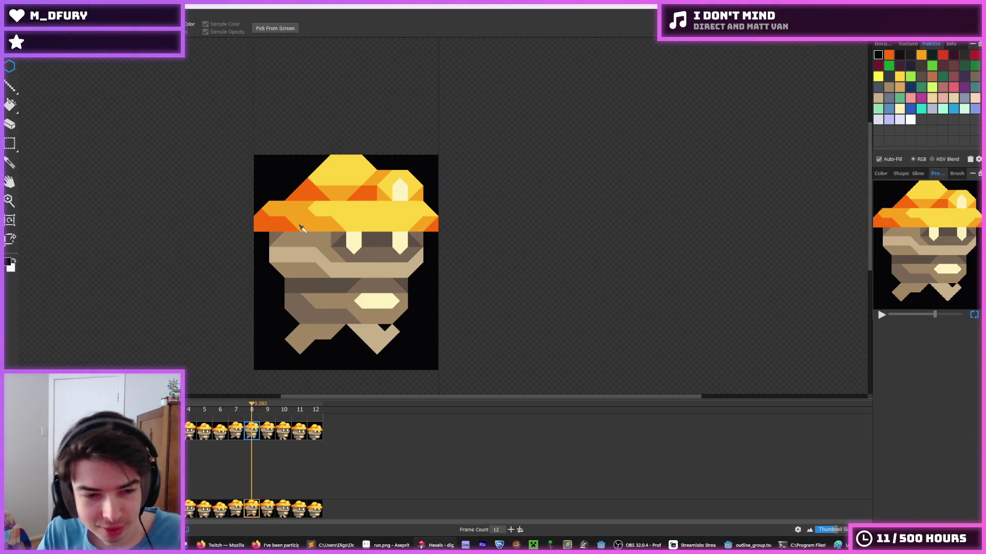
# Step through frames 9 to 12, then go back to frame 11.
pyautogui.click(268, 431)
pyautogui.click(283, 432)
pyautogui.press('Right')
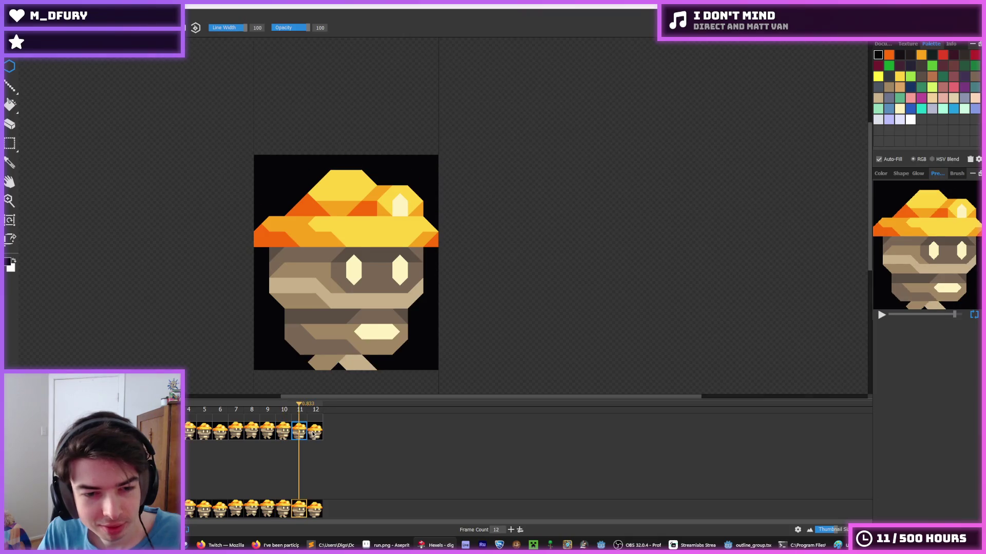
pyautogui.press('Right')
pyautogui.click(295, 435)
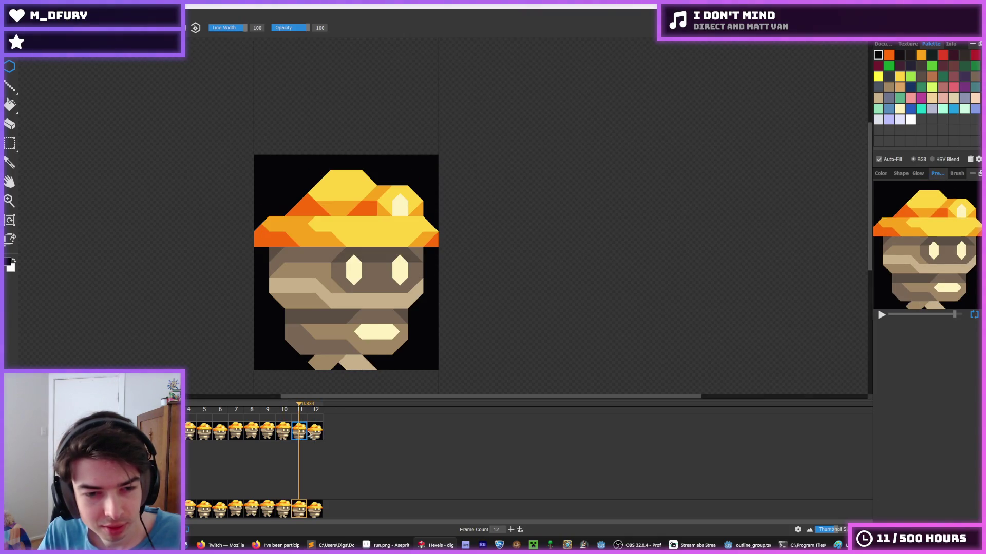
# Alternate between frames 5, 11 and 12 to compare the leg poses.
pyautogui.click(206, 430)
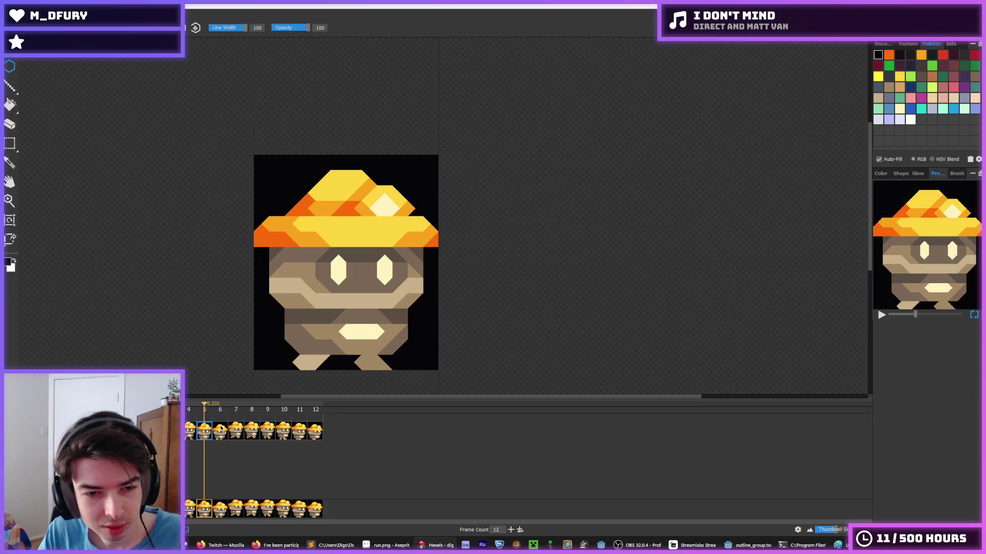
pyautogui.click(296, 432)
pyautogui.click(204, 434)
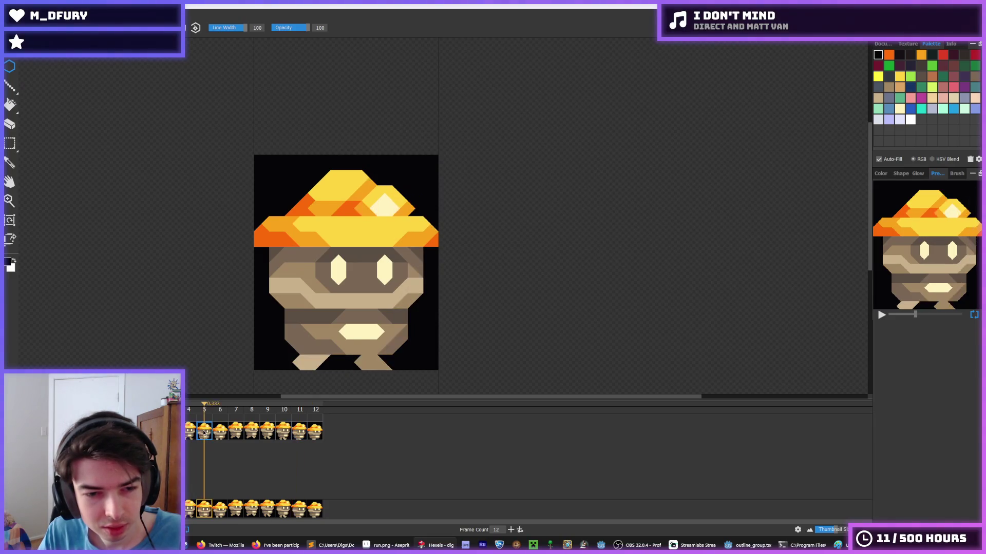
pyautogui.click(314, 434)
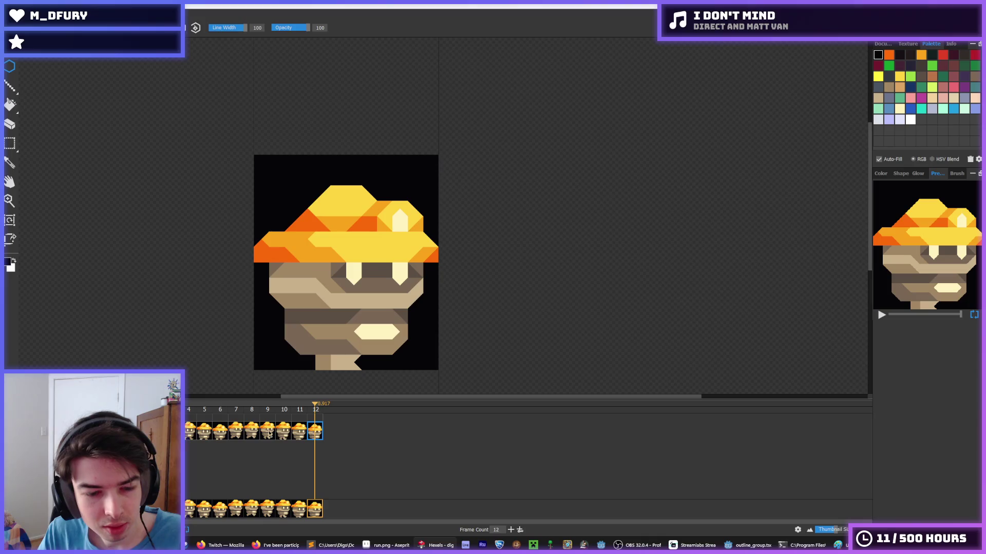
# Flip between frames 5 and 6, settling on frame 5.
pyautogui.click(216, 436)
pyautogui.click(207, 435)
pyautogui.click(212, 436)
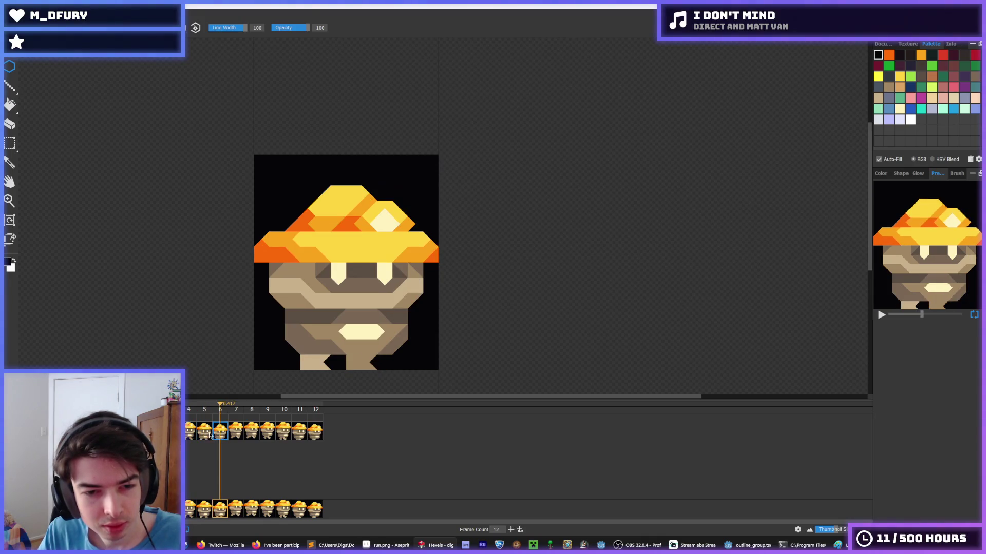
pyautogui.click(201, 435)
pyautogui.click(197, 436)
pyautogui.click(201, 435)
pyautogui.click(203, 436)
pyautogui.scroll(1, 245, 387)
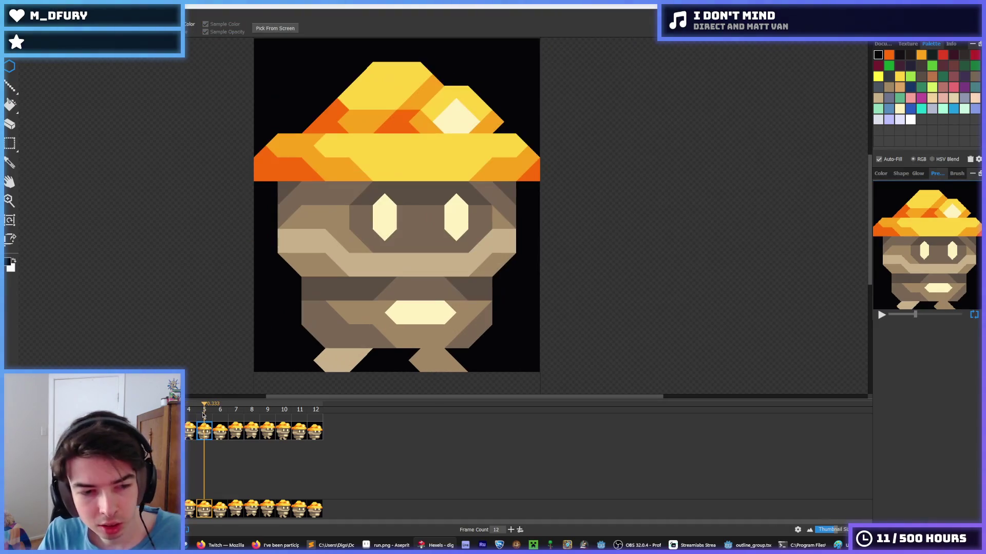
# Try a darker tan trixel on the left foot, then undo it.
pyautogui.press('Home')
pyautogui.keyDown('alt'); pyautogui.click(399, 289); pyautogui.keyUp('alt')
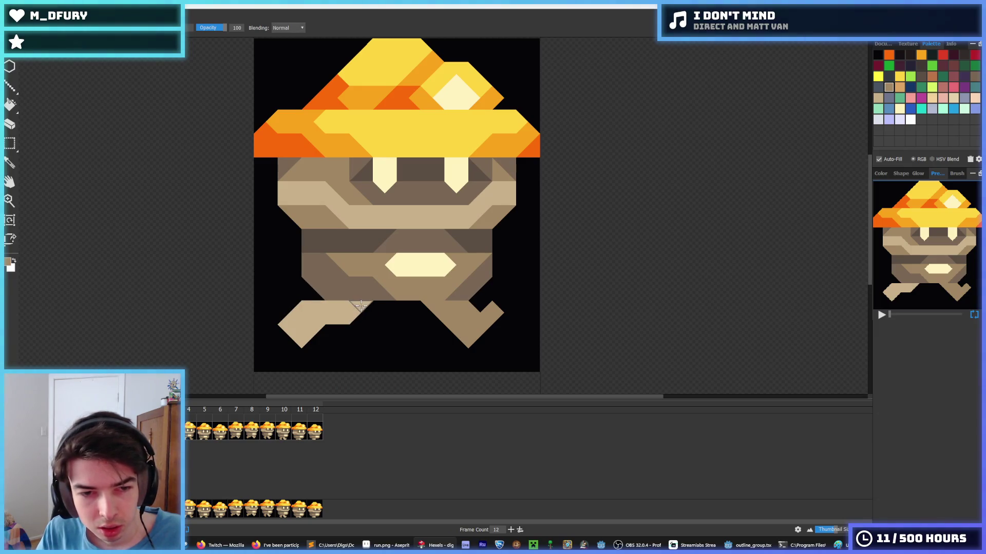
pyautogui.scroll(-3, 379, 308)
pyautogui.scroll(3, 337, 244)
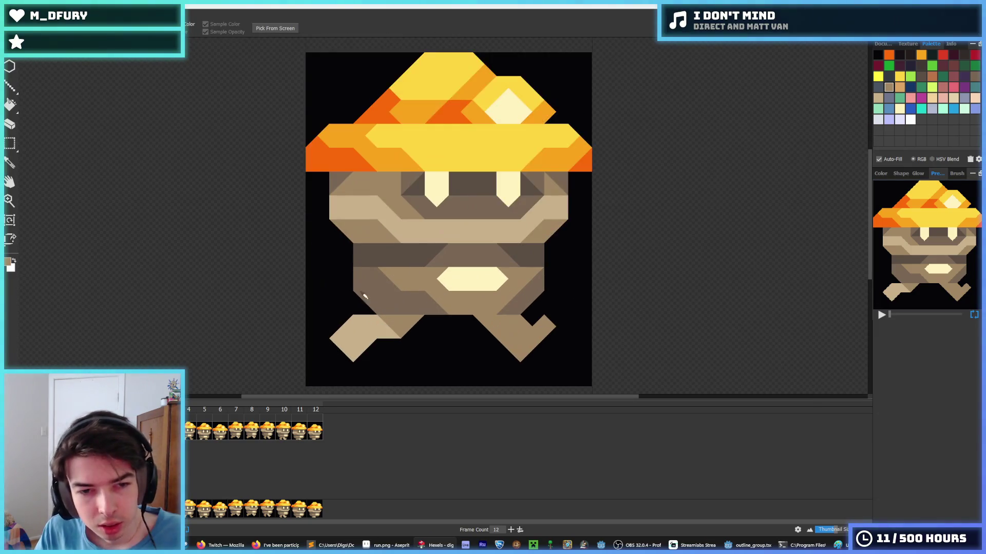
pyautogui.click(351, 345)
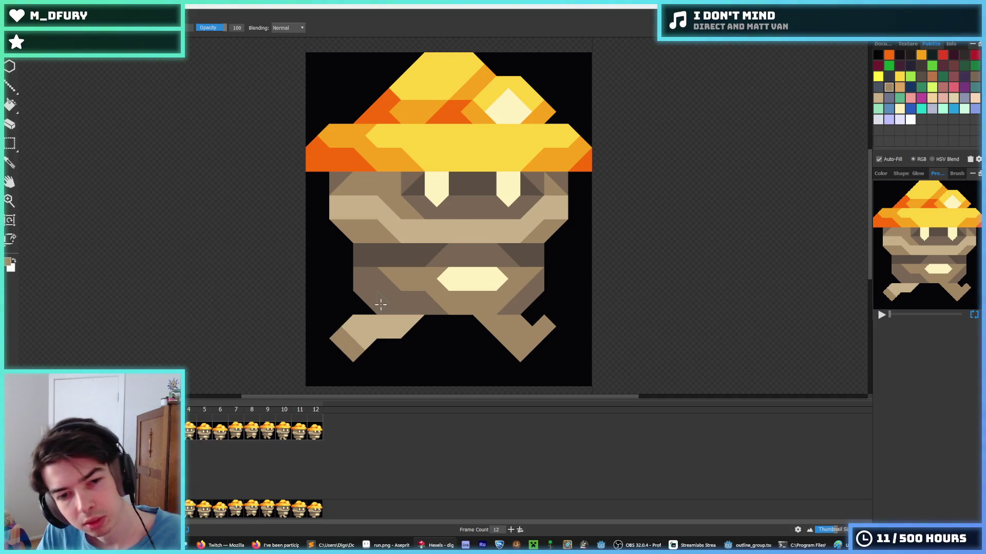
pyautogui.hotkey('ctrl', 'z')
# Try cream trixels on the left foot tip, then undo the stroke.
pyautogui.press('alt')
pyautogui.click(406, 245)
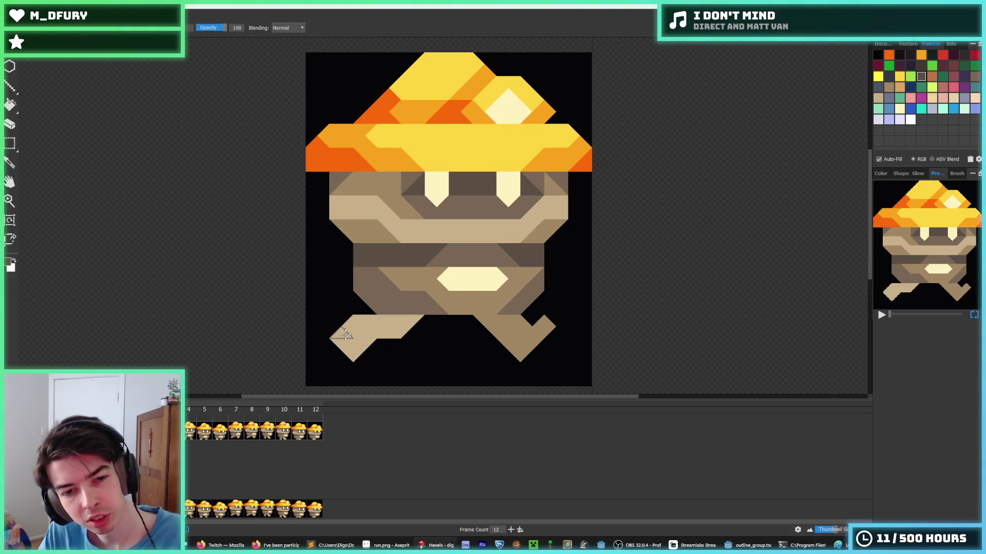
pyautogui.keyDown('alt'); pyautogui.click(451, 294); pyautogui.keyUp('alt')
pyautogui.keyDown('alt'); pyautogui.click(422, 206); pyautogui.keyUp('alt')
pyautogui.moveTo(360, 354); pyautogui.dragTo(320, 342)
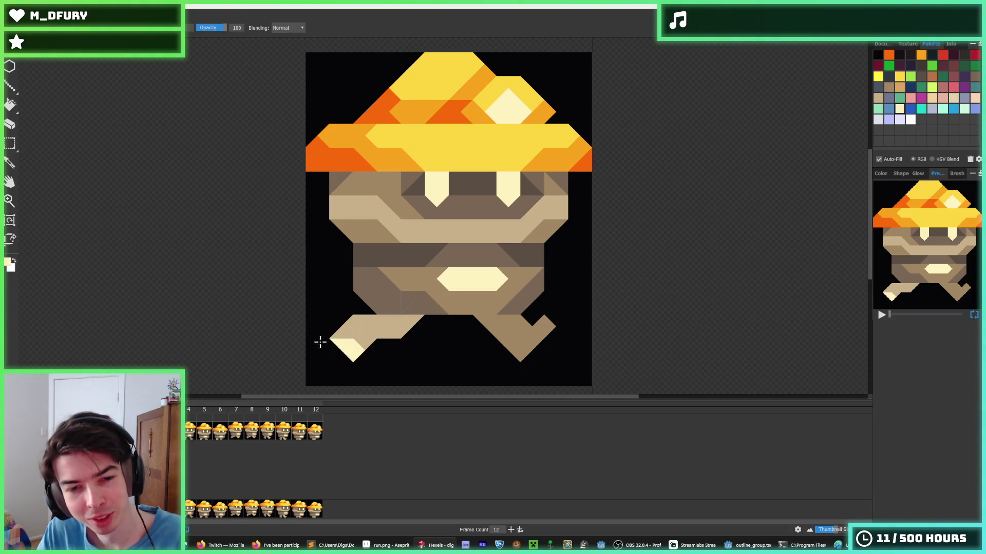
pyautogui.hotkey('ctrl', 'z')
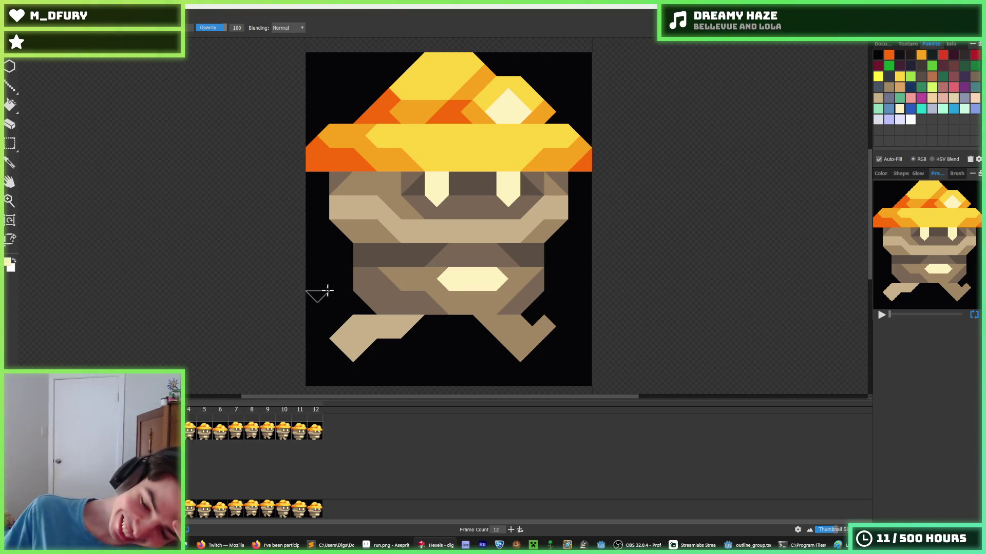
# Paint two brown trixels on the left foot.
pyautogui.keyDown('alt'); pyautogui.click(444, 295); pyautogui.keyUp('alt')
pyautogui.click(366, 329)
pyautogui.hotkey('ctrl', 'z')
pyautogui.click(363, 328)
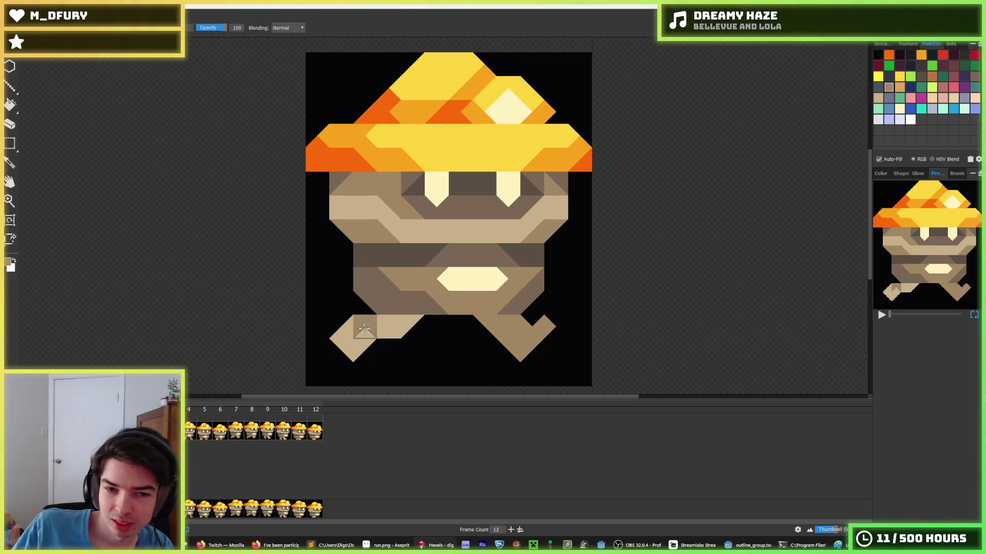
pyautogui.click(364, 340)
# Shade the left foot's top light tan, undo the darker shading, then show frame 4.
pyautogui.press('alt')
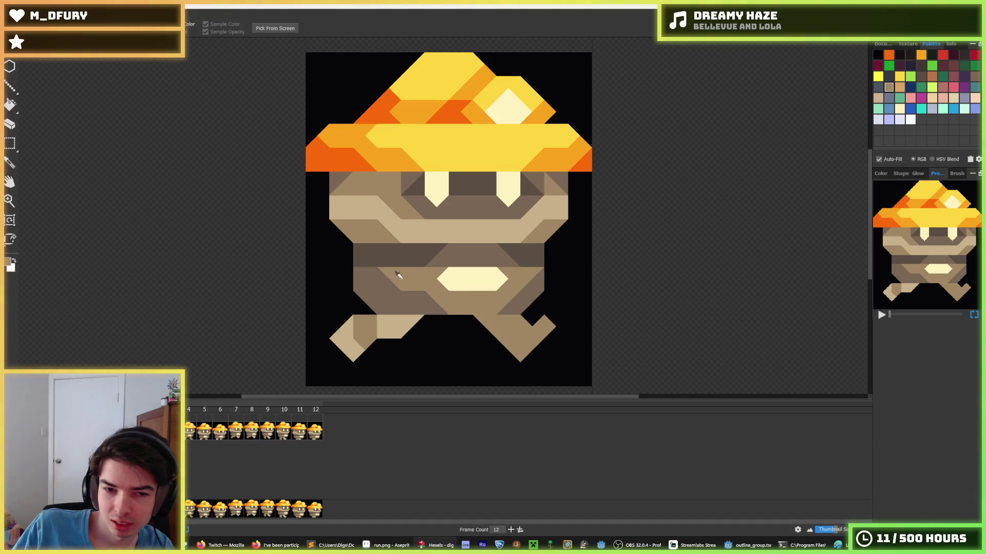
pyautogui.scroll(-5, 398, 276)
pyautogui.scroll(3, 415, 289)
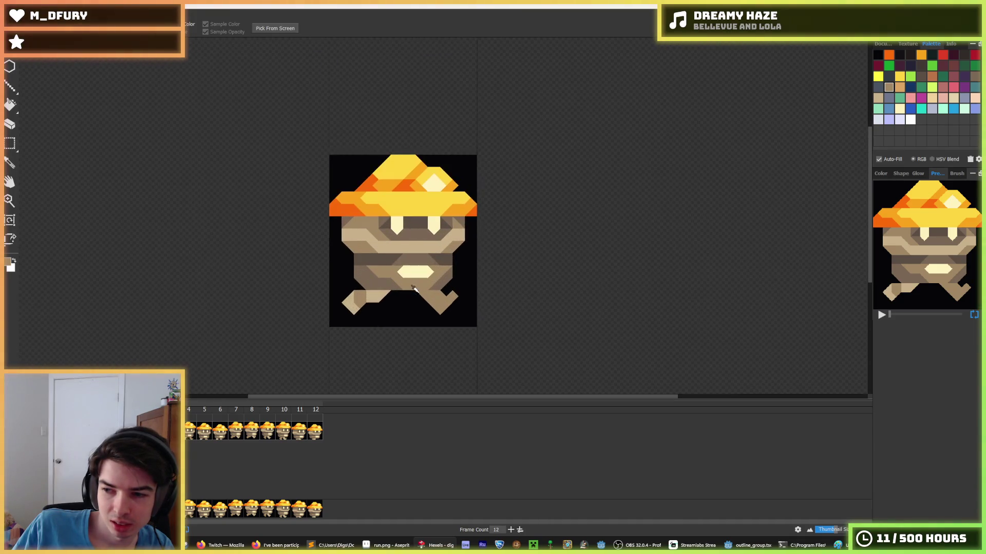
pyautogui.scroll(2, 370, 300)
pyautogui.scroll(2, 359, 266)
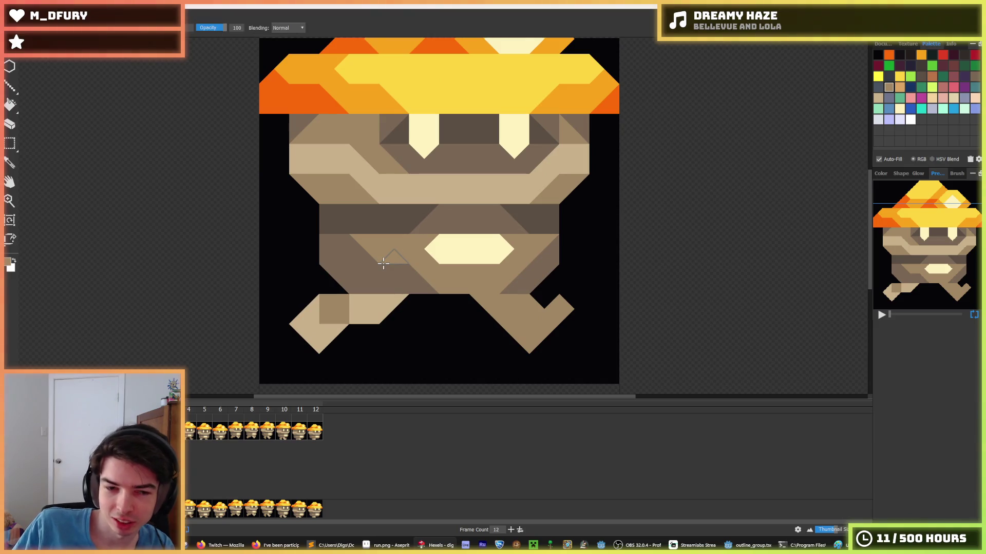
pyautogui.click(334, 309)
pyautogui.click(305, 318)
pyautogui.moveTo(304, 319); pyautogui.dragTo(323, 340)
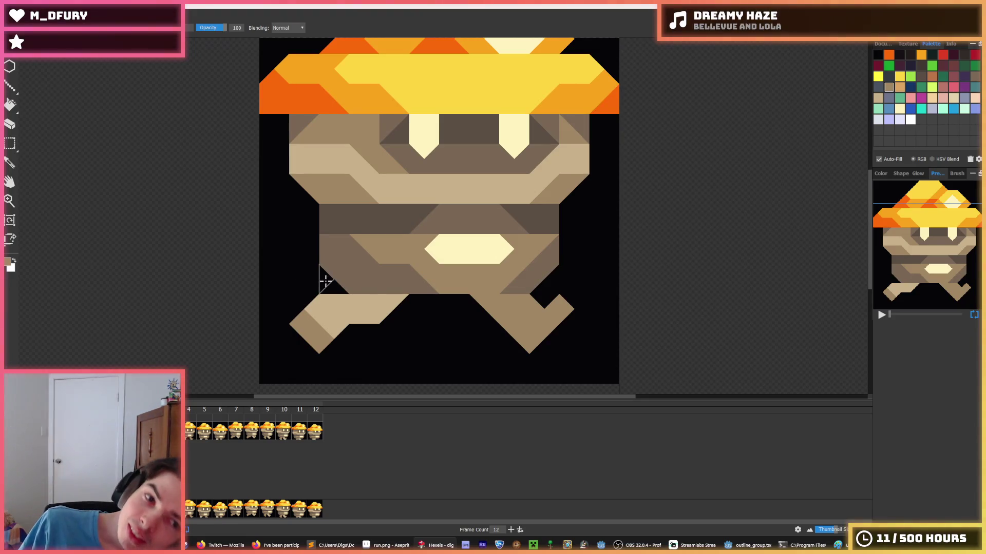
pyautogui.hotkey('ctrl', 'z')
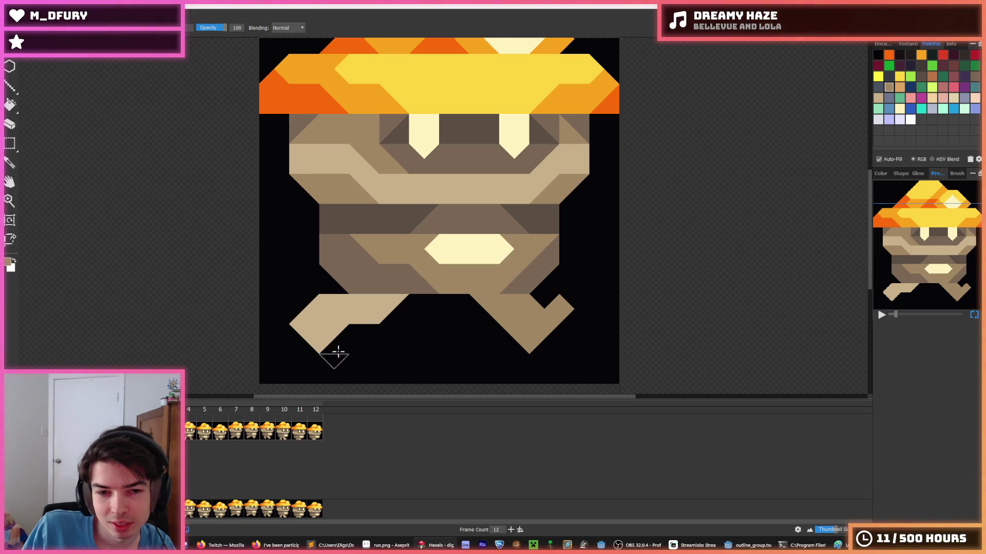
pyautogui.click(196, 419)
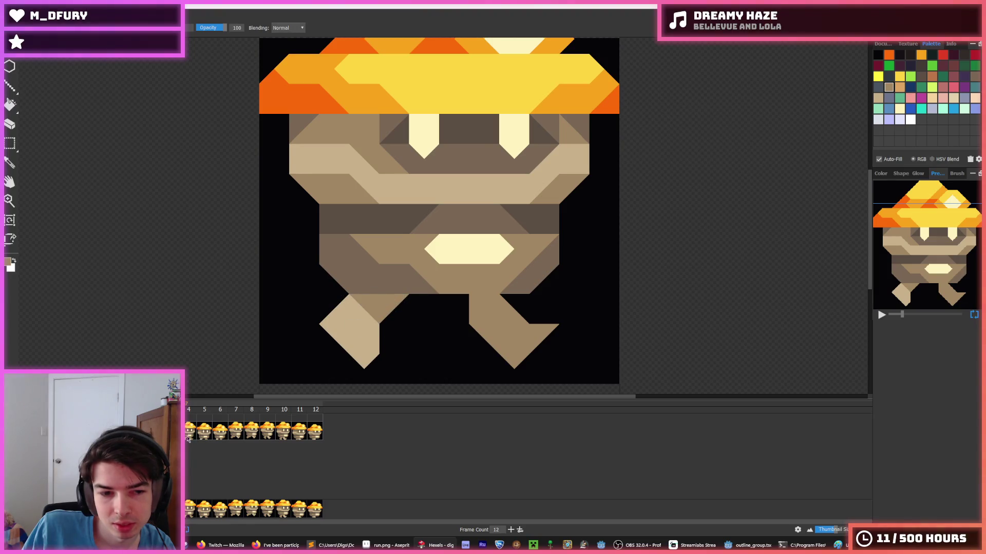
pyautogui.click(188, 438)
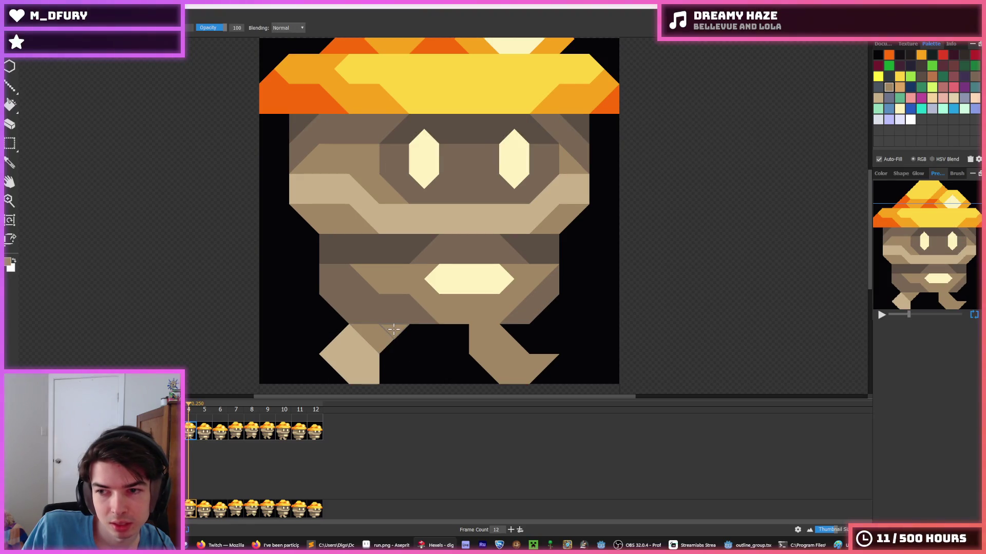
# On frame 7, fill the black gap beside the right leg with medium brown.
pyautogui.press('.')
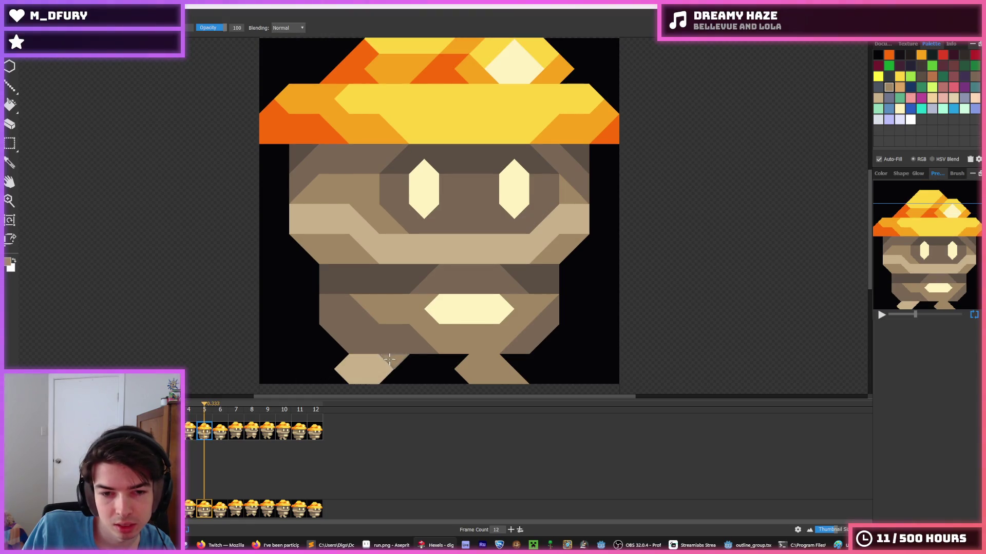
pyautogui.scroll(-3, 396, 338)
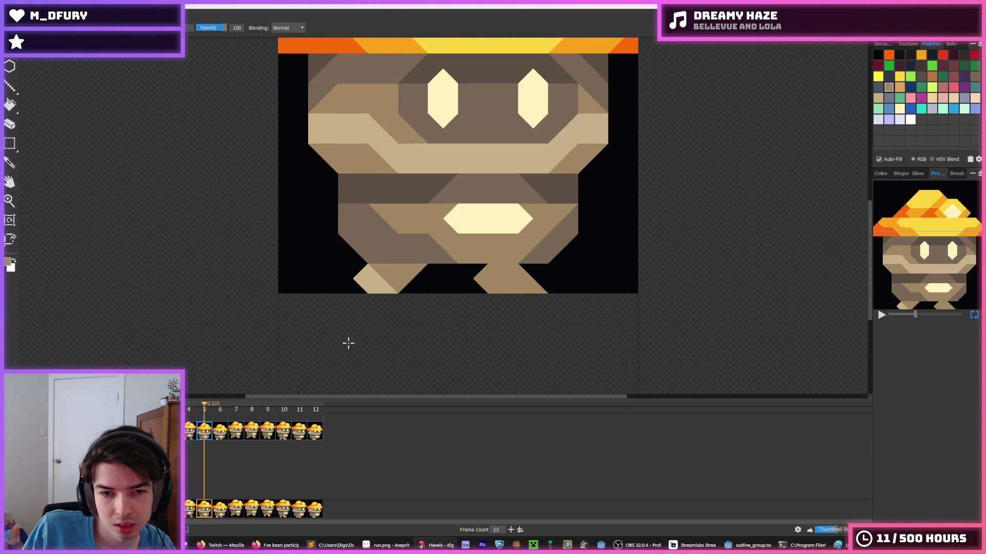
pyautogui.click(222, 436)
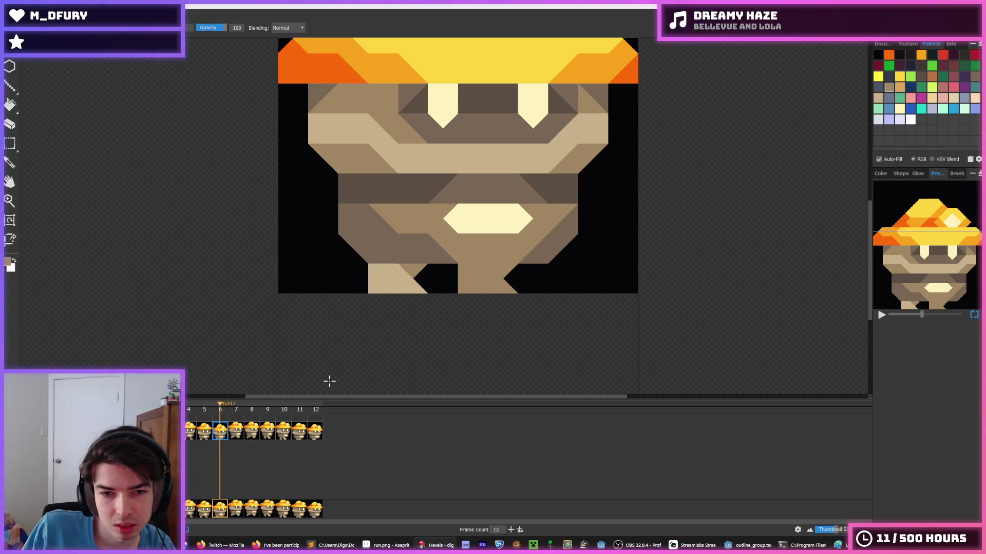
pyautogui.click(232, 433)
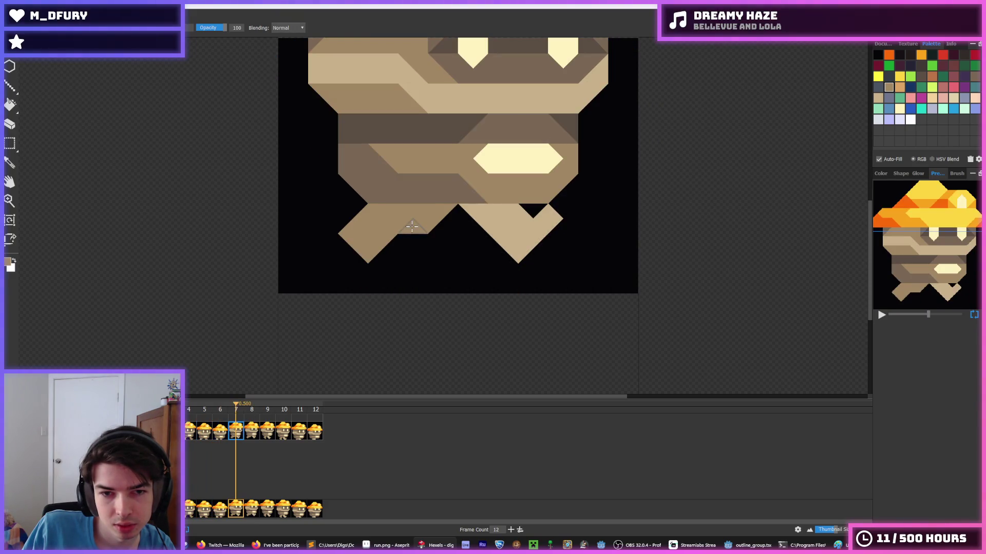
pyautogui.click(481, 209)
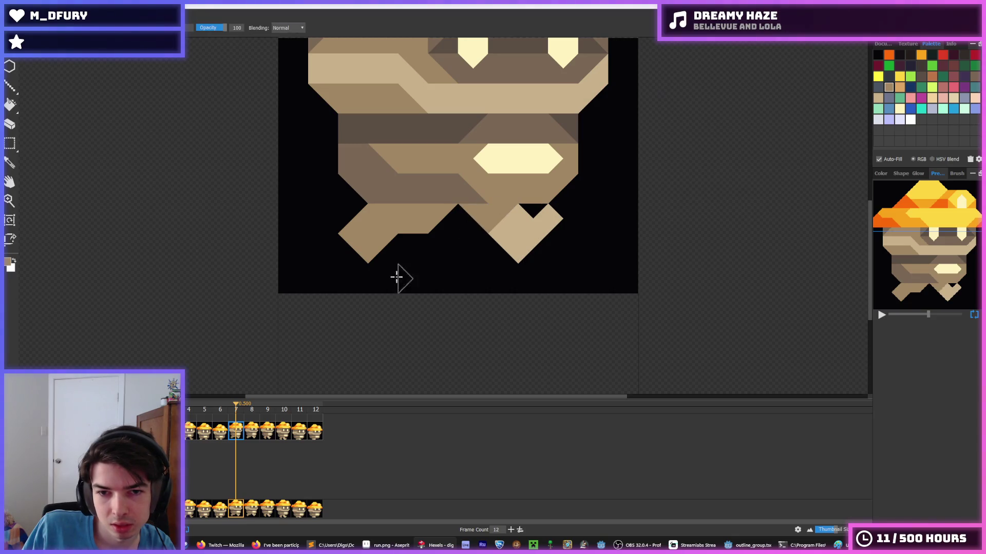
# Shade the top of the right leg medium brown on frames 8 and 9.
pyautogui.click(257, 434)
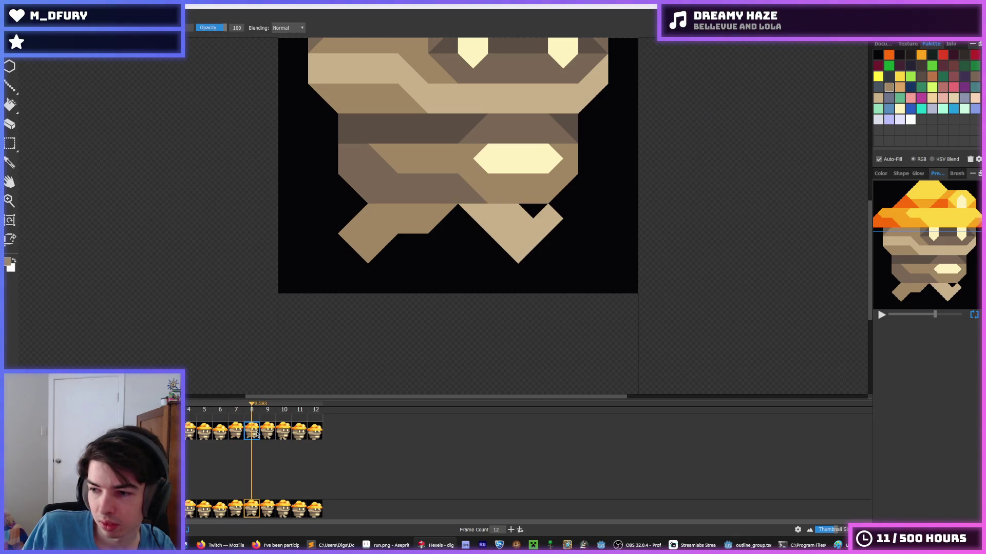
pyautogui.click(476, 215)
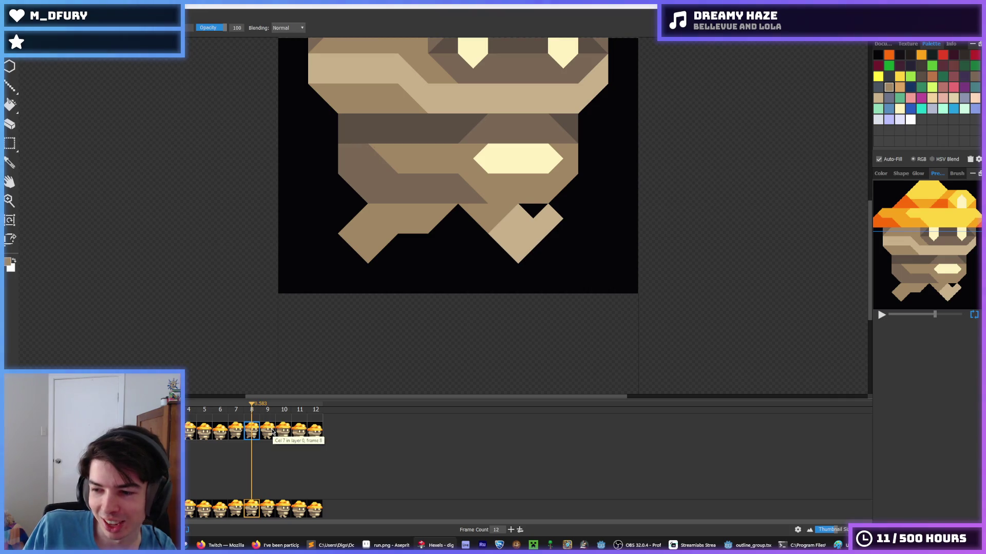
pyautogui.click(272, 433)
pyautogui.click(475, 215)
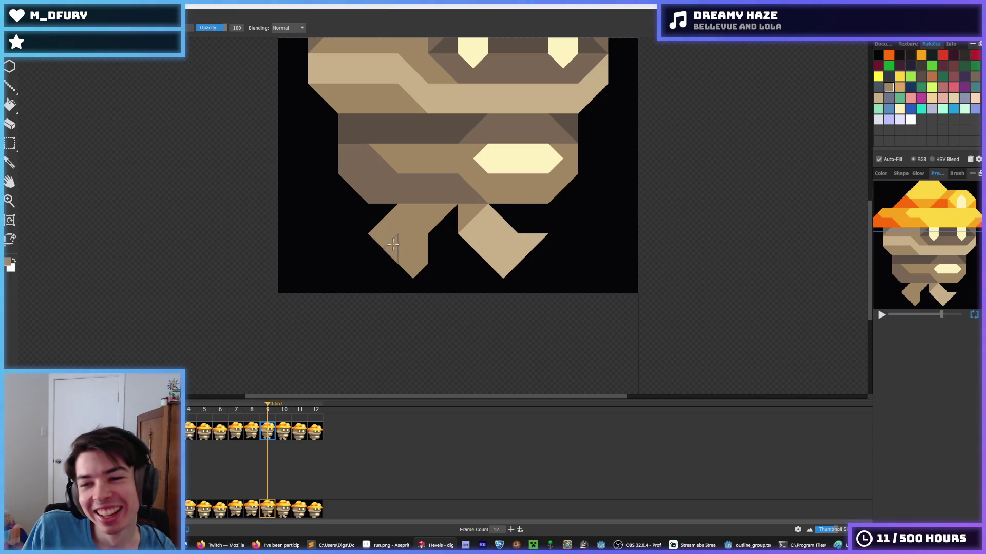
pyautogui.click(473, 217)
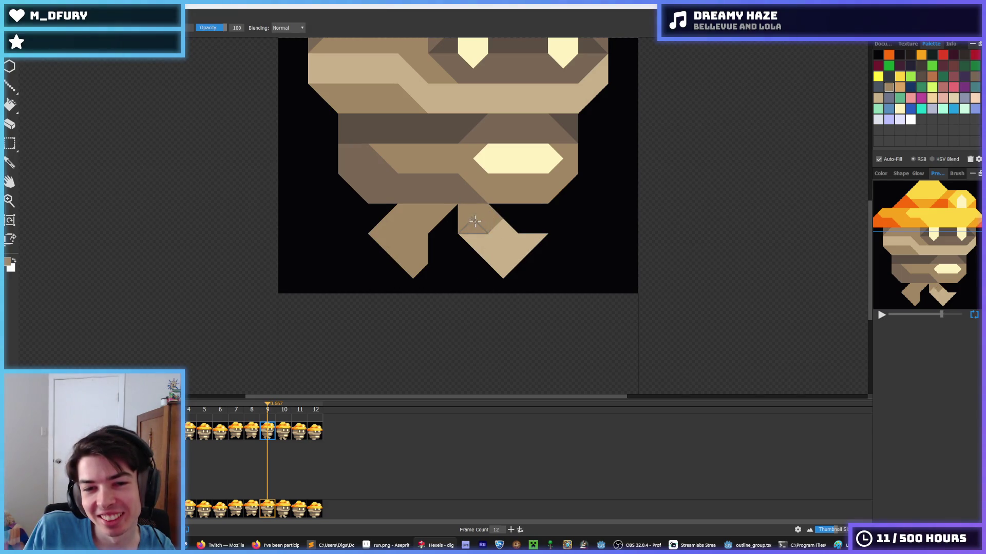
pyautogui.keyDown('alt'); pyautogui.click(501, 241); pyautogui.keyUp('alt')
pyautogui.press('alt')
pyautogui.scroll(1, 505, 238)
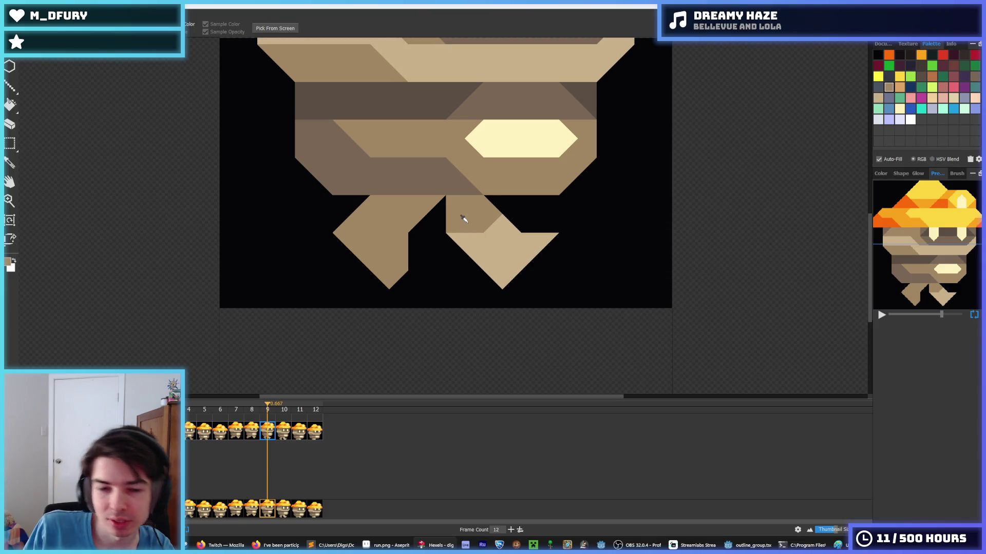
# On frame 10, shade the right leg with tan and darker brown triangles.
pyautogui.press('.')
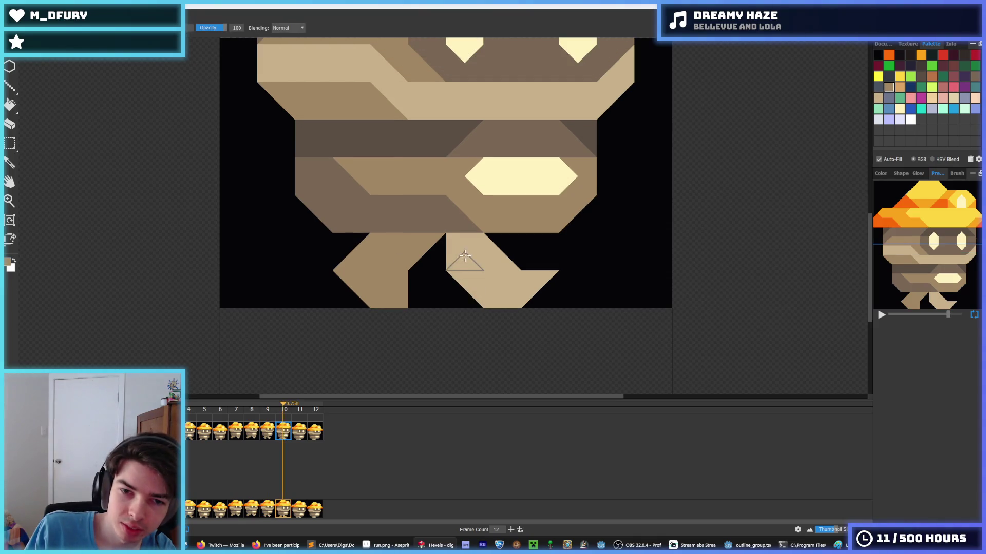
pyautogui.moveTo(508, 288); pyautogui.dragTo(521, 288)
pyautogui.moveTo(537, 235); pyautogui.dragTo(548, 203)
pyautogui.moveTo(506, 254)
pyautogui.mouseDown()
pyautogui.moveTo(519, 250)
pyautogui.moveTo(497, 220)
pyautogui.moveTo(529, 254)
pyautogui.moveTo(515, 253)
pyautogui.mouseUp()
pyautogui.keyDown('alt'); pyautogui.click(498, 220); pyautogui.keyUp('alt')
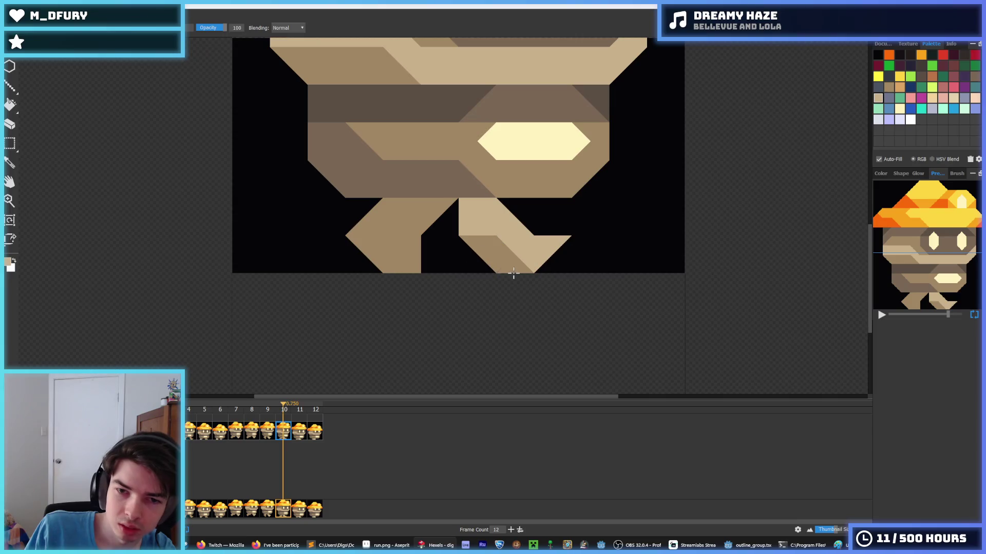
pyautogui.keyDown('alt'); pyautogui.click(493, 241); pyautogui.keyUp('alt')
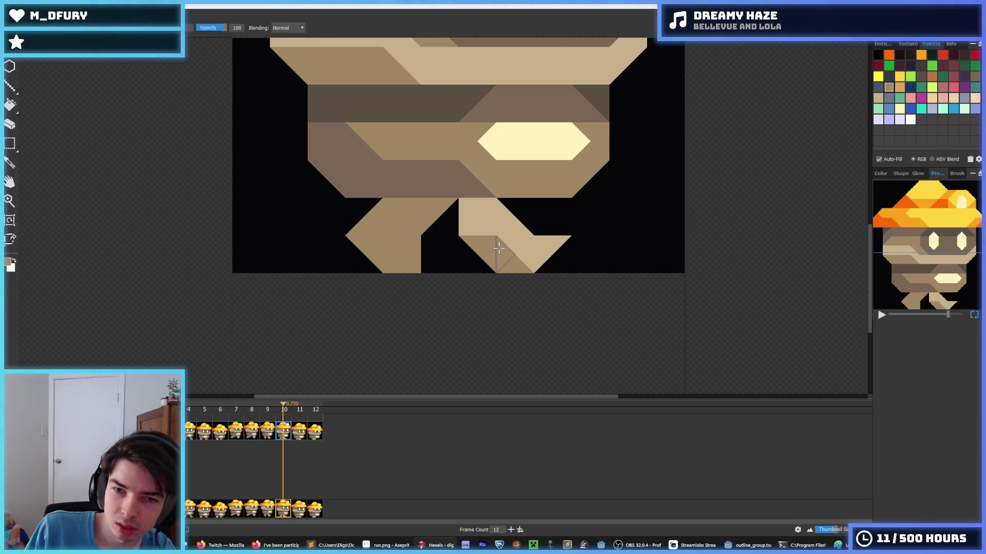
pyautogui.click(476, 222)
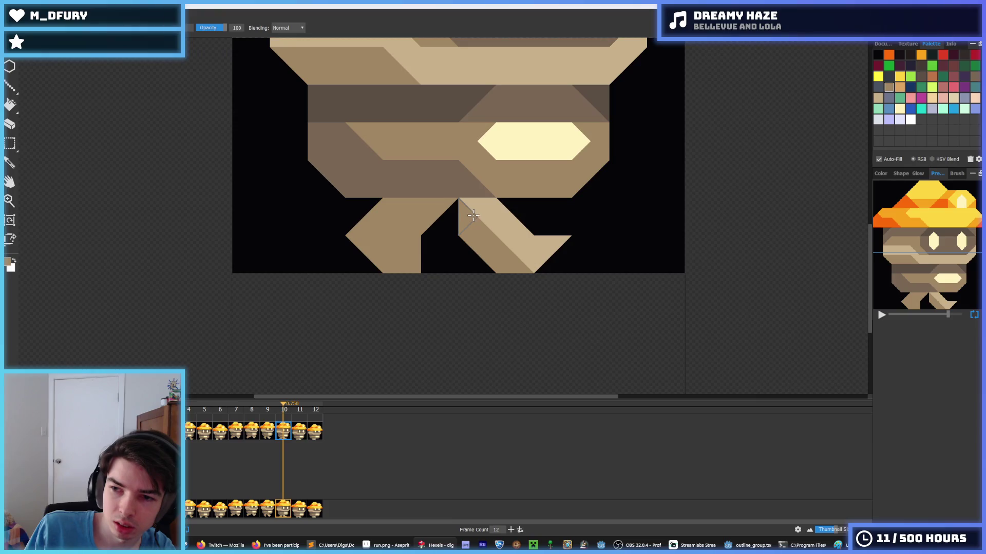
pyautogui.click(473, 215)
pyautogui.click(501, 221)
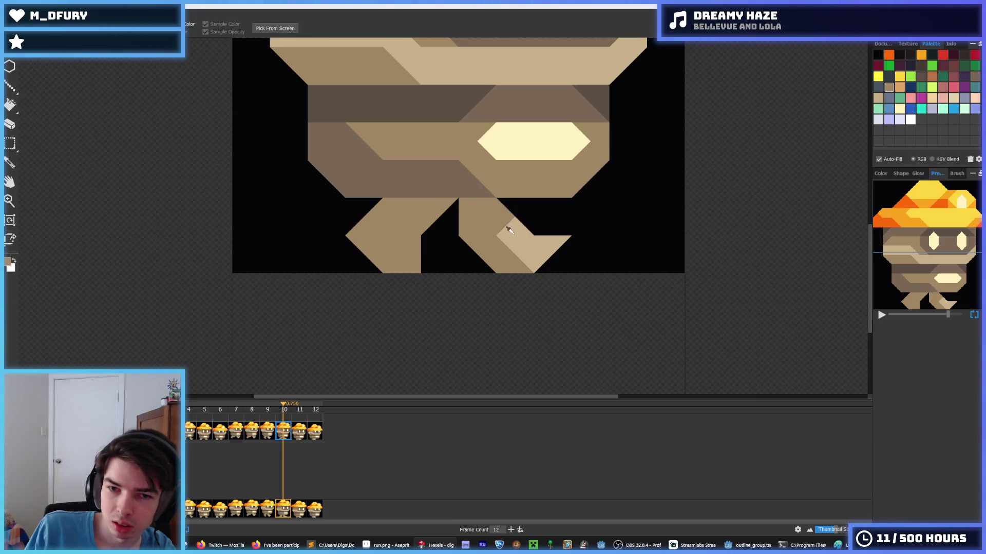
pyautogui.keyDown('alt'); pyautogui.click(509, 229); pyautogui.keyUp('alt')
pyautogui.moveTo(477, 254); pyautogui.dragTo(513, 263)
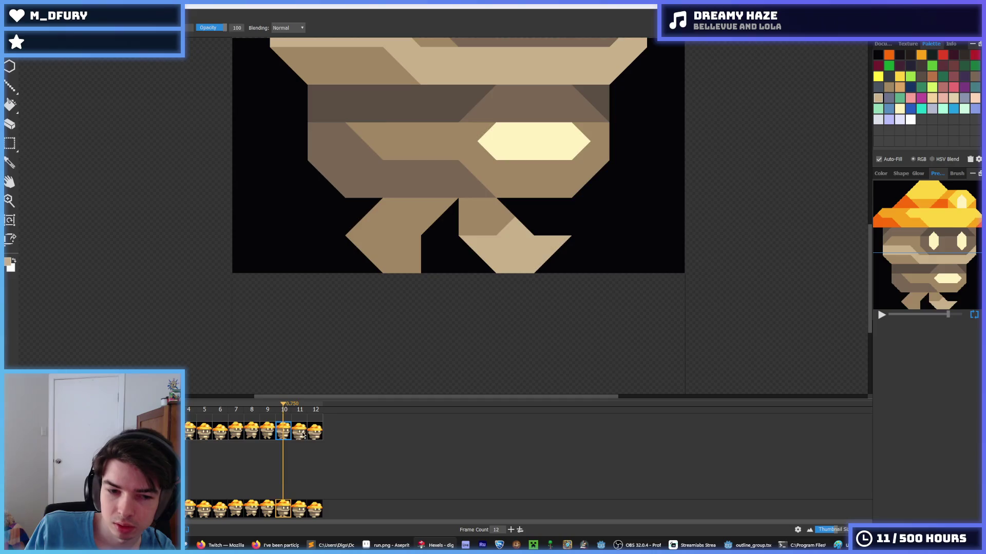
# Make frame 11's right-leg triangles mid-tan and lighten frame 5's left leg to tan.
pyautogui.click(303, 436)
pyautogui.keyDown('alt'); pyautogui.click(486, 264); pyautogui.keyUp('alt')
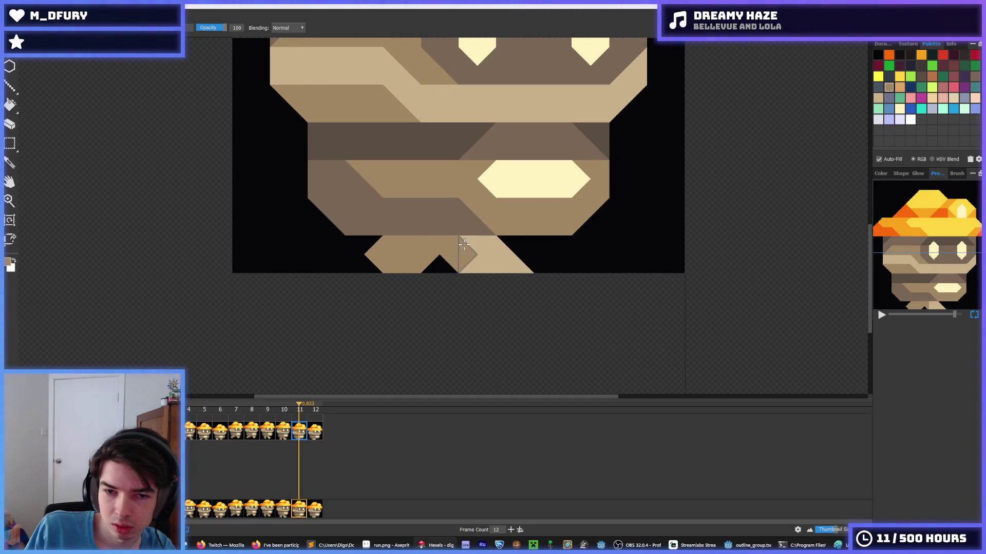
pyautogui.click(475, 241)
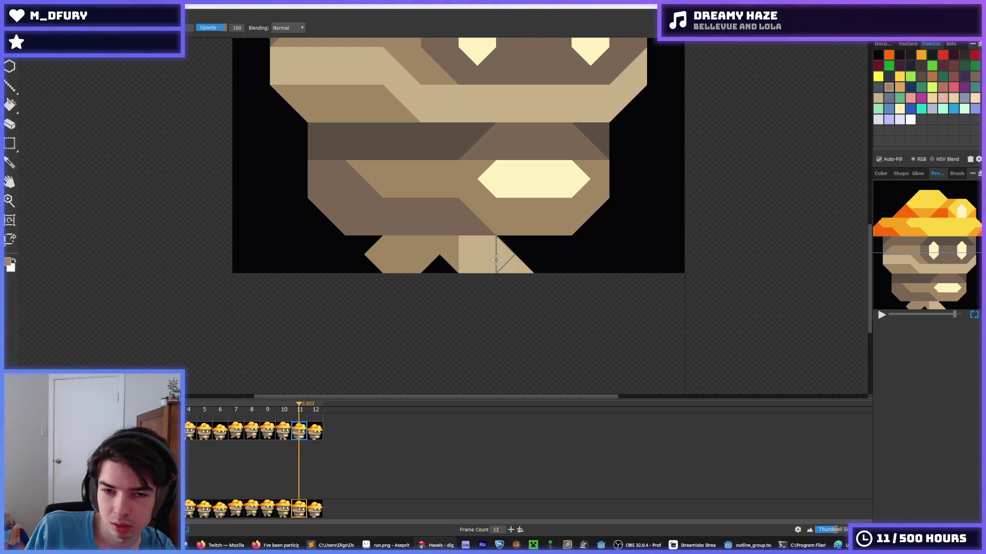
pyautogui.click(477, 265)
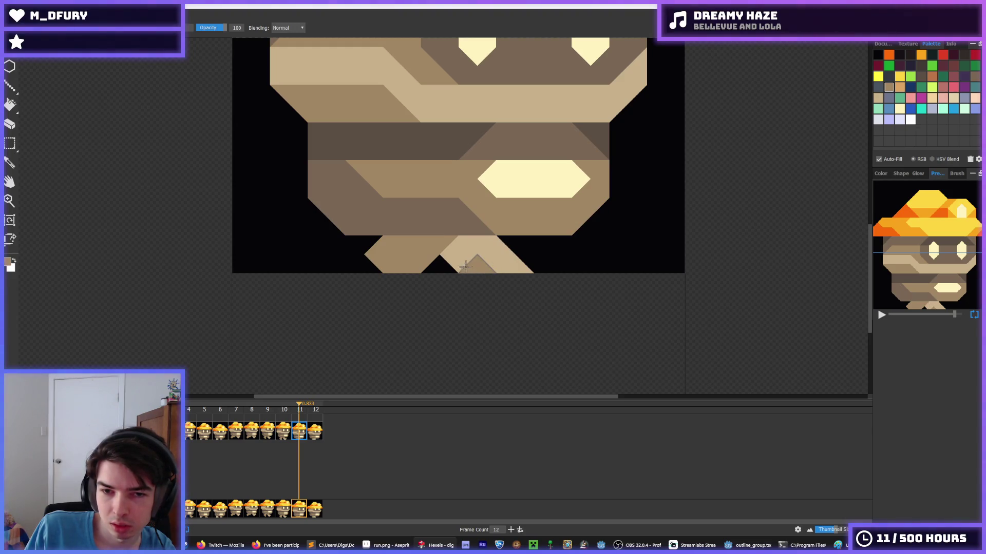
pyautogui.hotkey('ctrl', 'z')
pyautogui.hotkey('ctrl', 'z')
pyautogui.hotkey('ctrl', 'z')
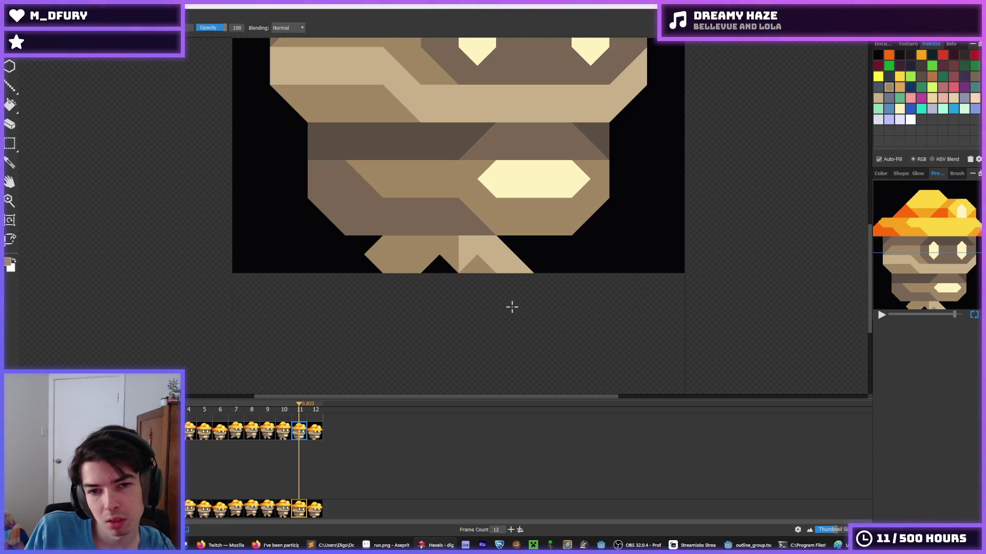
pyautogui.click(204, 435)
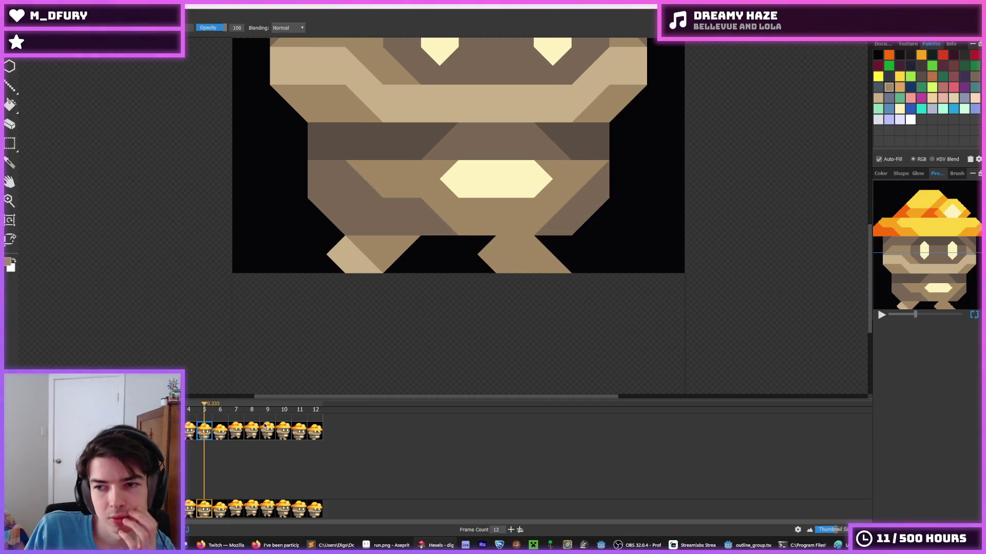
pyautogui.moveTo(349, 246)
pyautogui.mouseDown()
pyautogui.moveTo(384, 256)
pyautogui.moveTo(389, 345)
pyautogui.mouseUp()
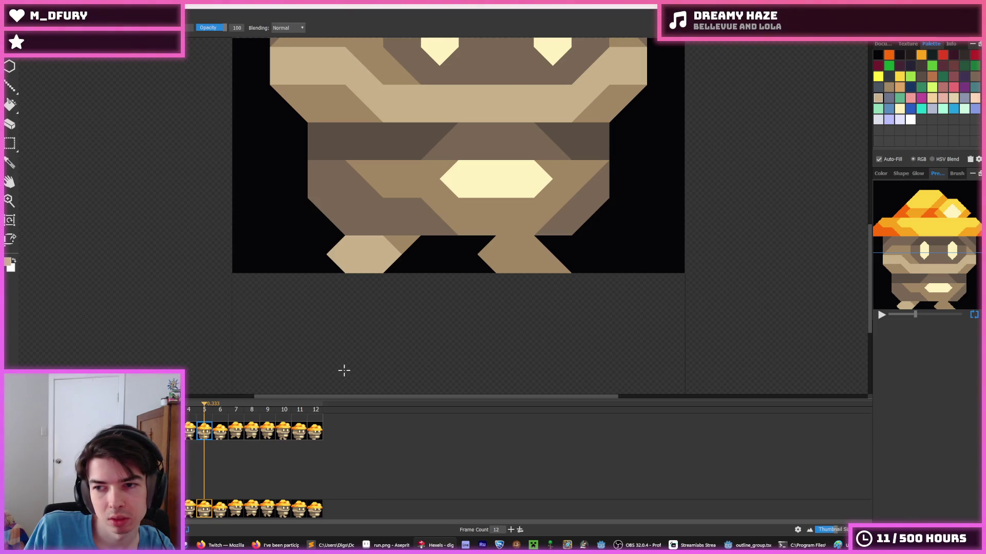
pyautogui.click(305, 433)
pyautogui.keyDown('alt'); pyautogui.click(417, 237); pyautogui.keyUp('alt')
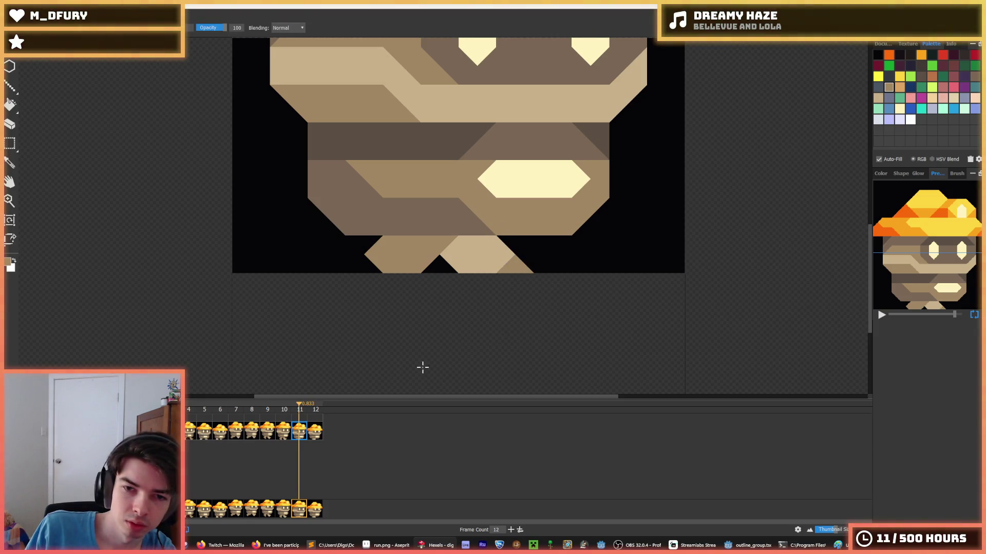
# Play the walk-cycle animation from frame 12.
pyautogui.click(313, 440)
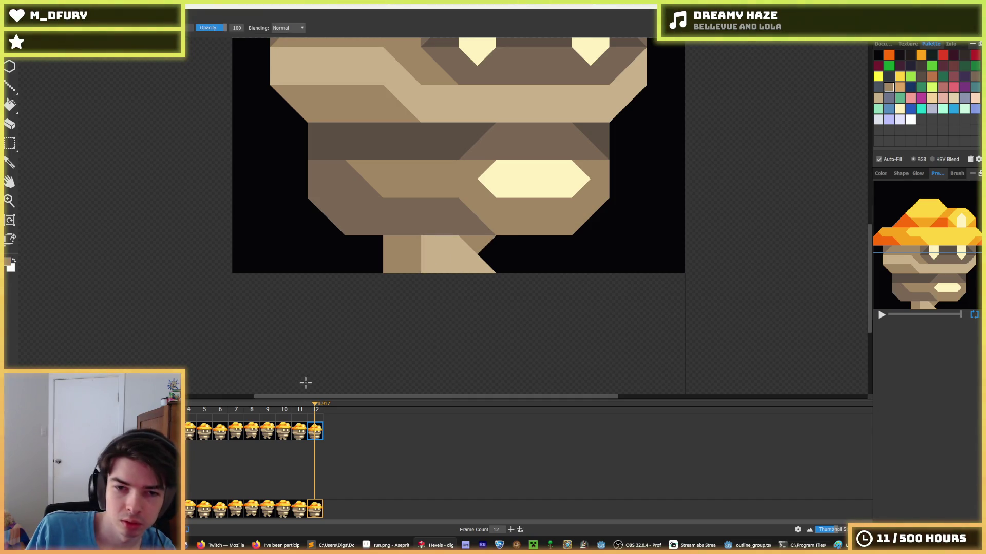
pyautogui.press('Return')
pyautogui.scroll(-5, 224, 207)
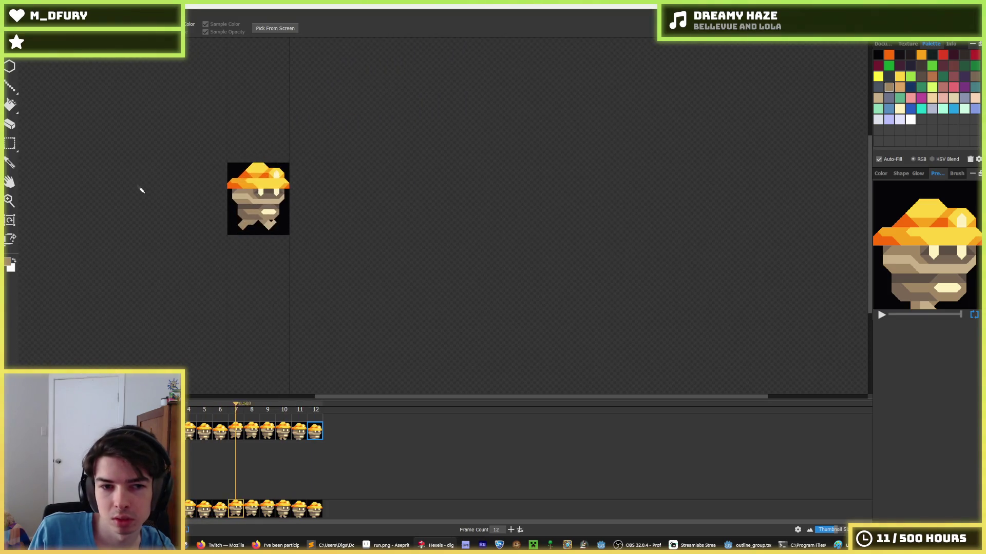
pyautogui.press('b')
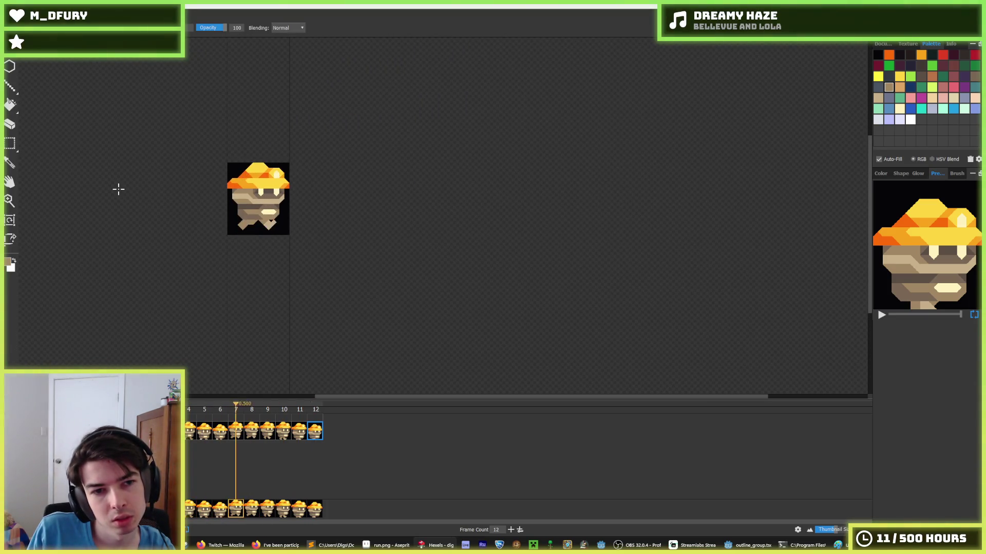
pyautogui.press('i')
pyautogui.scroll(-1, 90, 183)
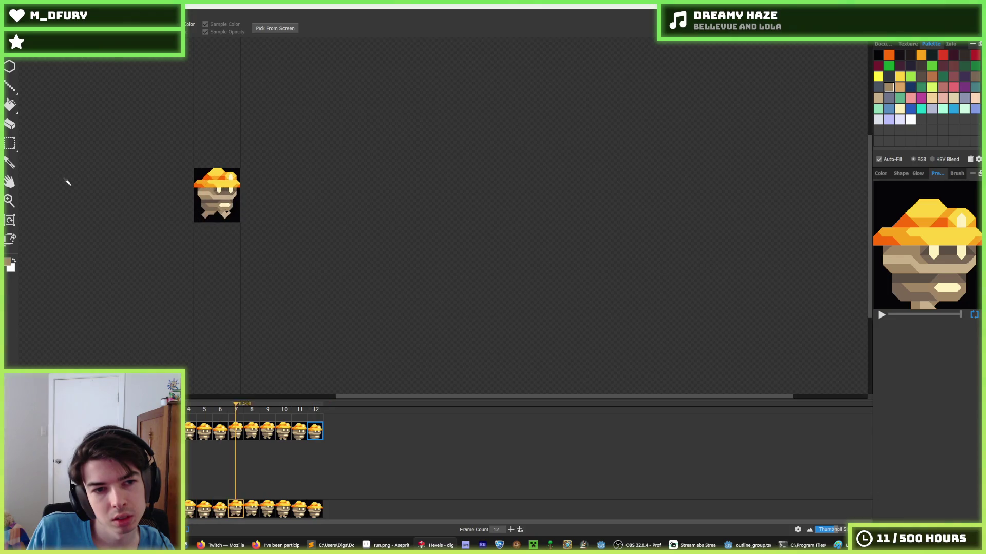
pyautogui.scroll(1, 65, 181)
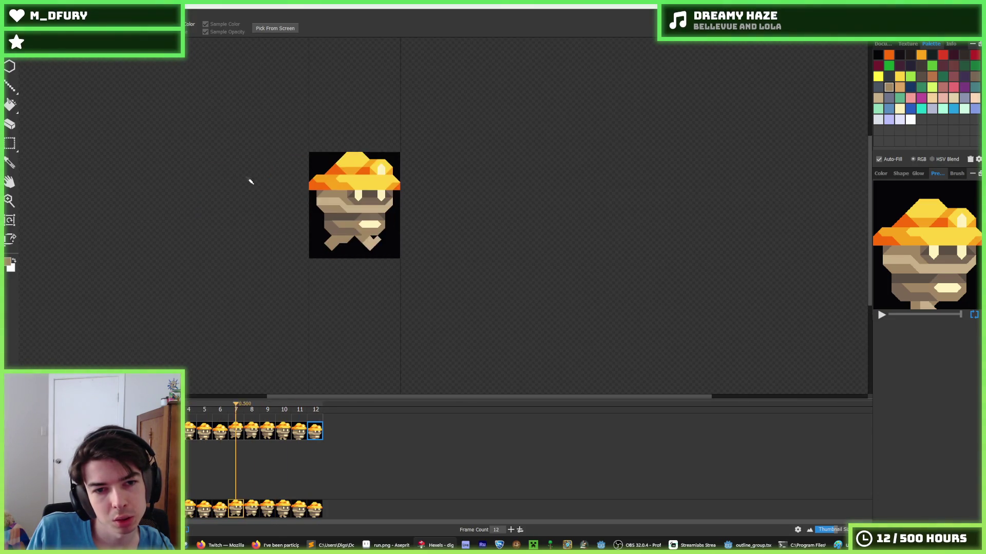
pyautogui.press('b')
pyautogui.scroll(-1, 250, 181)
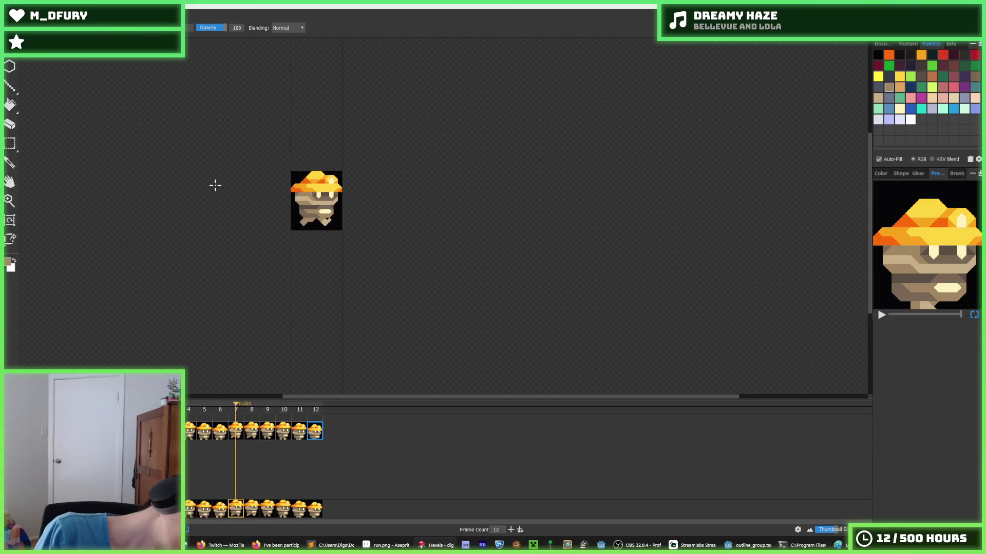
pyautogui.press('i')
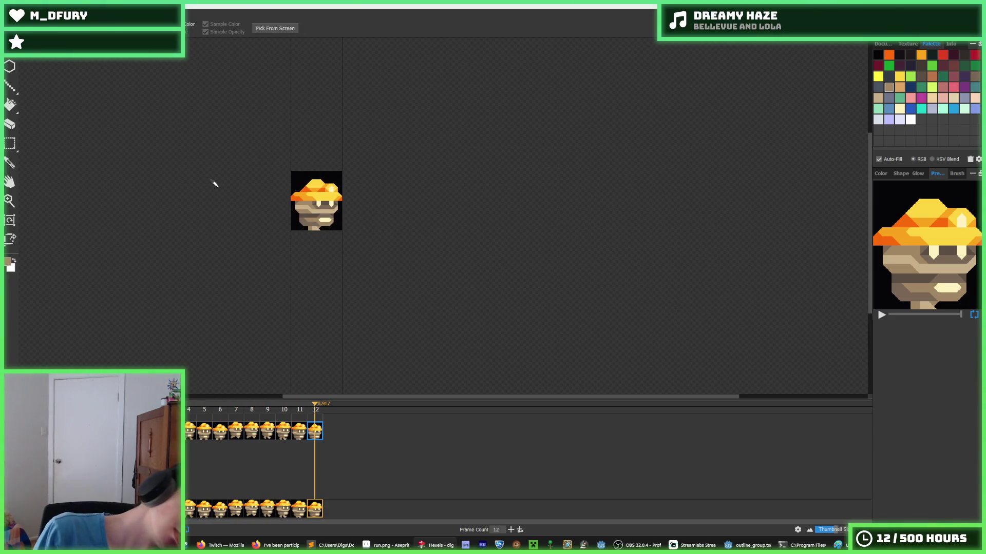
pyautogui.scroll(2, 229, 182)
pyautogui.scroll(-1, 709, 314)
pyautogui.press('b')
pyautogui.press('i')
pyautogui.scroll(1, 750, 353)
# Paint light tan across the left foot and pick a brown for shading.
pyautogui.press('b')
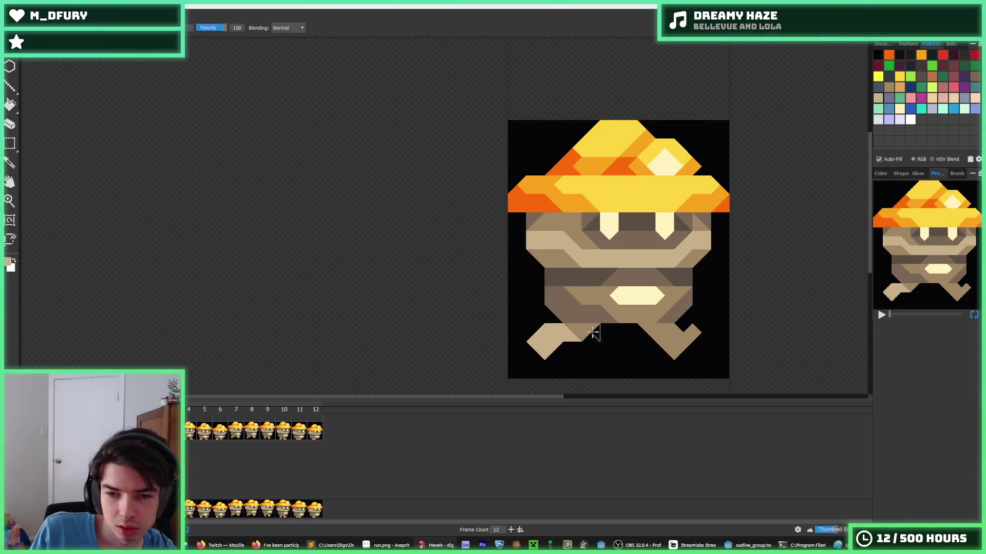
pyautogui.scroll(1, 571, 326)
pyautogui.moveTo(536, 328); pyautogui.dragTo(567, 323)
pyautogui.press('i')
pyautogui.click(614, 295)
pyautogui.press('b')
# Add darker tan triangles along the left foot's lower edge, undoing stray strokes.
pyautogui.click(512, 354)
pyautogui.moveTo(504, 355)
pyautogui.mouseDown()
pyautogui.moveTo(541, 329)
pyautogui.moveTo(521, 353)
pyautogui.mouseUp()
pyautogui.hotkey('ctrl', 'z')
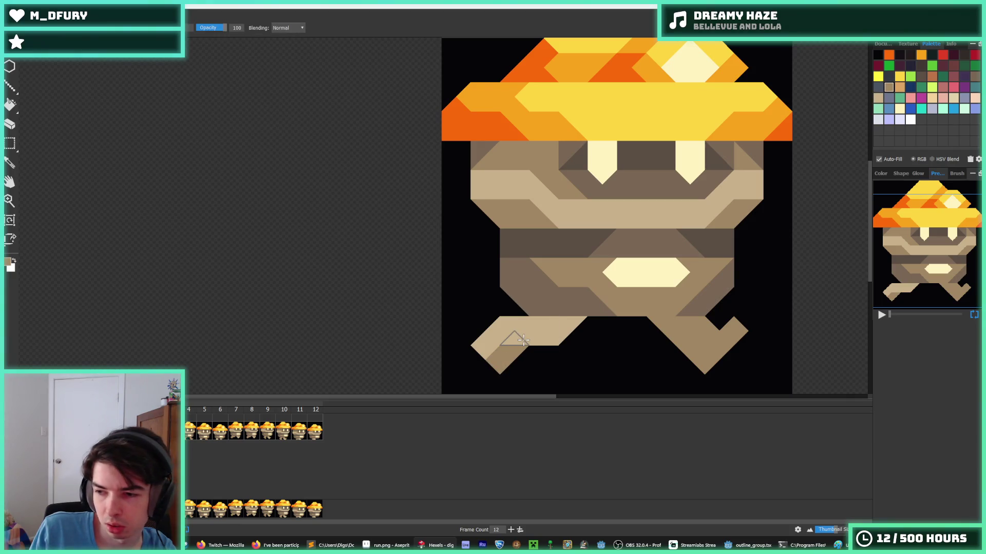
pyautogui.click(522, 340)
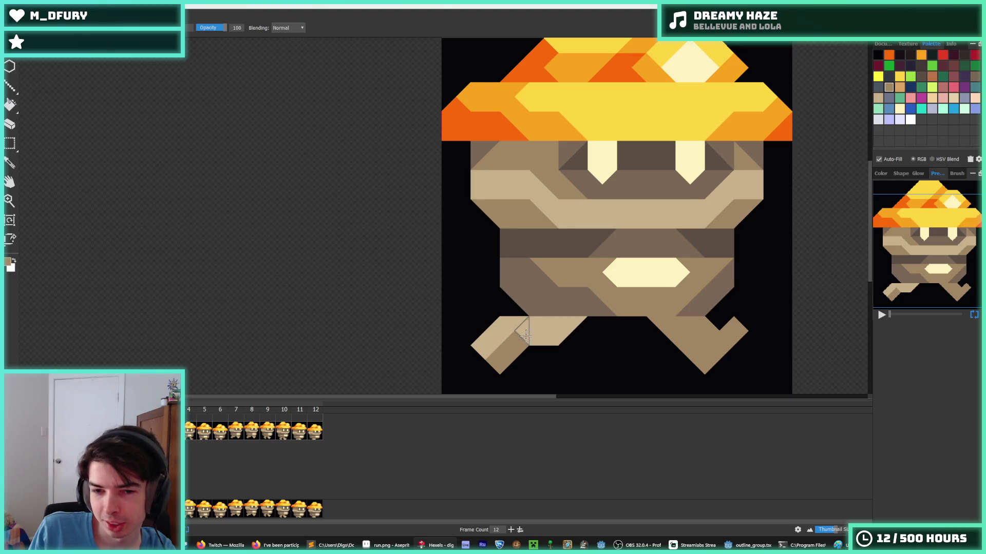
pyautogui.moveTo(526, 336); pyautogui.dragTo(544, 341)
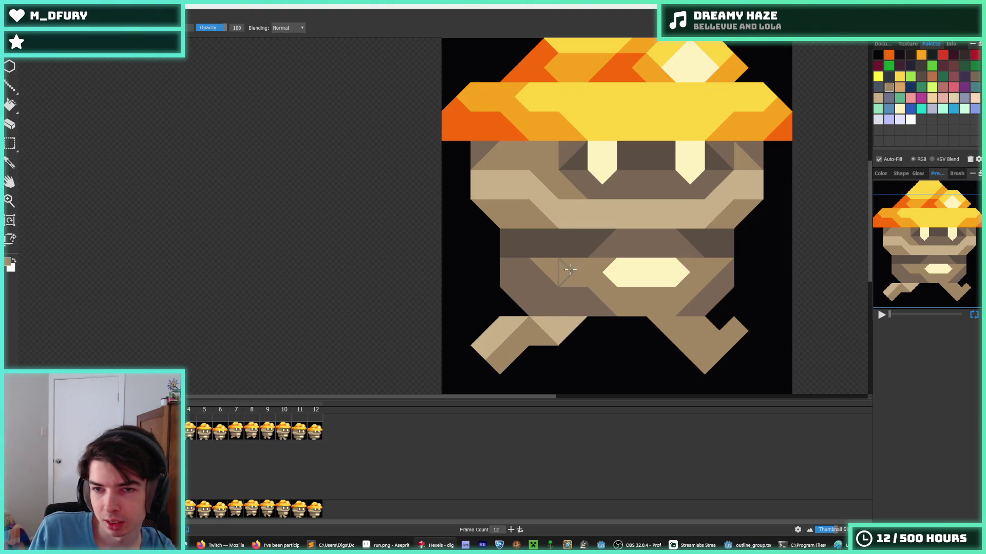
pyautogui.hotkey('ctrl', 'z')
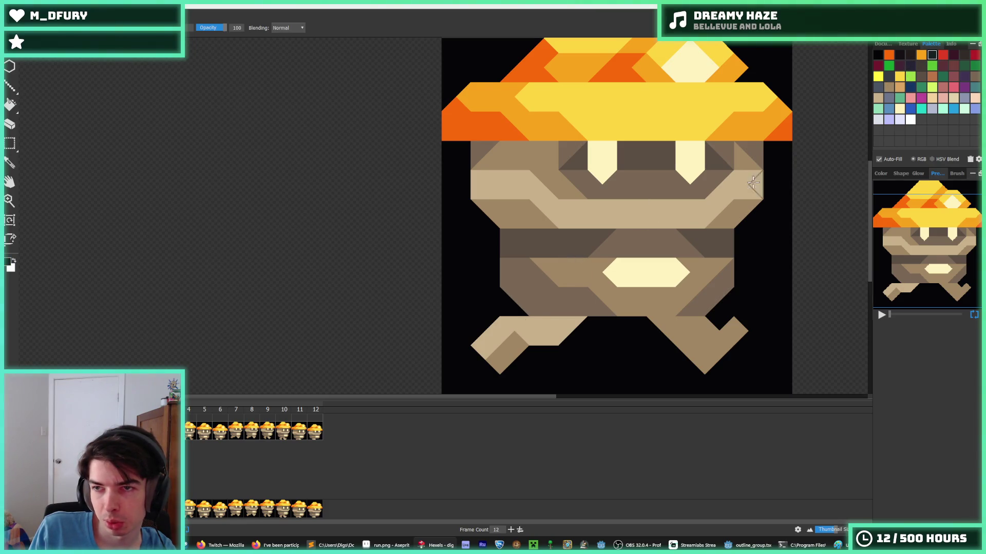
pyautogui.press('f')
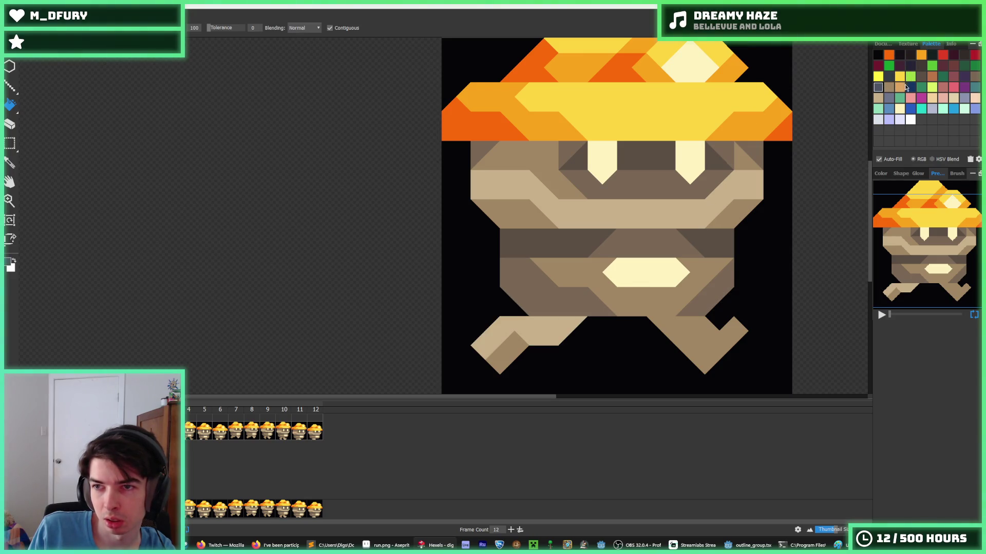
# Bucket-fill the left foot's shapes dark brown, redoing the partial fills.
pyautogui.click(571, 314)
pyautogui.hotkey('ctrl', 'z')
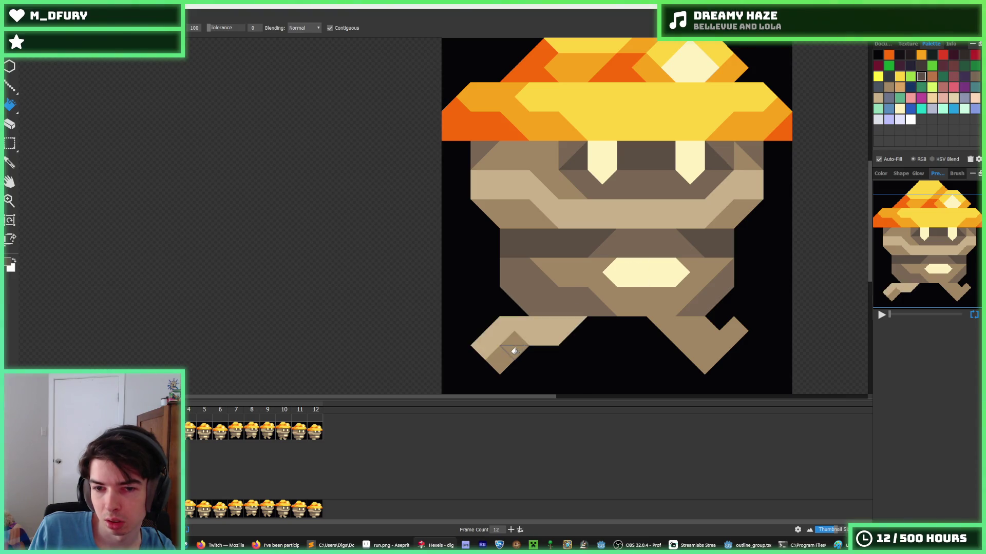
pyautogui.click(511, 348)
pyautogui.click(543, 330)
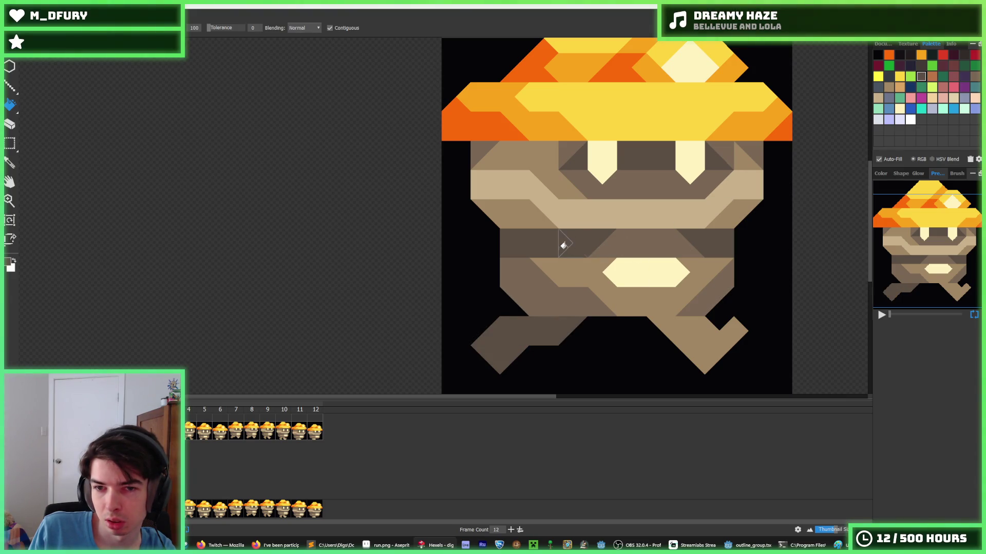
pyautogui.hotkey('ctrl', 'z')
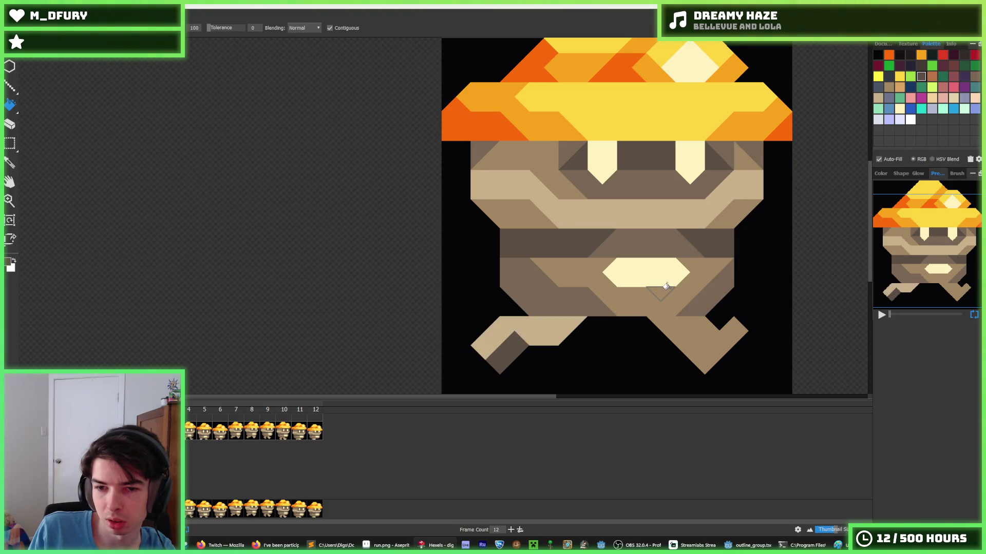
pyautogui.click(539, 319)
pyautogui.click(504, 347)
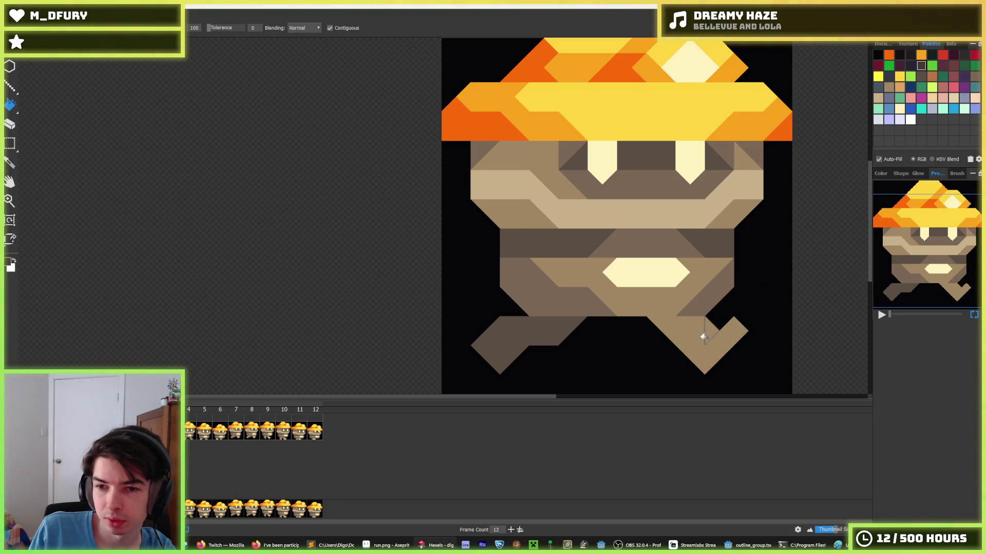
# Fill the right foot's tan shape dark brown and touch up the left foot.
pyautogui.press('b')
pyautogui.click(690, 325)
pyautogui.press('f')
pyautogui.click(662, 345)
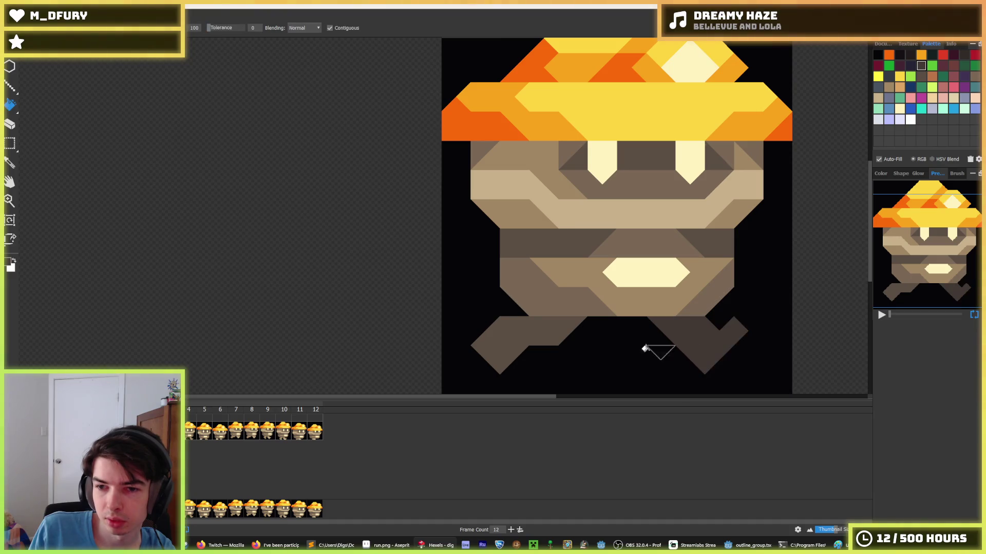
pyautogui.press('b')
pyautogui.click(543, 336)
pyautogui.press('f')
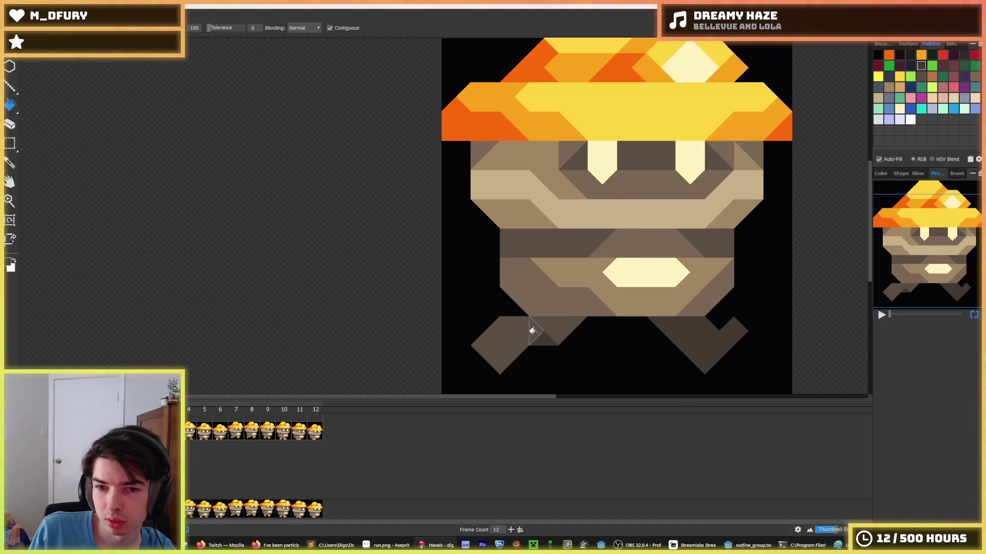
pyautogui.click(531, 330)
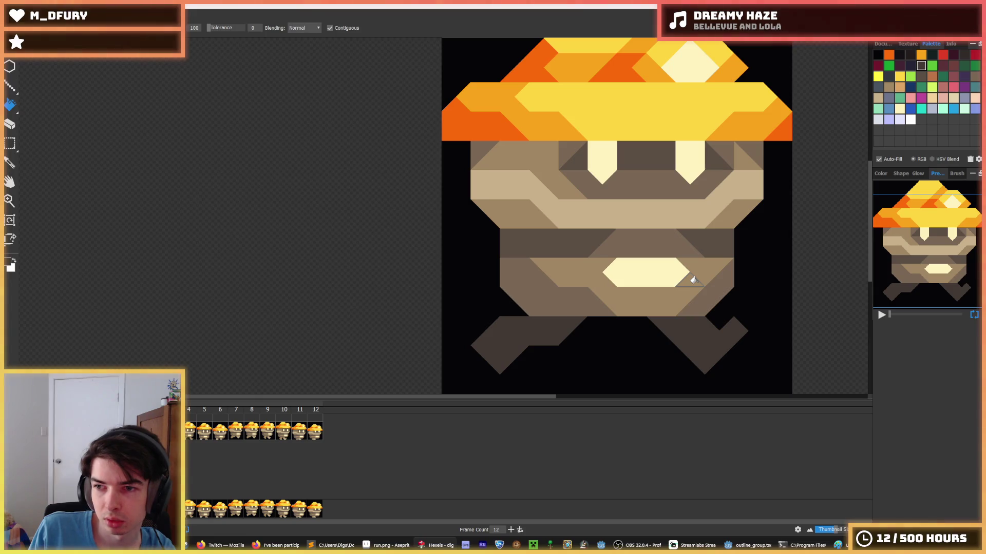
# Fill the right leg a darker brown after undoing a navy test fill.
pyautogui.scroll(-5, 693, 280)
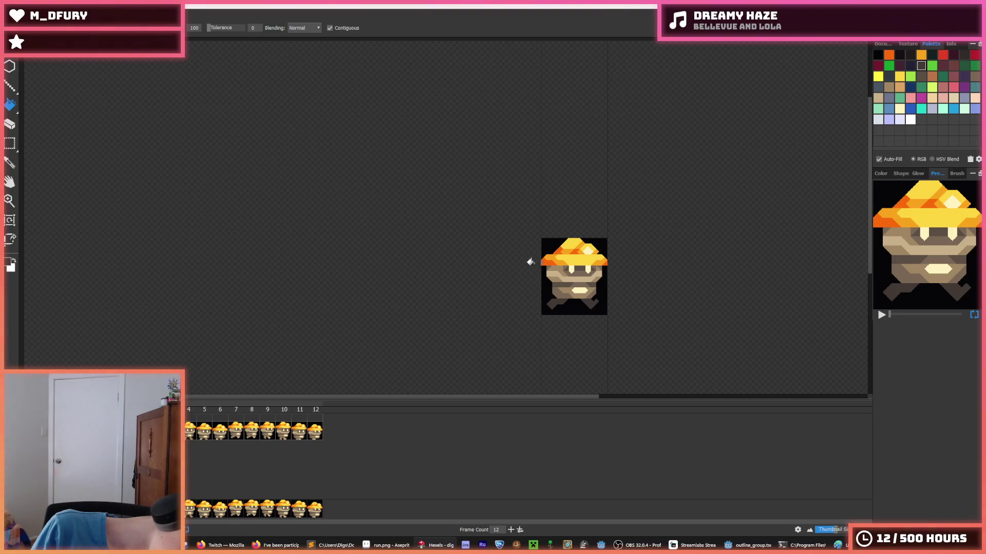
pyautogui.scroll(4, 555, 290)
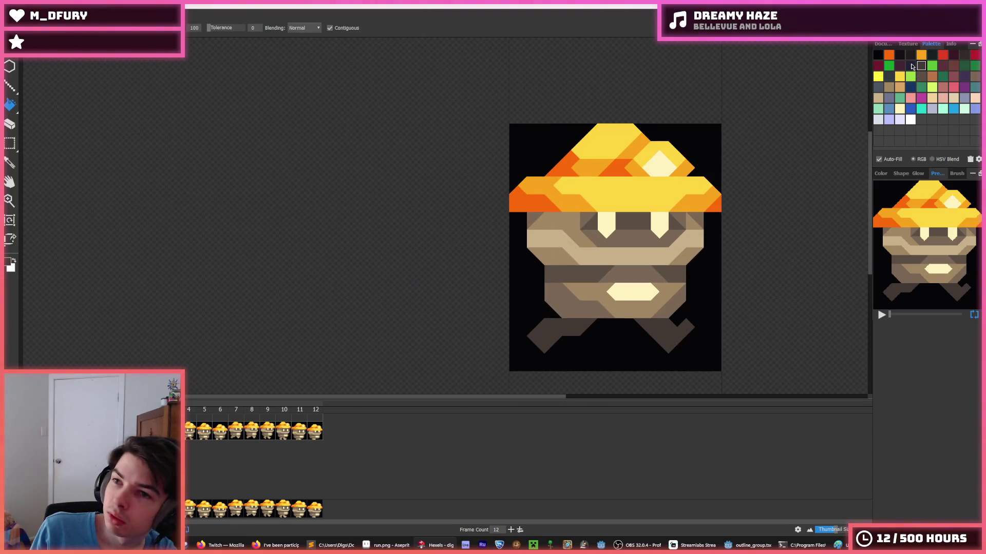
pyautogui.click(662, 331)
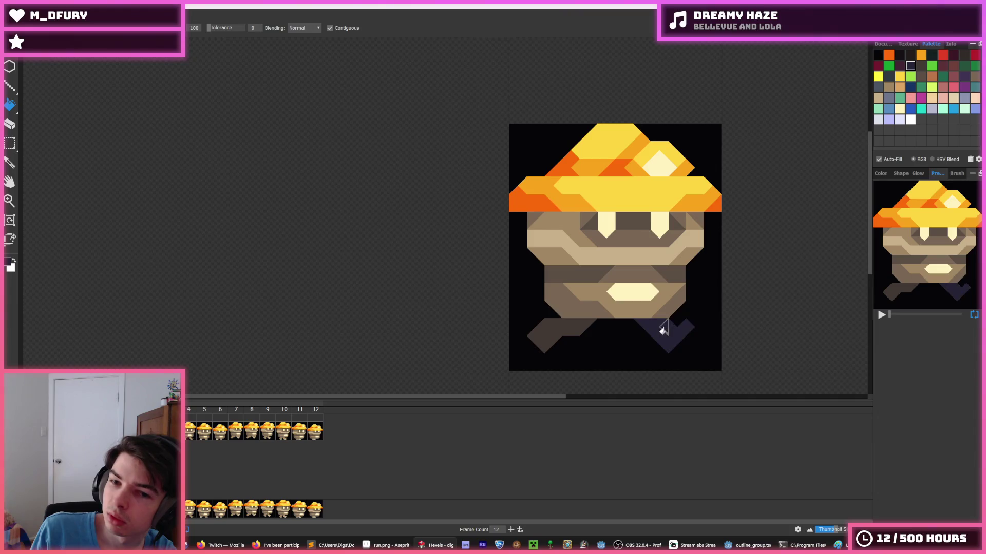
pyautogui.hotkey('ctrl', 'z')
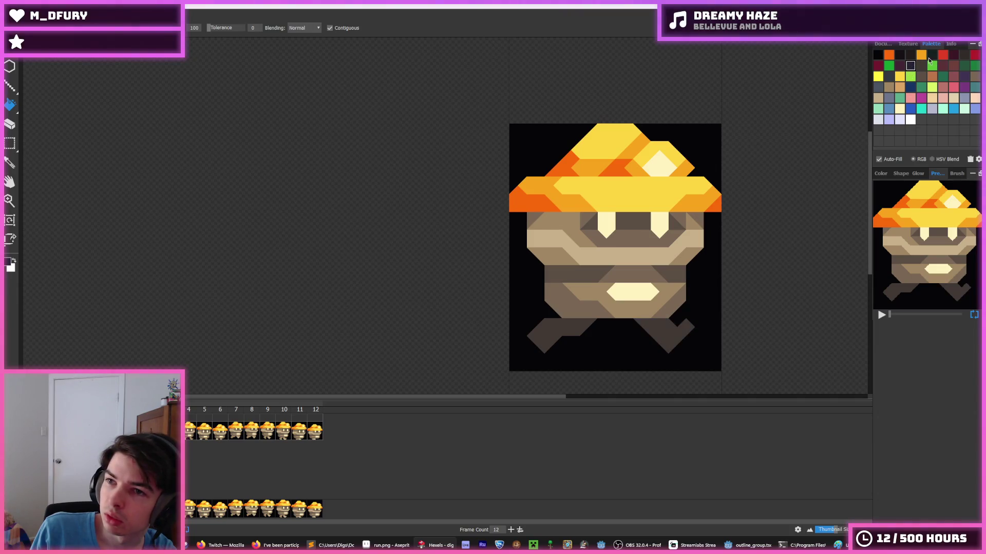
pyautogui.click(683, 333)
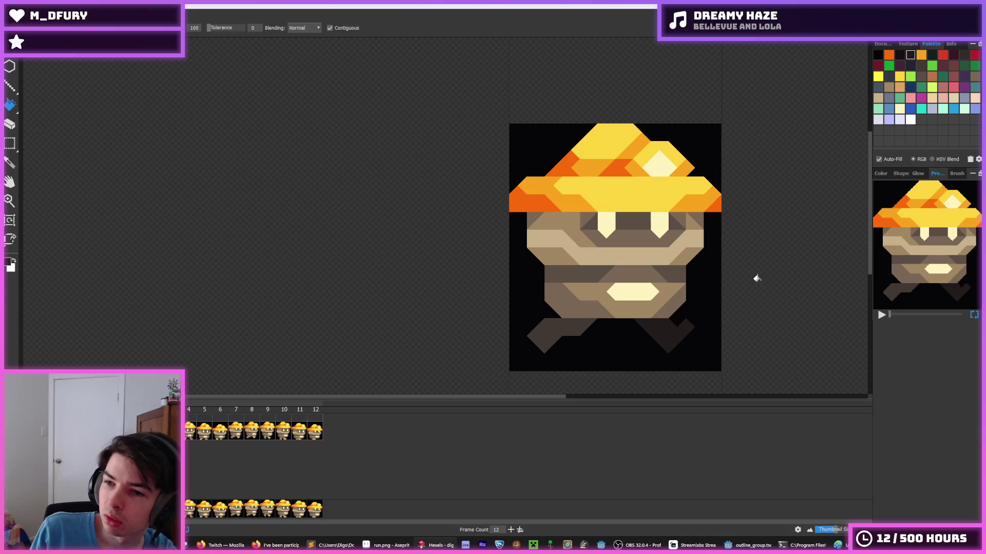
pyautogui.press('alt')
pyautogui.scroll(-3, 708, 301)
pyautogui.scroll(2, 693, 298)
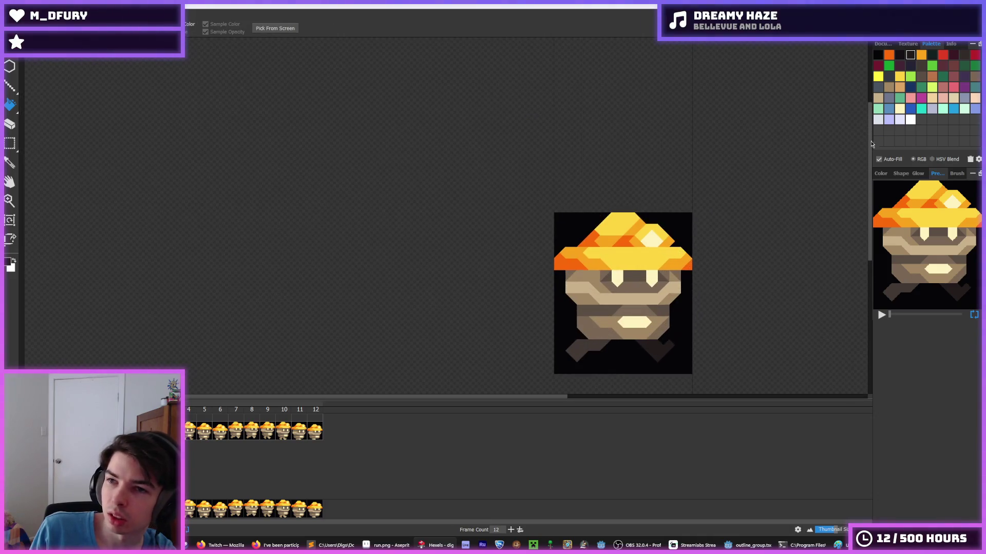
# Bucket-fill the bottom, top-right and top-left background areas white as a test.
pyautogui.click(685, 356)
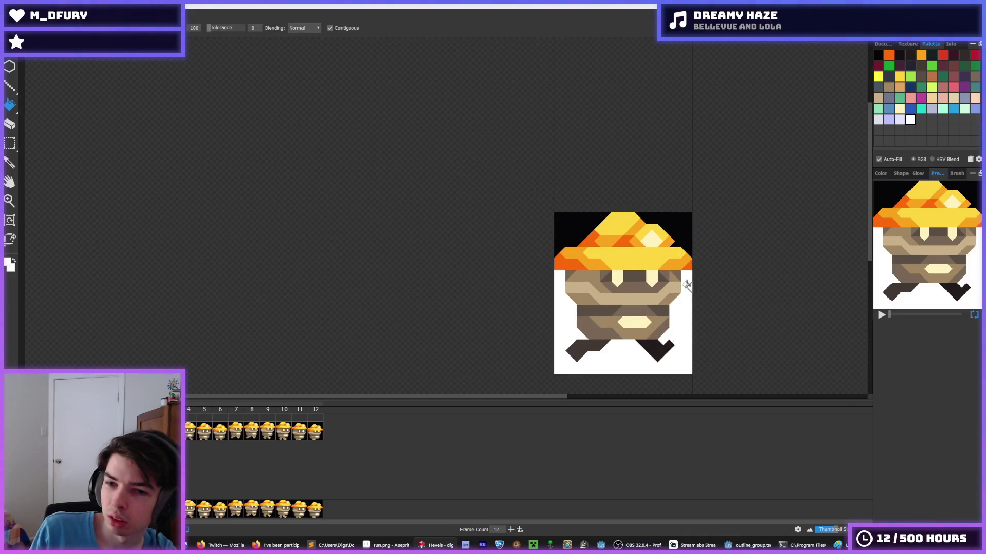
pyautogui.click(680, 239)
pyautogui.click(575, 228)
pyautogui.press('alt')
pyautogui.scroll(-3, 559, 246)
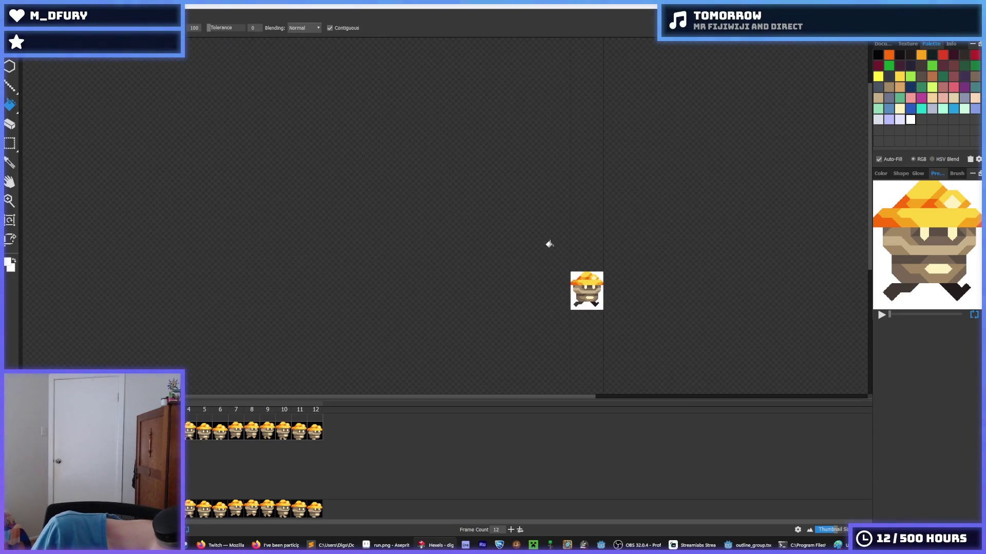
# Undo the white background fills and the left leg's dark brown fill.
pyautogui.hotkey('ctrl', 'z')
pyautogui.hotkey('ctrl', 'z')
pyautogui.hotkey('ctrl', 'z')
pyautogui.press('alt')
pyautogui.scroll(3, 578, 297)
pyautogui.scroll(1, 579, 297)
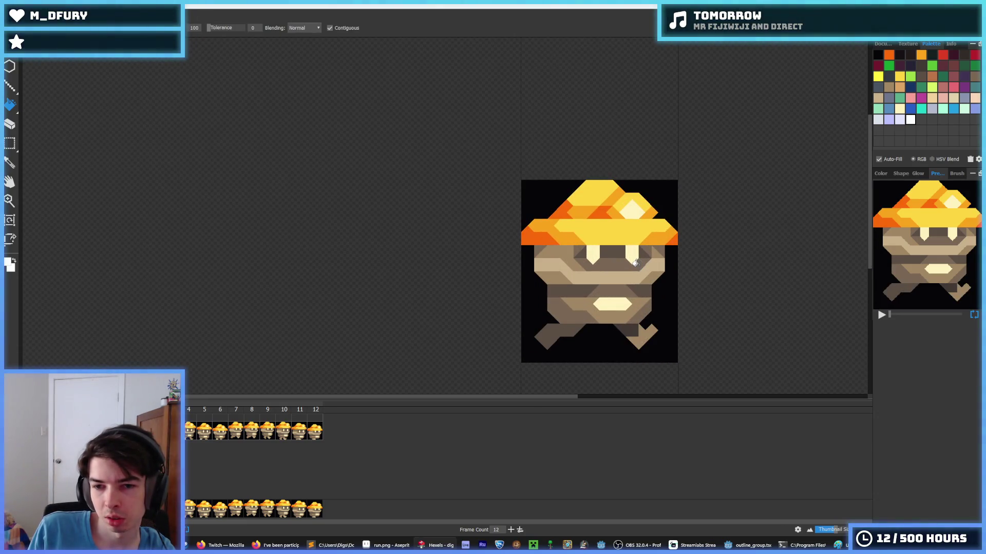
pyautogui.hotkey('ctrl', 'z')
pyautogui.hotkey('ctrl', 'z')
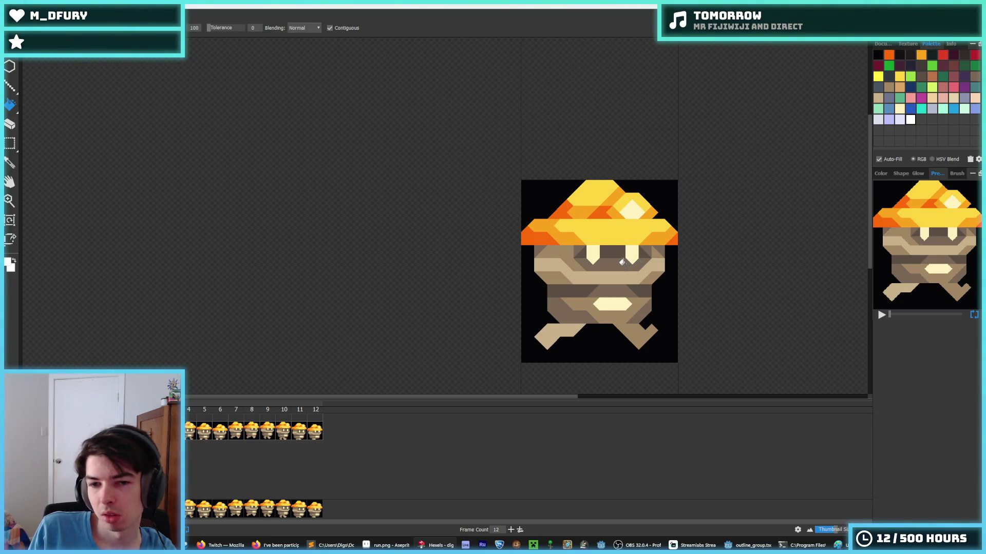
# Shade the left leg light tan on its upper triangles and darker tan at the bottom.
pyautogui.keyDown('alt'); pyautogui.click(562, 343); pyautogui.keyUp('alt')
pyautogui.scroll(1, 565, 345)
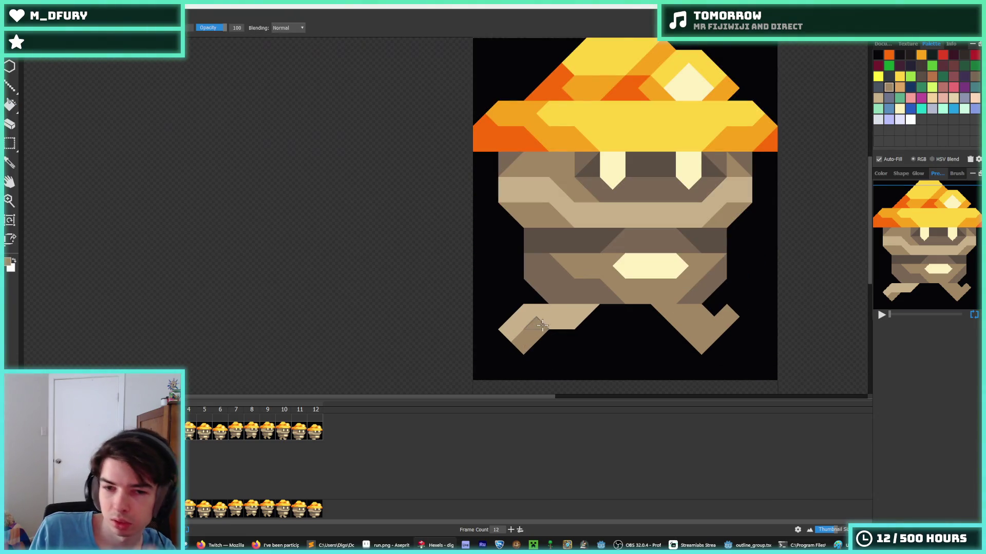
pyautogui.click(530, 334)
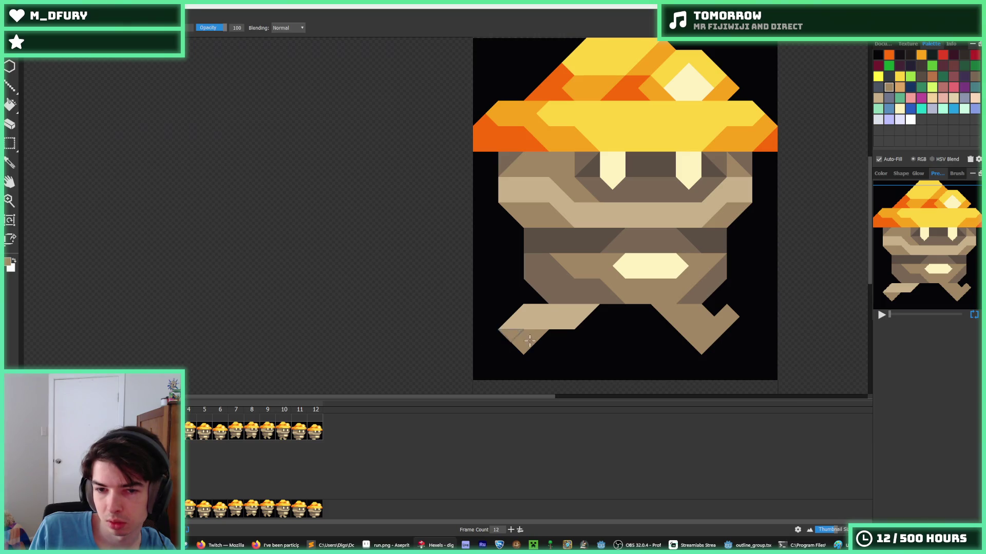
pyautogui.keyDown('alt'); pyautogui.click(539, 319); pyautogui.keyUp('alt')
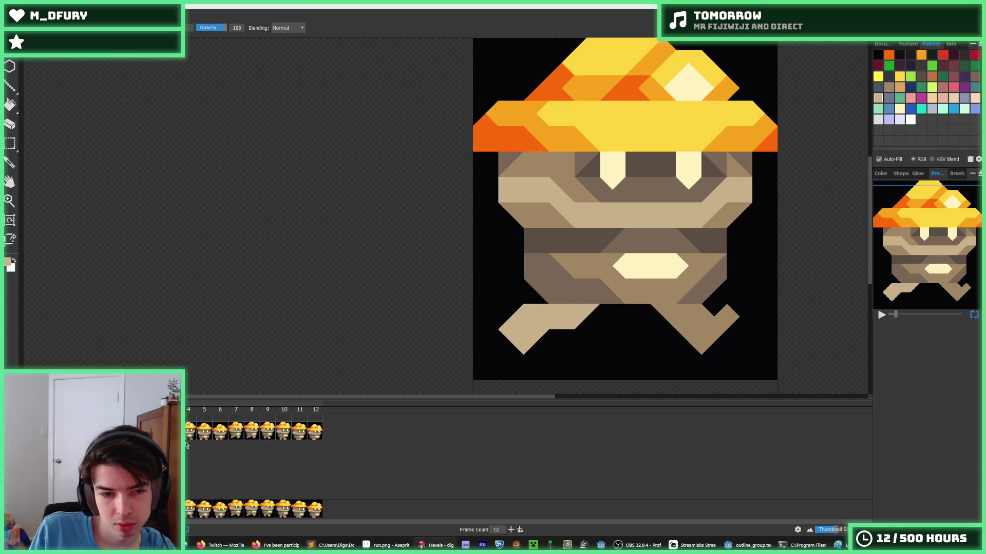
pyautogui.keyDown('alt'); pyautogui.click(596, 316); pyautogui.keyUp('alt')
pyautogui.click(517, 343)
pyautogui.click(534, 341)
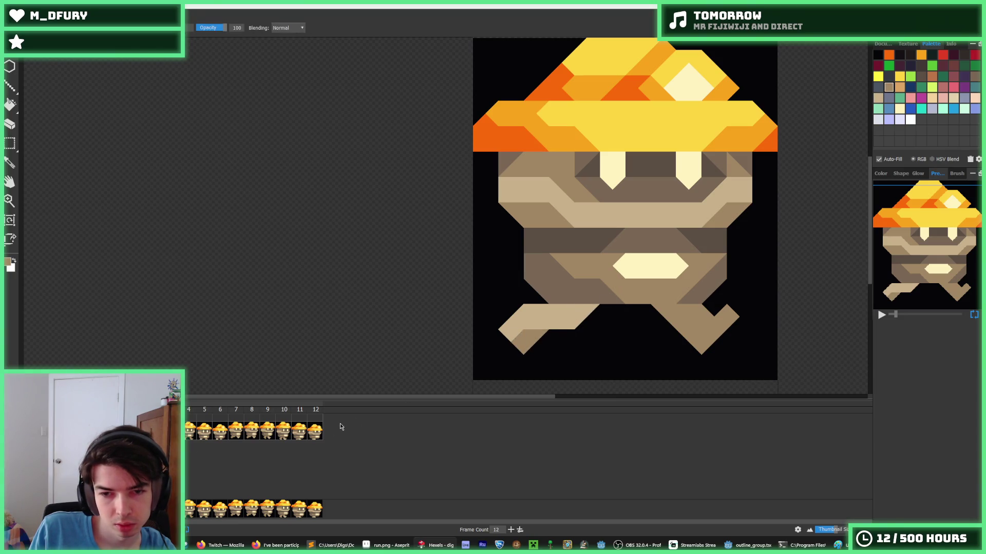
# On the next frame, paint the left leg's triangles in darker and light tan.
pyautogui.press('Right')
pyautogui.keyDown('alt'); pyautogui.click(557, 344); pyautogui.keyUp('alt')
pyautogui.click(553, 350)
pyautogui.keyDown('alt'); pyautogui.click(550, 319); pyautogui.keyUp('alt')
pyautogui.click(576, 311)
pyautogui.keyDown('alt'); pyautogui.click(546, 337); pyautogui.keyUp('alt')
pyautogui.click(535, 339)
pyautogui.click(540, 326)
pyautogui.keyDown('alt'); pyautogui.click(541, 324); pyautogui.keyUp('alt')
pyautogui.click(561, 341)
pyautogui.click(561, 360)
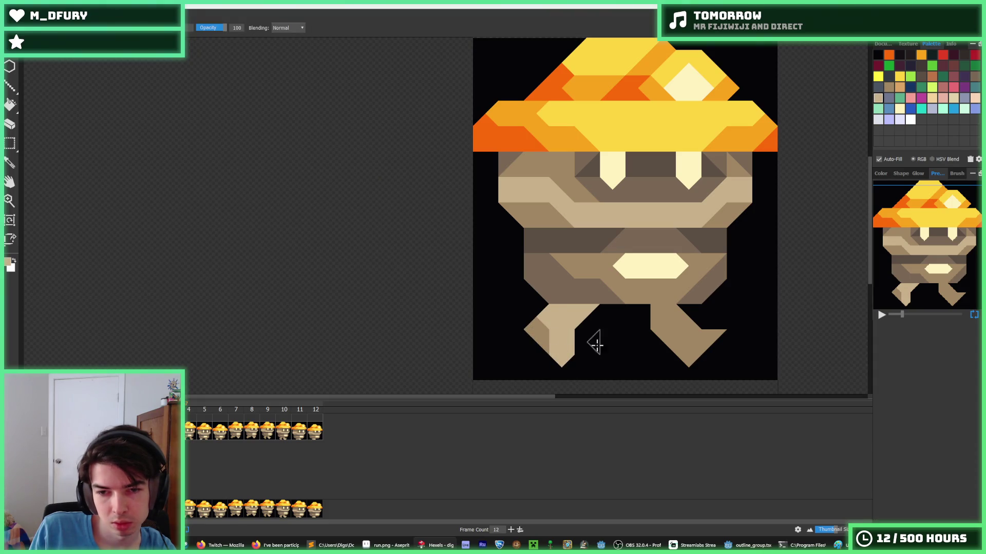
pyautogui.press('.')
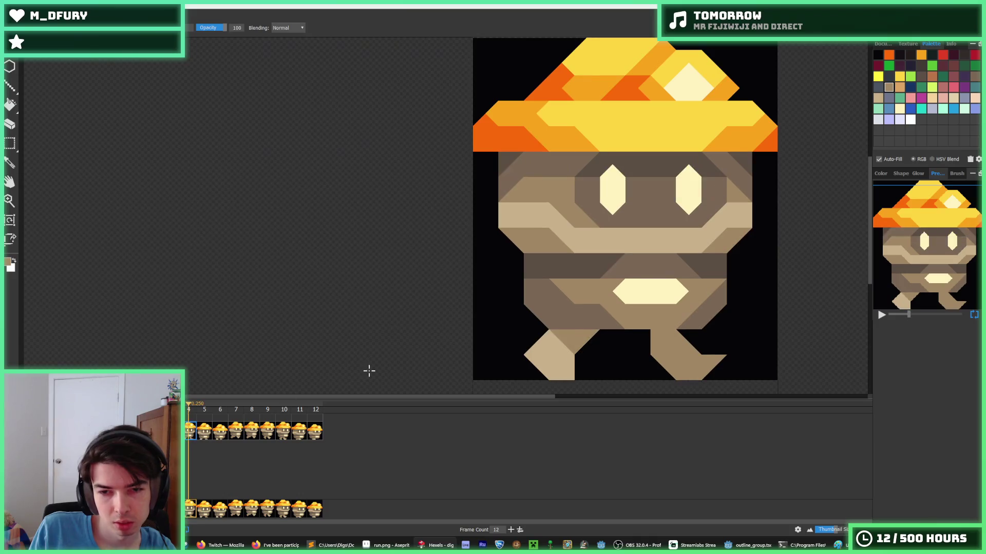
# On frame 4, paint a left-leg triangle darker tan and its top triangle light tan.
pyautogui.keyDown('alt'); pyautogui.click(565, 334); pyautogui.keyUp('alt')
pyautogui.click(538, 357)
pyautogui.scroll(-2, 540, 362)
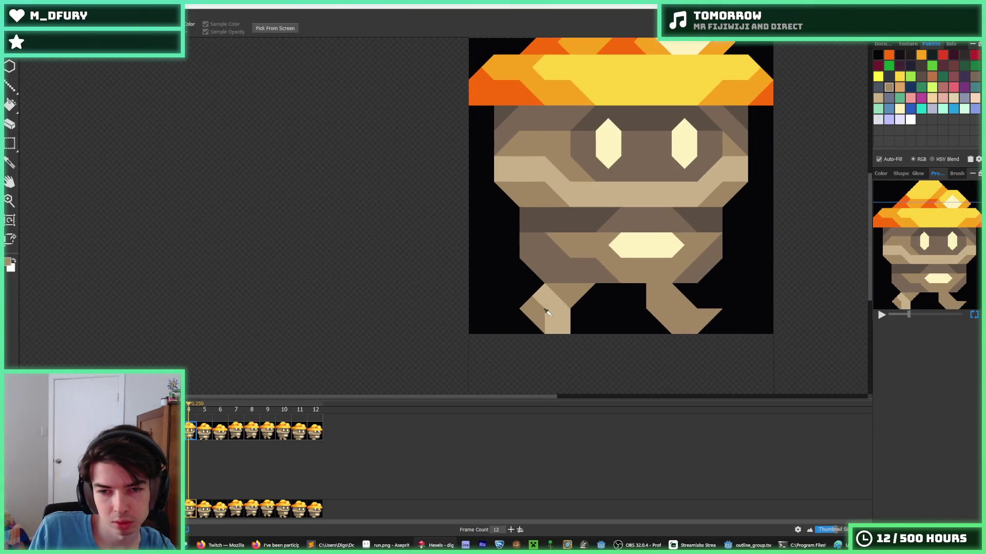
pyautogui.keyDown('alt'); pyautogui.click(557, 319); pyautogui.keyUp('alt')
pyautogui.click(554, 296)
pyautogui.keyDown('alt'); pyautogui.click(545, 306); pyautogui.keyUp('alt')
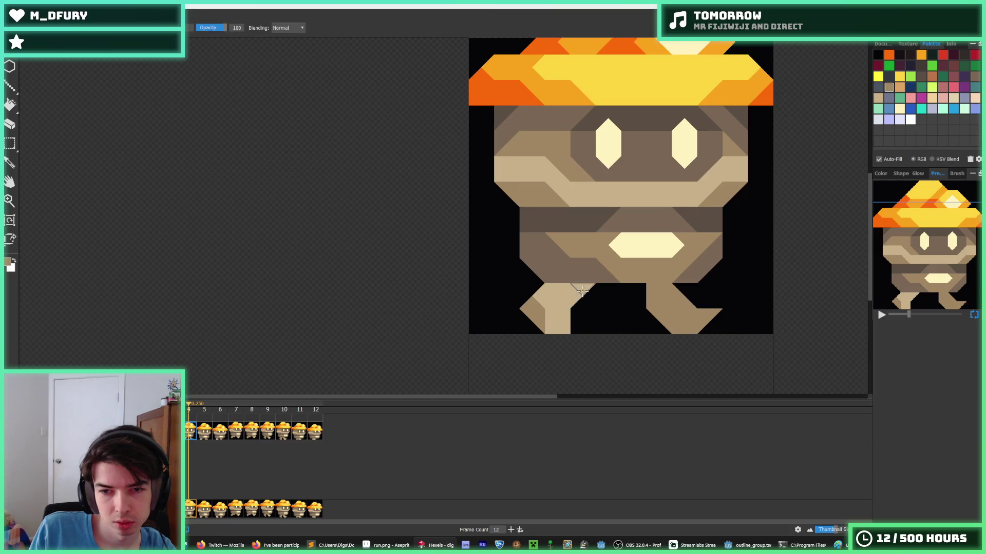
# On frame 5, fill the small triangle beside the right foot tan and re-centre the character.
pyautogui.press(',')
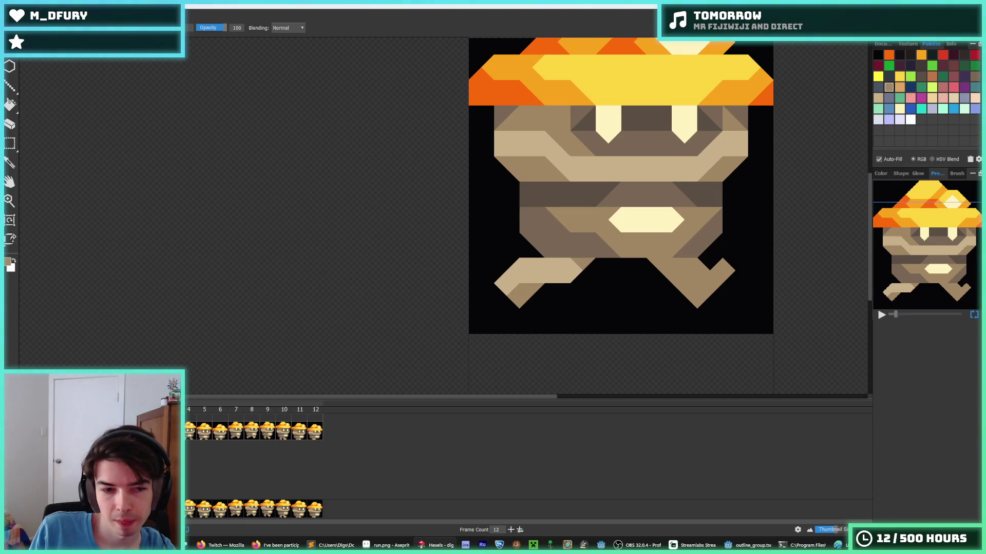
pyautogui.press('.')
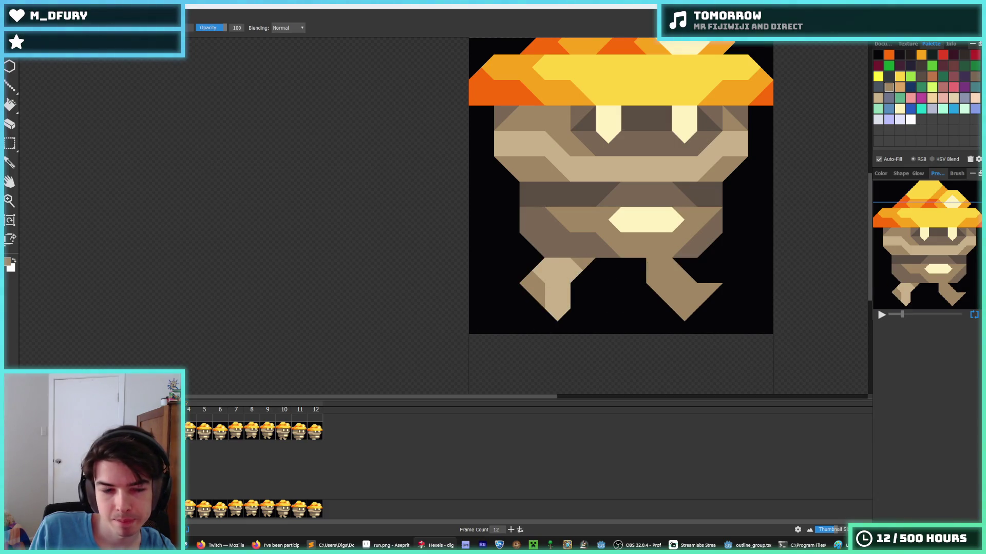
pyautogui.click(192, 432)
pyautogui.click(207, 434)
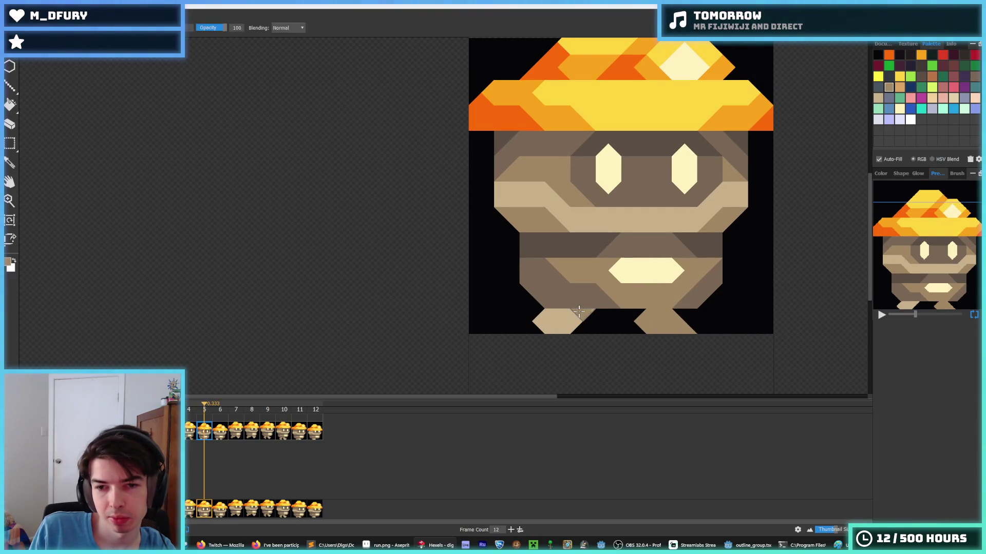
pyautogui.click(540, 326)
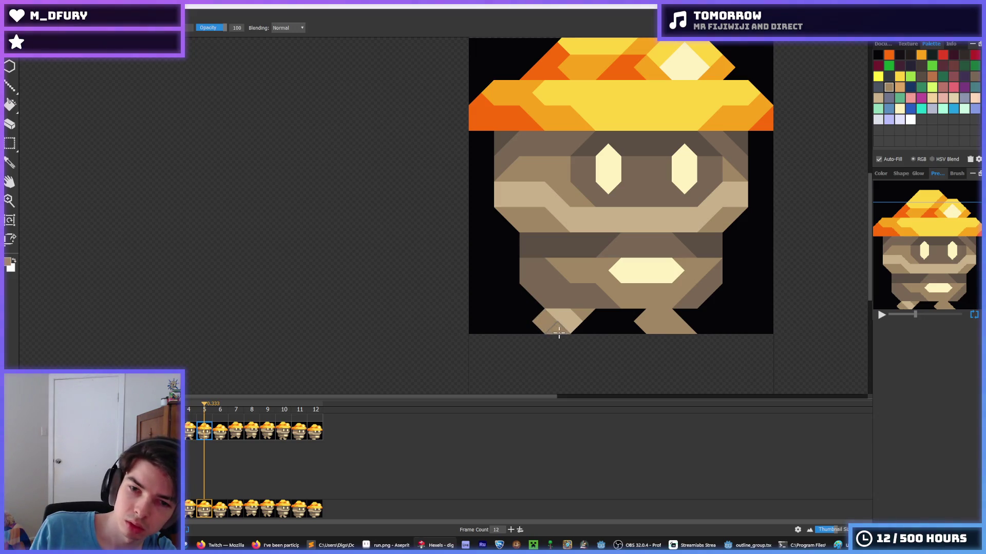
pyautogui.moveTo(558, 333); pyautogui.dragTo(464, 314)
pyautogui.keyDown('alt'); pyautogui.click(458, 305); pyautogui.keyUp('alt')
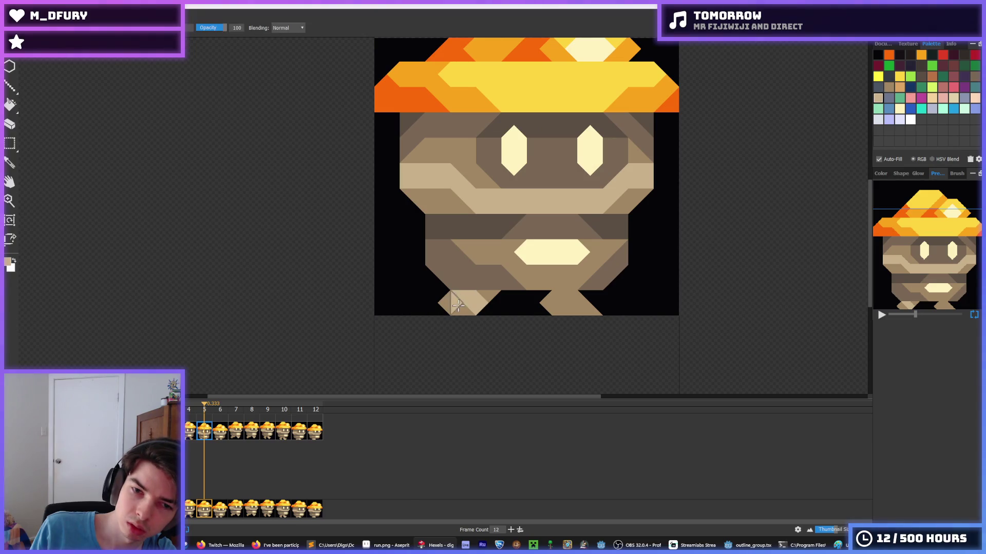
# Compare frames 5 and 6, then repaint frame 7's right leg with tan and darker tan.
pyautogui.click(220, 434)
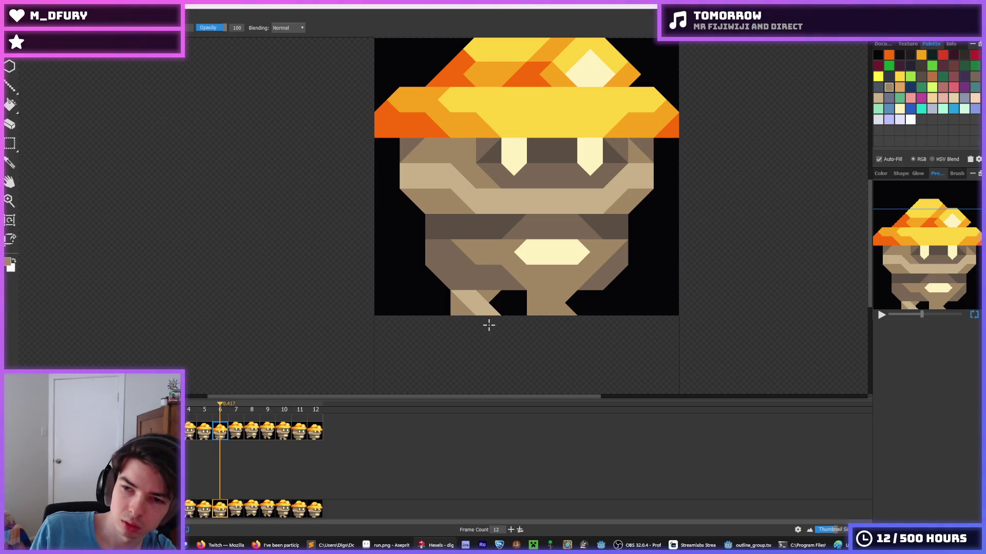
pyautogui.press('Left')
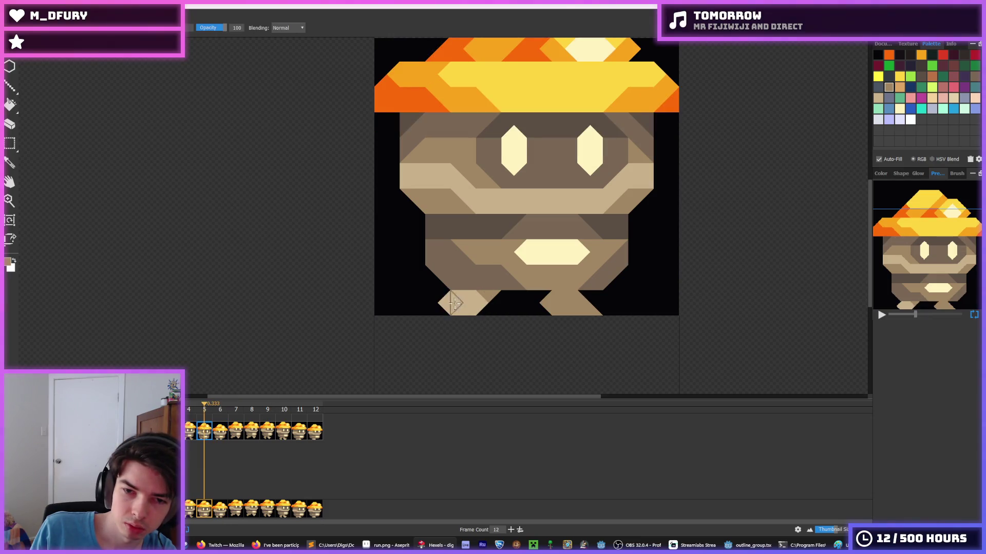
pyautogui.click(220, 433)
pyautogui.press('Left')
pyautogui.click(220, 434)
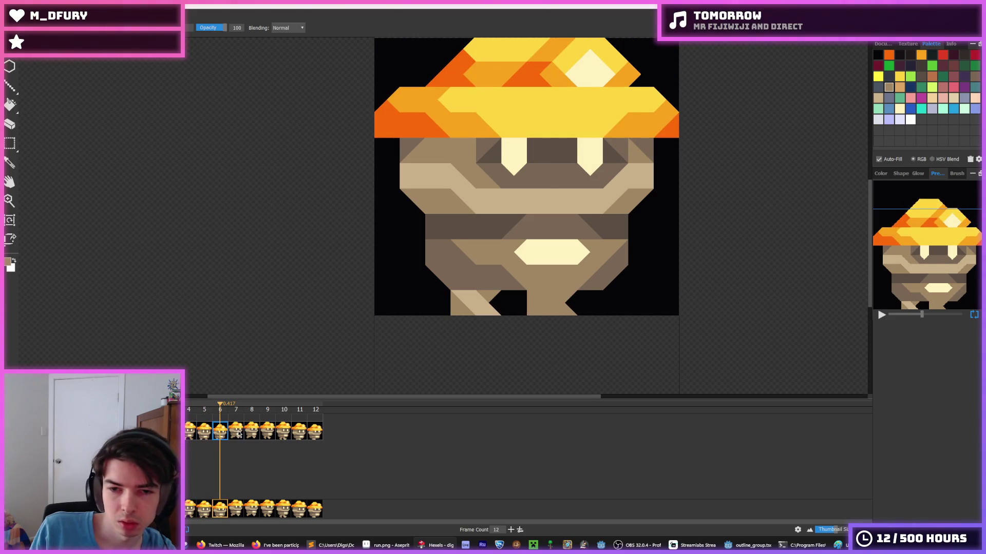
pyautogui.press('Right')
pyautogui.keyDown('alt'); pyautogui.click(569, 256); pyautogui.keyUp('alt')
pyautogui.moveTo(569, 256)
pyautogui.mouseDown()
pyautogui.moveTo(547, 250)
pyautogui.moveTo(577, 283)
pyautogui.moveTo(585, 274)
pyautogui.mouseUp()
pyautogui.keyDown('alt'); pyautogui.click(549, 252); pyautogui.keyUp('alt')
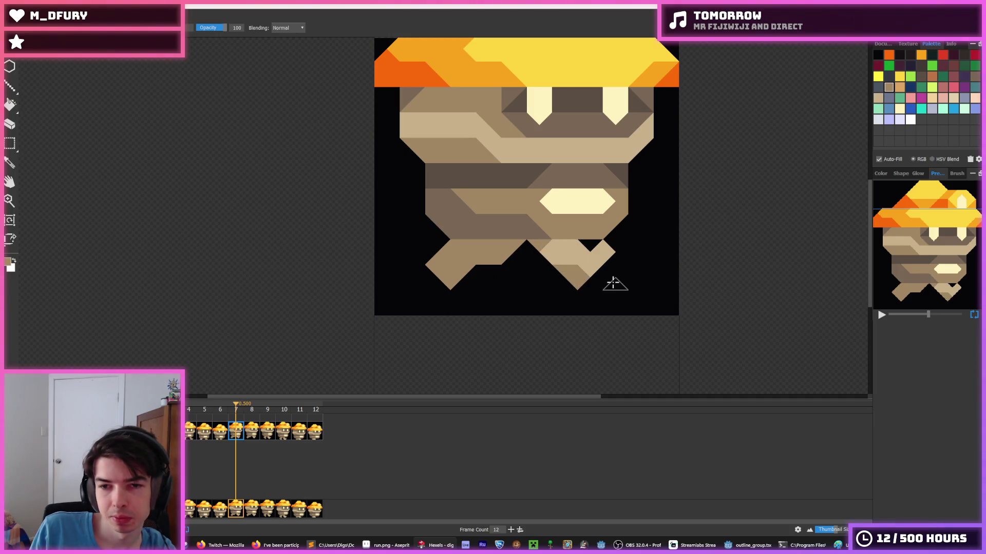
pyautogui.click(585, 276)
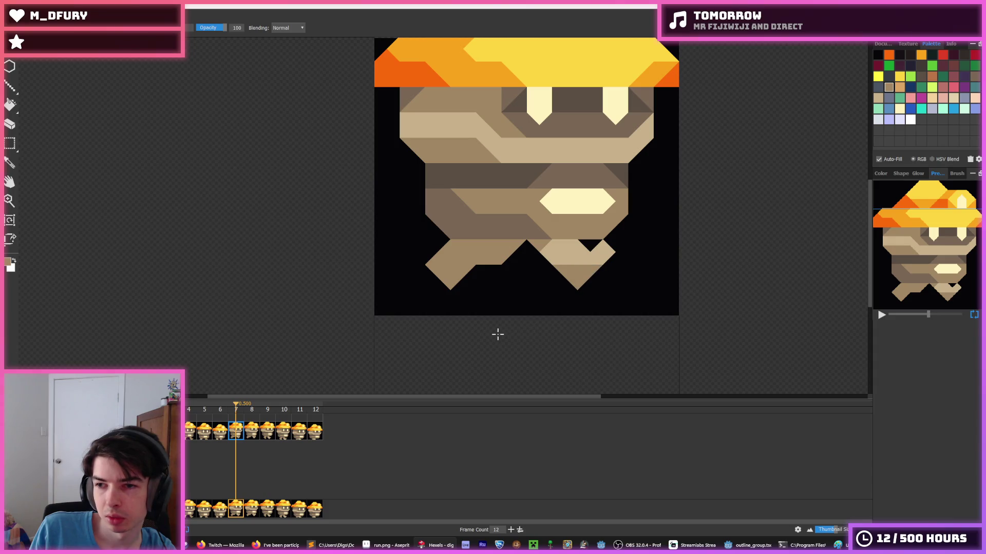
# On frame 8, shade the lower right leg with lighter and darker tan triangles.
pyautogui.click(251, 432)
pyautogui.keyDown('alt'); pyautogui.click(565, 259); pyautogui.keyUp('alt')
pyautogui.moveTo(565, 256); pyautogui.dragTo(546, 252)
pyautogui.keyDown('alt'); pyautogui.click(547, 251); pyautogui.keyUp('alt')
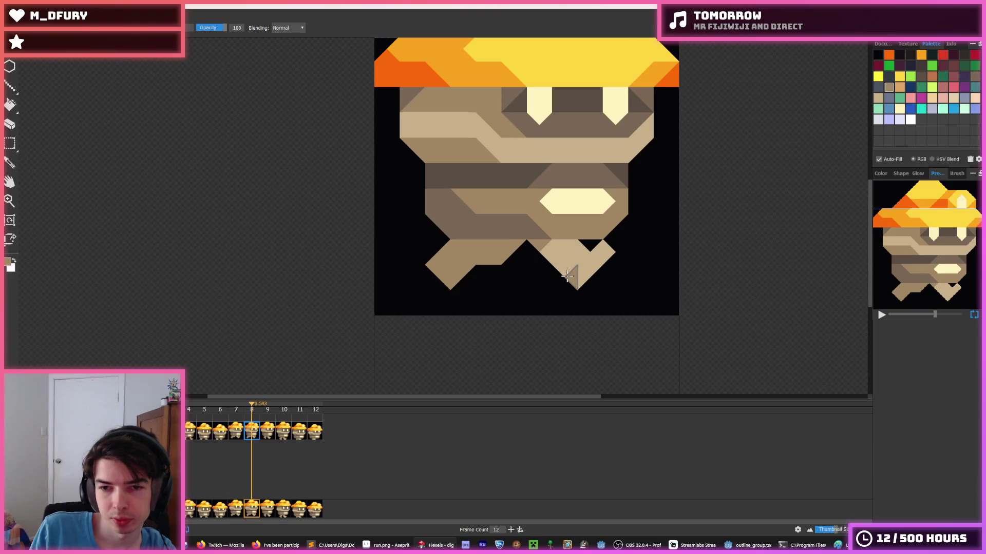
pyautogui.click(587, 278)
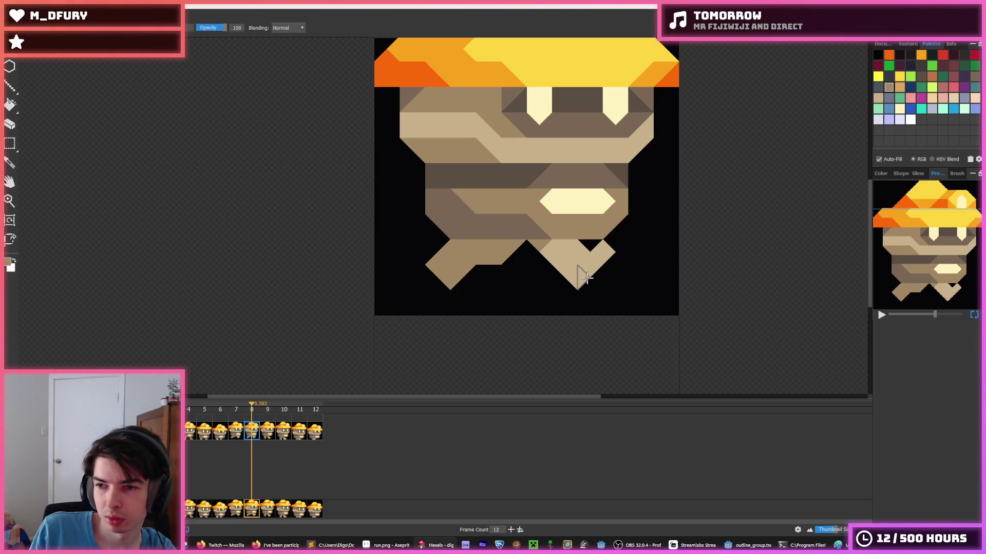
pyautogui.moveTo(579, 277); pyautogui.dragTo(565, 272)
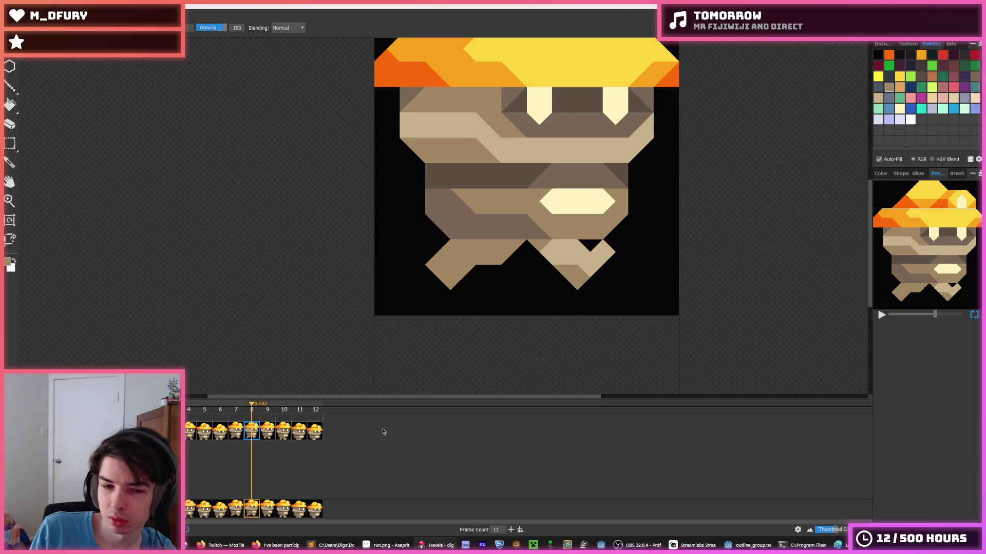
pyautogui.click(274, 435)
# On frame 9, sample tans from the leg and darken the lower right leg's triangles.
pyautogui.keyDown('alt'); pyautogui.click(555, 264); pyautogui.keyUp('alt')
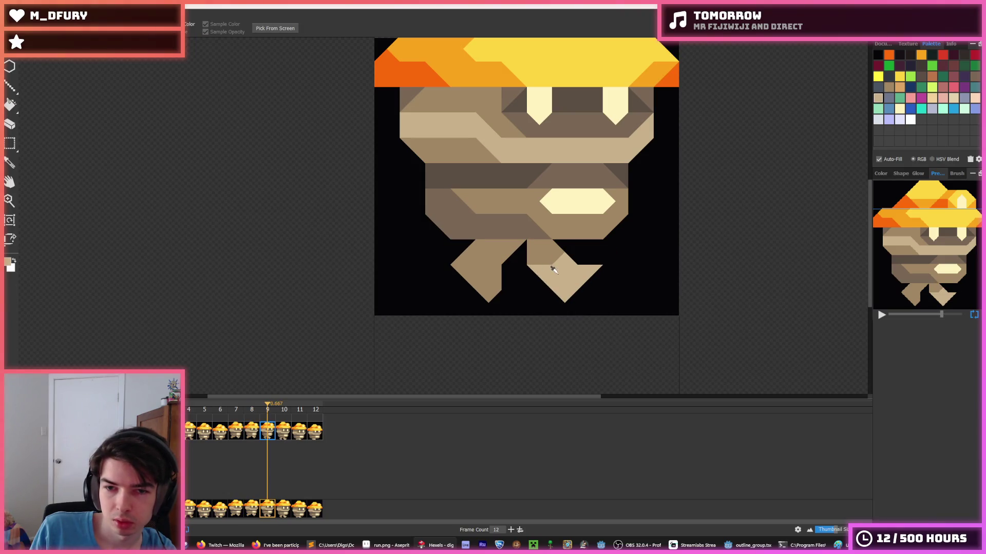
pyautogui.keyDown('alt'); pyautogui.click(532, 248); pyautogui.keyUp('alt')
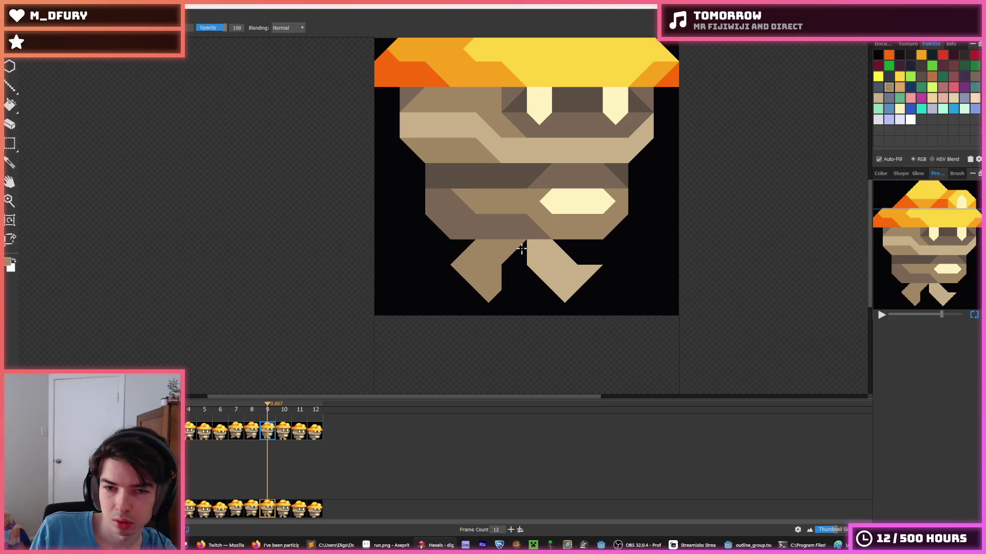
pyautogui.click(532, 248)
pyautogui.click(570, 280)
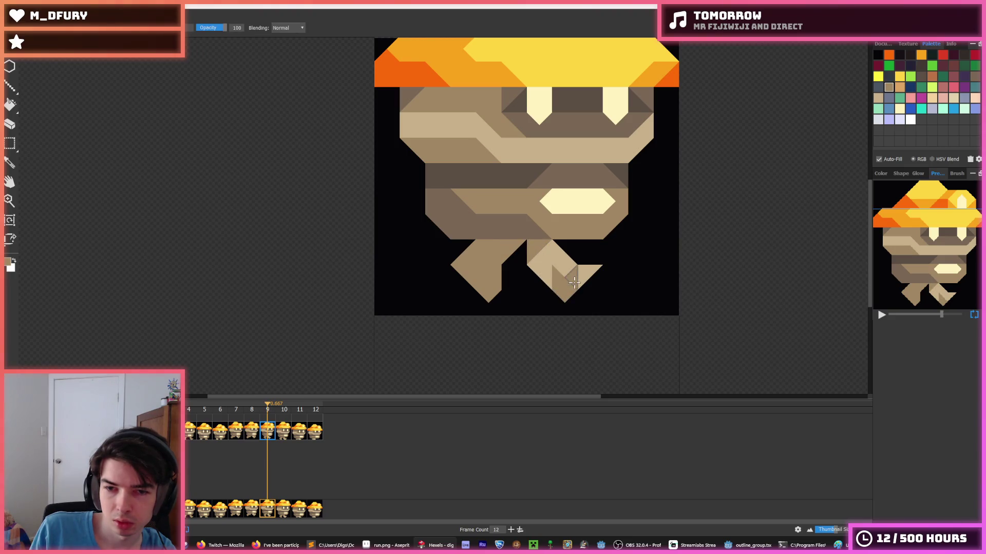
pyautogui.keyDown('alt'); pyautogui.click(577, 274); pyautogui.keyUp('alt')
pyautogui.keyDown('alt'); pyautogui.click(554, 279); pyautogui.keyUp('alt')
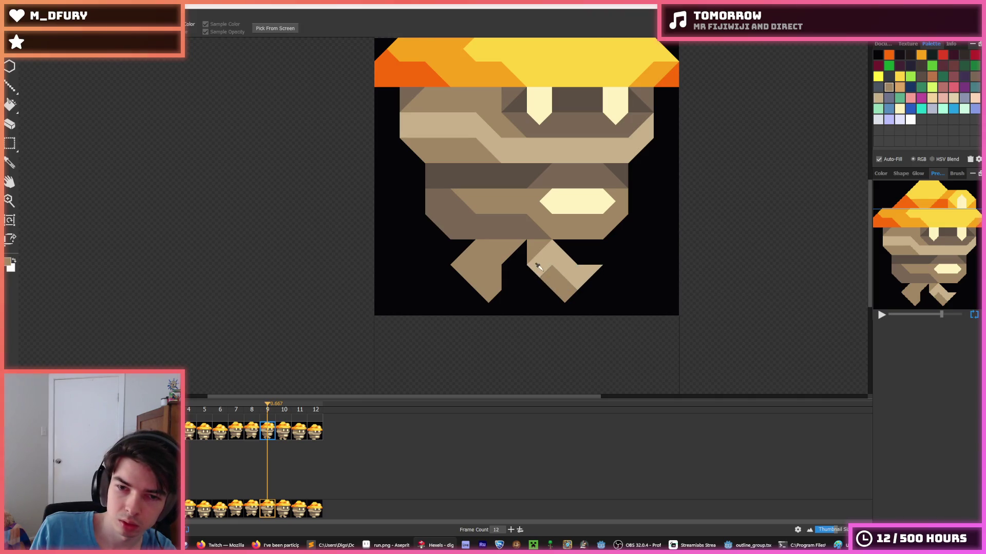
pyautogui.press('alt')
# Compare with frame 8, then repaint frame 9's right-leg triangles with sampled tans, top to bottom.
pyautogui.click(258, 434)
pyautogui.click(268, 437)
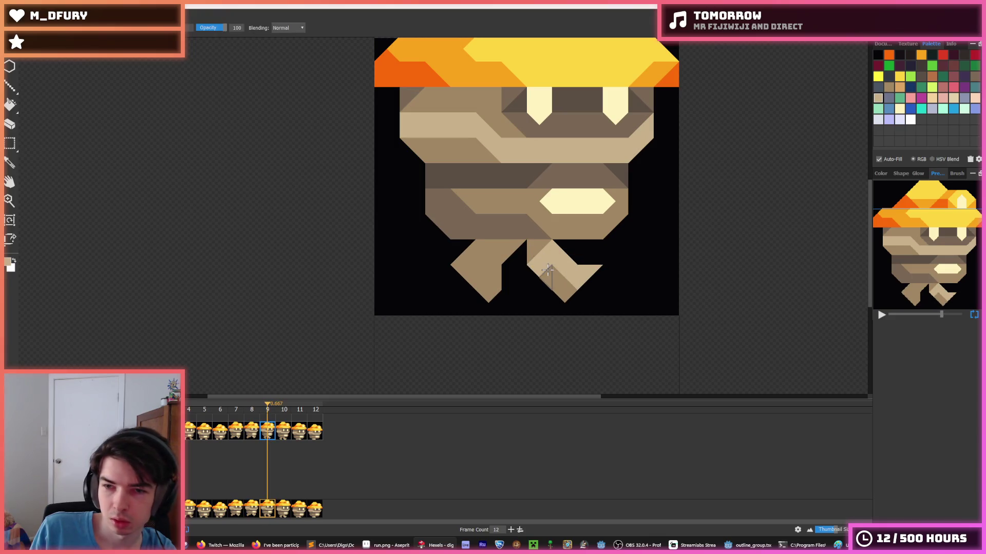
pyautogui.press('alt')
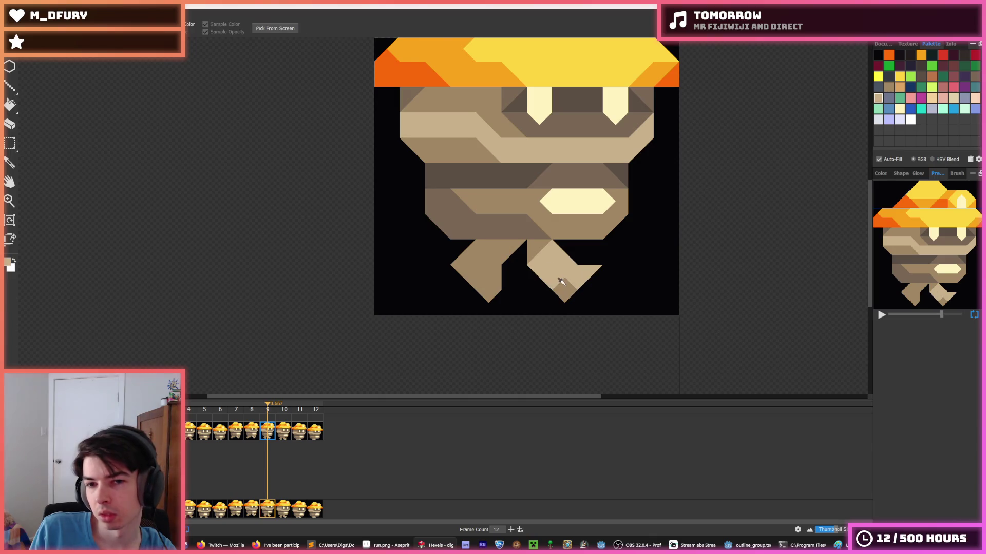
pyautogui.keyDown('alt'); pyautogui.click(570, 274); pyautogui.keyUp('alt')
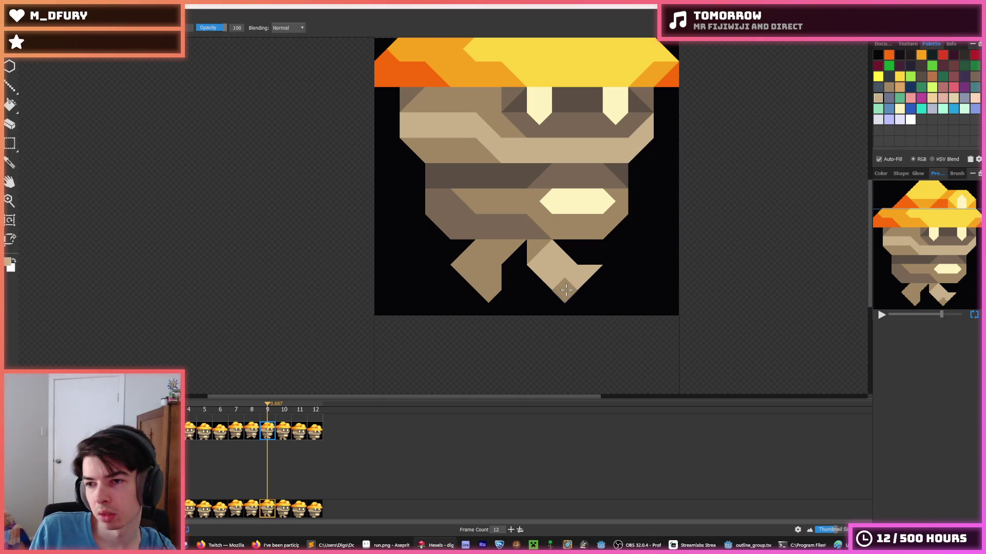
pyautogui.click(566, 289)
pyautogui.keyDown('alt'); pyautogui.click(548, 280); pyautogui.keyUp('alt')
pyautogui.keyDown('alt'); pyautogui.click(555, 274); pyautogui.keyUp('alt')
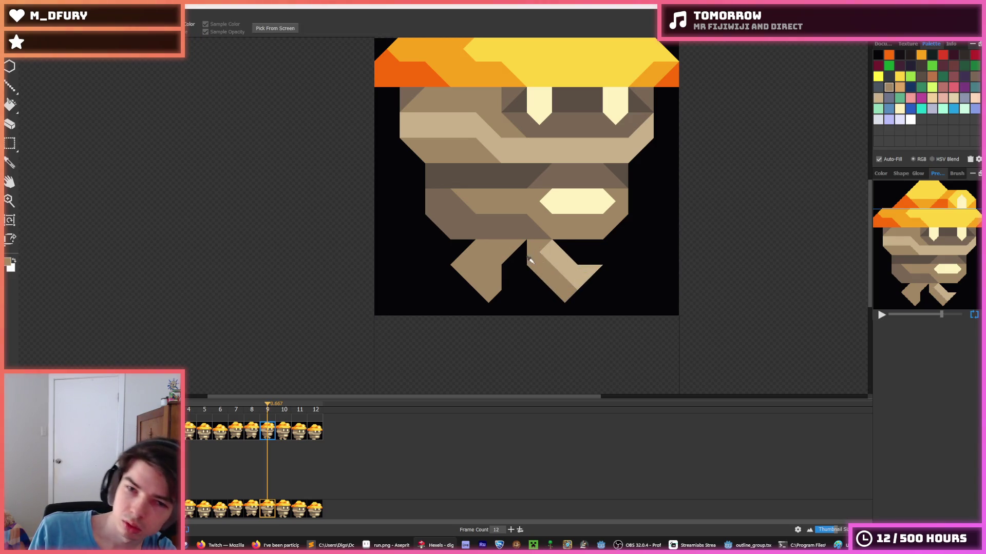
pyautogui.click(553, 271)
pyautogui.click(539, 247)
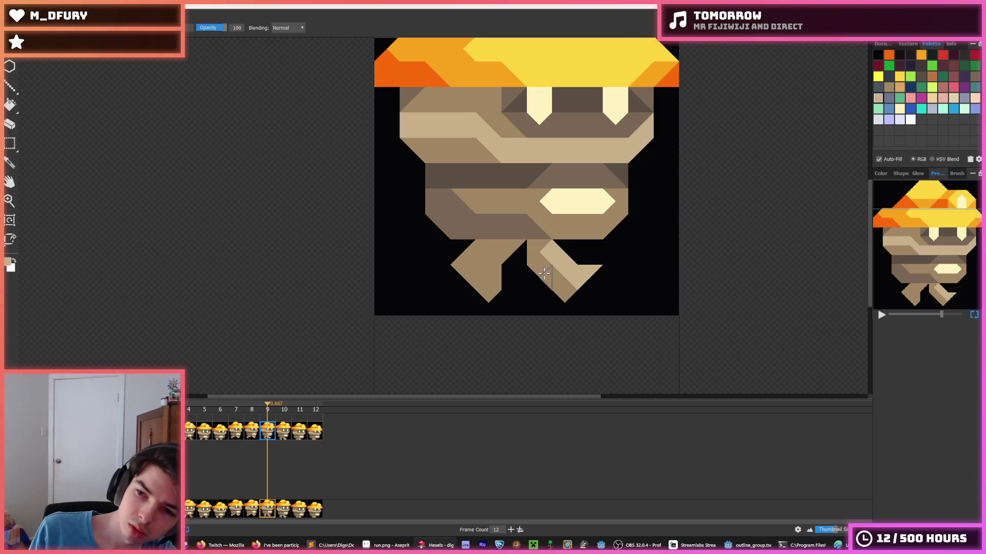
pyautogui.click(540, 260)
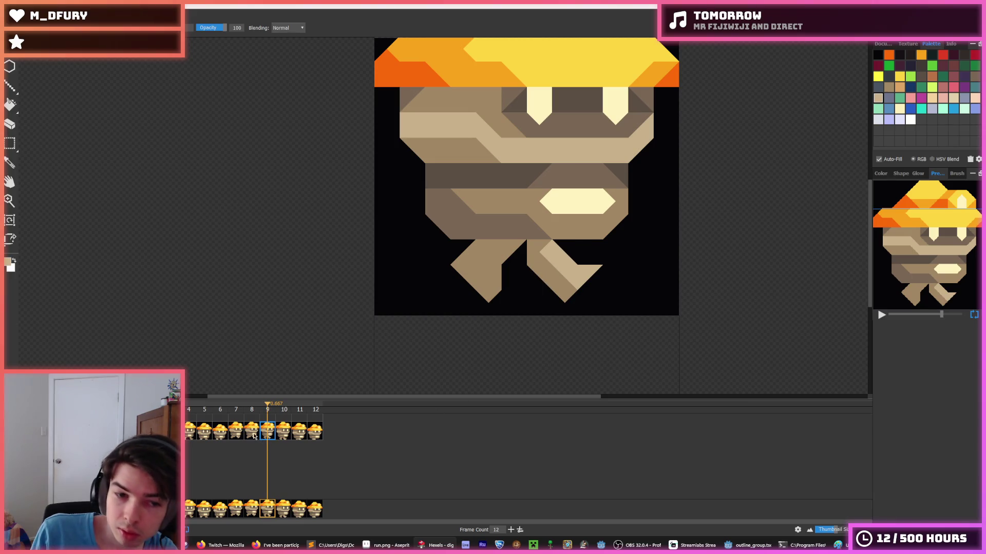
# Lighten the triangles at the top of frame 9's right leg and erase one stray triangle.
pyautogui.press(',')
pyautogui.click(272, 438)
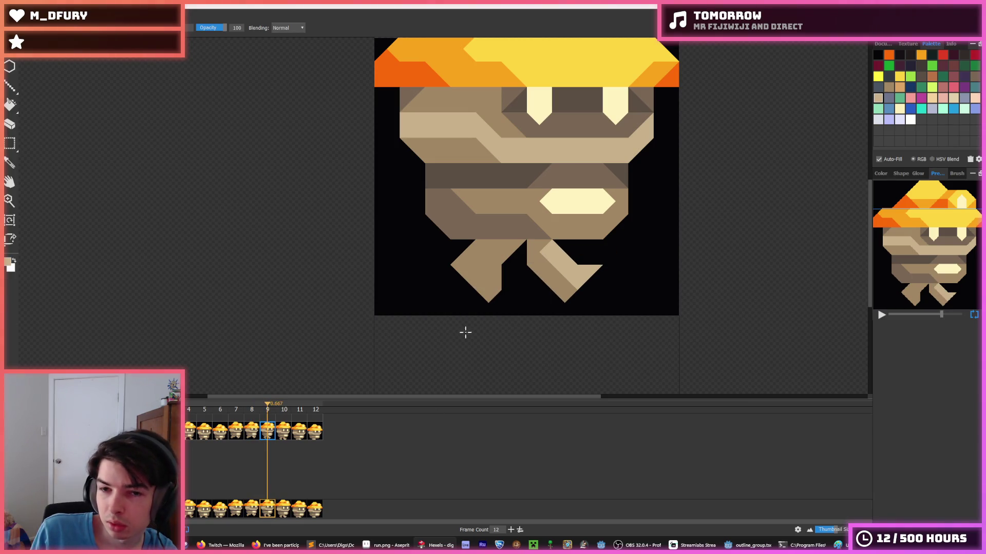
pyautogui.click(541, 252)
pyautogui.click(539, 271)
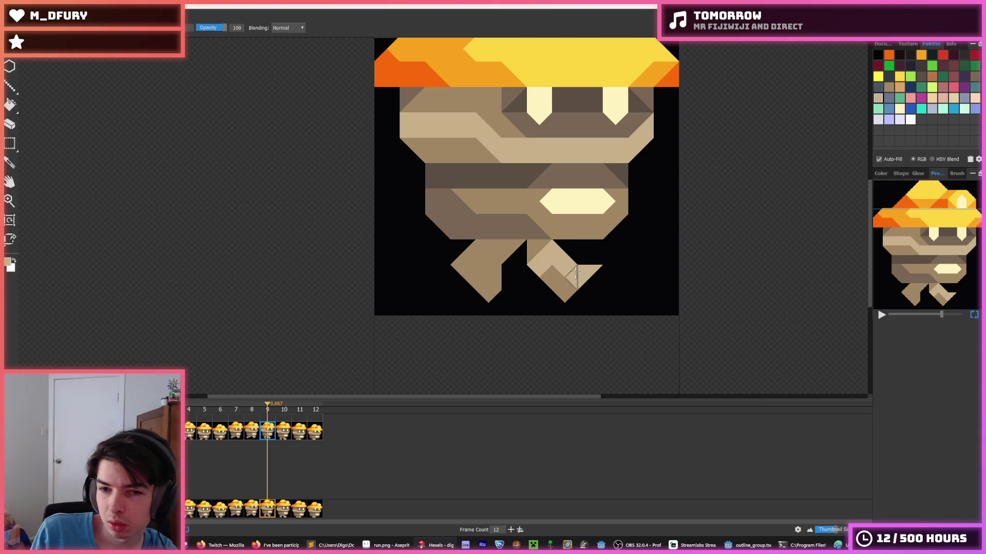
pyautogui.rightClick(564, 268)
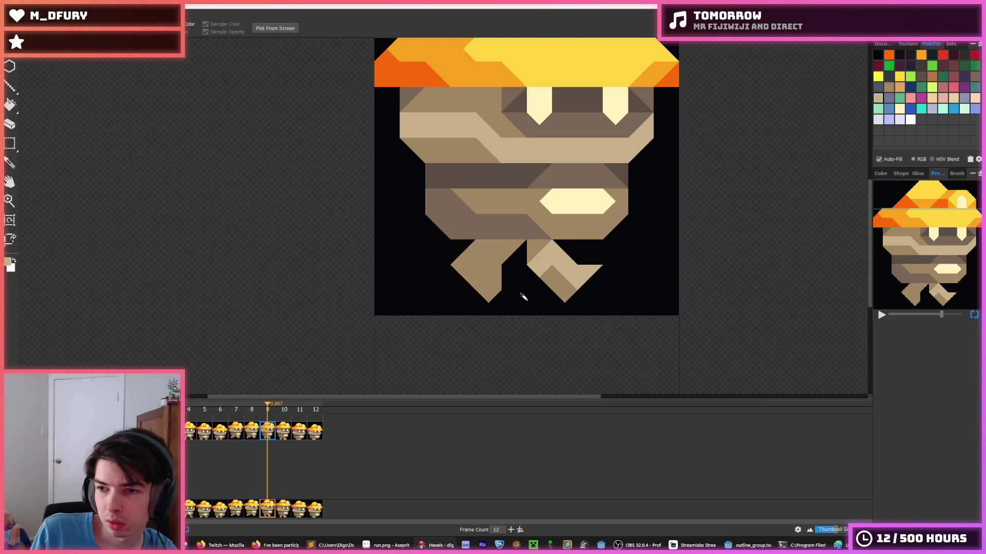
pyautogui.click(255, 437)
pyautogui.click(270, 438)
# Sample a lighter tan and repaint the darker right-leg triangles with it.
pyautogui.press('i')
pyautogui.click(558, 265)
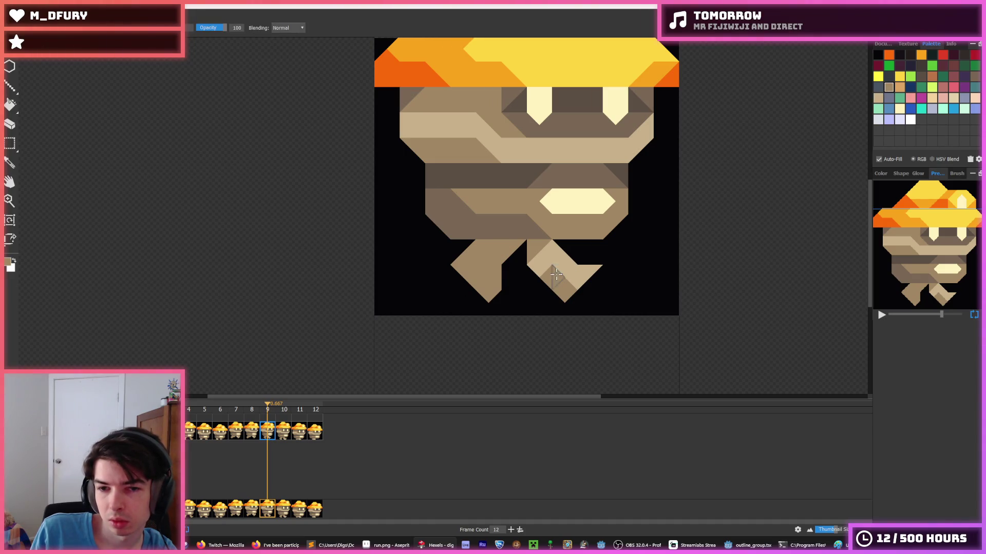
pyautogui.keyDown('alt'); pyautogui.click(550, 256); pyautogui.keyUp('alt')
pyautogui.click(553, 271)
pyautogui.moveTo(551, 271); pyautogui.dragTo(543, 266)
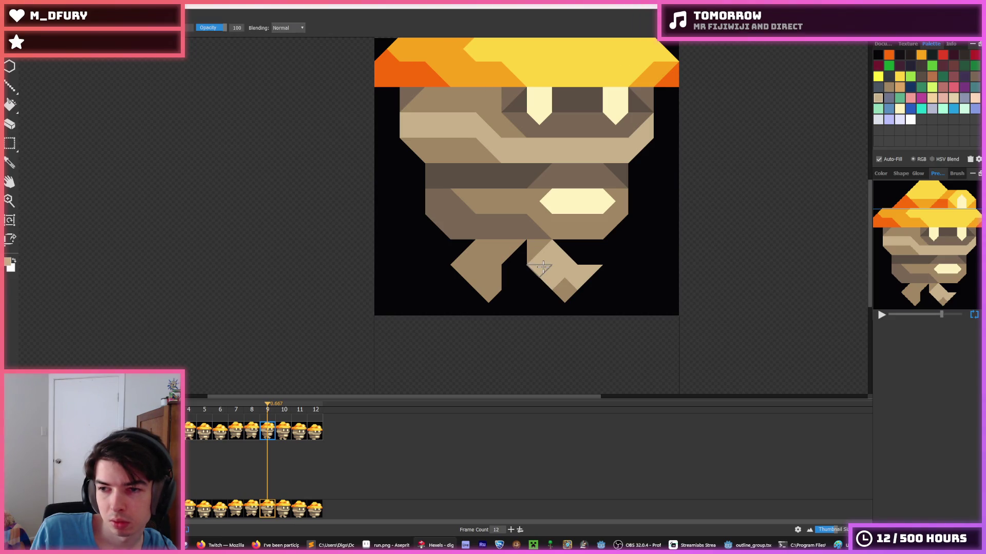
# Check against frame 8, then sweep darker tan along frame 9's right leg.
pyautogui.press('alt')
pyautogui.click(252, 431)
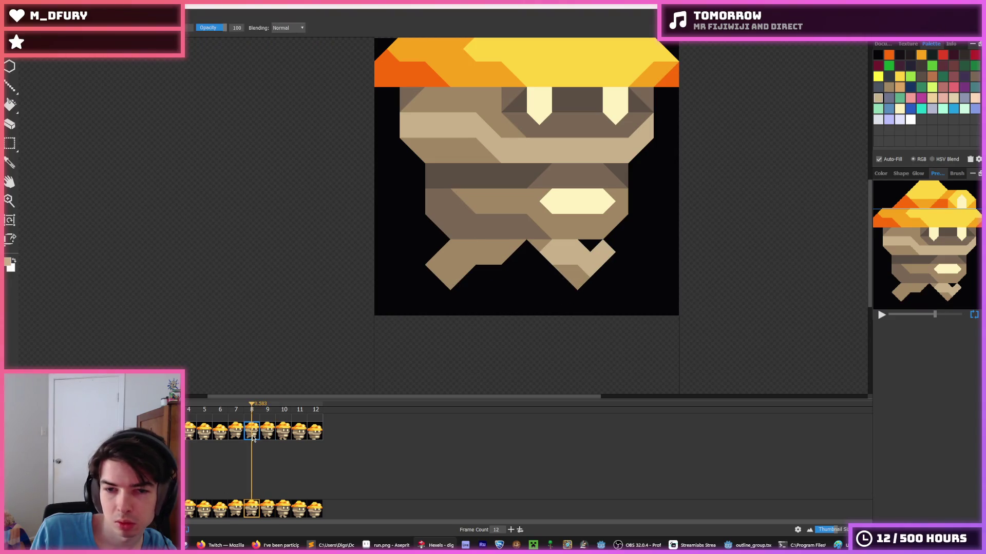
pyautogui.click(272, 434)
pyautogui.keyDown('alt'); pyautogui.click(557, 289); pyautogui.keyUp('alt')
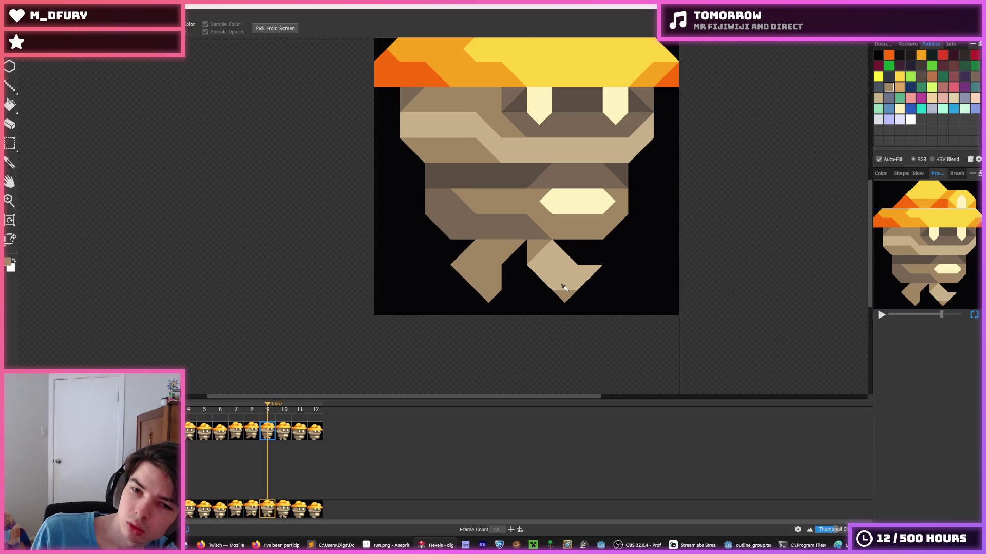
pyautogui.moveTo(559, 286)
pyautogui.mouseDown()
pyautogui.moveTo(539, 271)
pyautogui.moveTo(534, 279)
pyautogui.moveTo(535, 249)
pyautogui.mouseUp()
# On frame 10, sample a darker brown and paint across the right leg's triangles.
pyautogui.click(284, 431)
pyautogui.keyDown('alt'); pyautogui.click(530, 237); pyautogui.keyUp('alt')
pyautogui.keyDown('alt'); pyautogui.click(518, 231); pyautogui.keyUp('alt')
pyautogui.moveTo(519, 251); pyautogui.dragTo(563, 264)
# Compare frames 9 and 10, lighten frame 10's right leg, and undo the darker stroke up top.
pyautogui.click(270, 432)
pyautogui.click(279, 432)
pyautogui.click(272, 437)
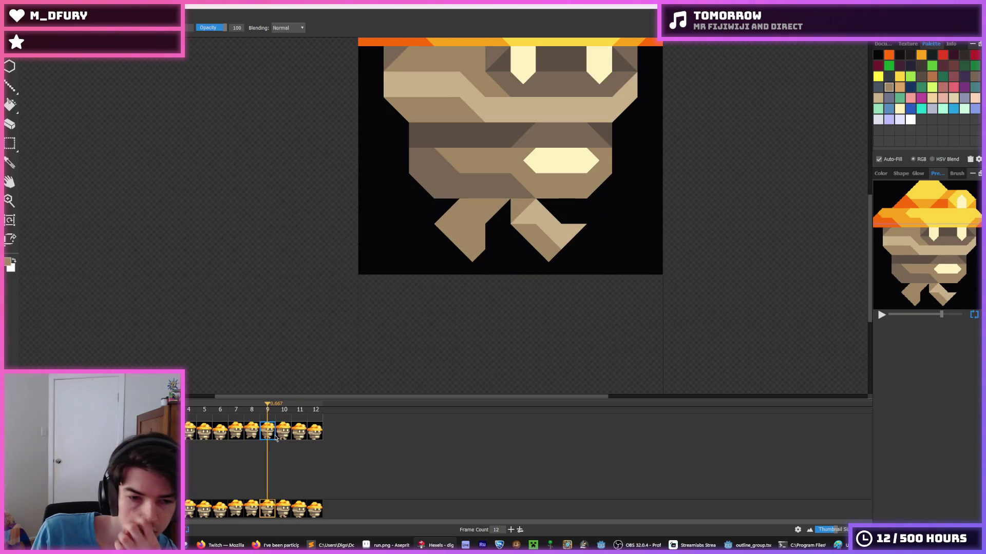
pyautogui.click(281, 434)
pyautogui.keyDown('alt'); pyautogui.click(539, 236); pyautogui.keyUp('alt')
pyautogui.moveTo(521, 246); pyautogui.dragTo(534, 254)
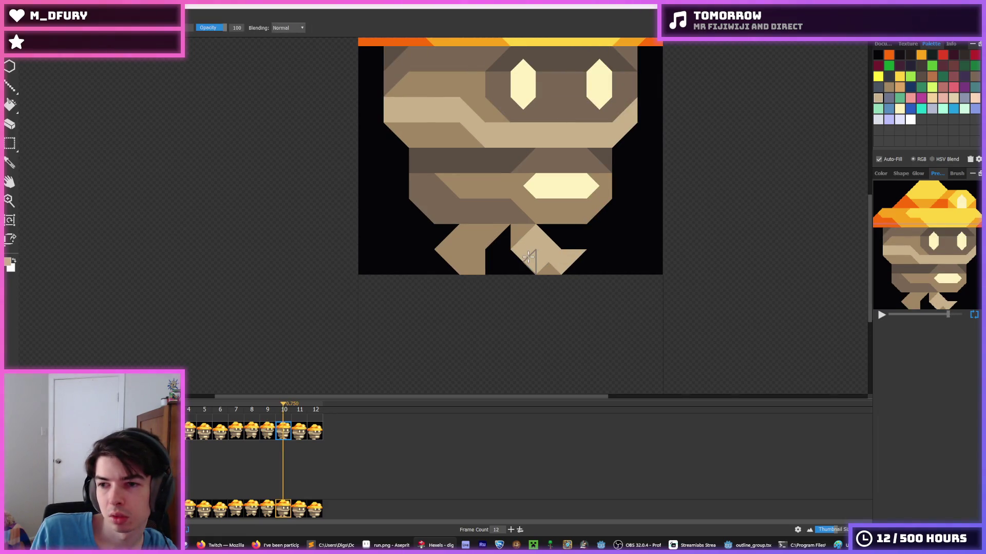
pyautogui.click(528, 257)
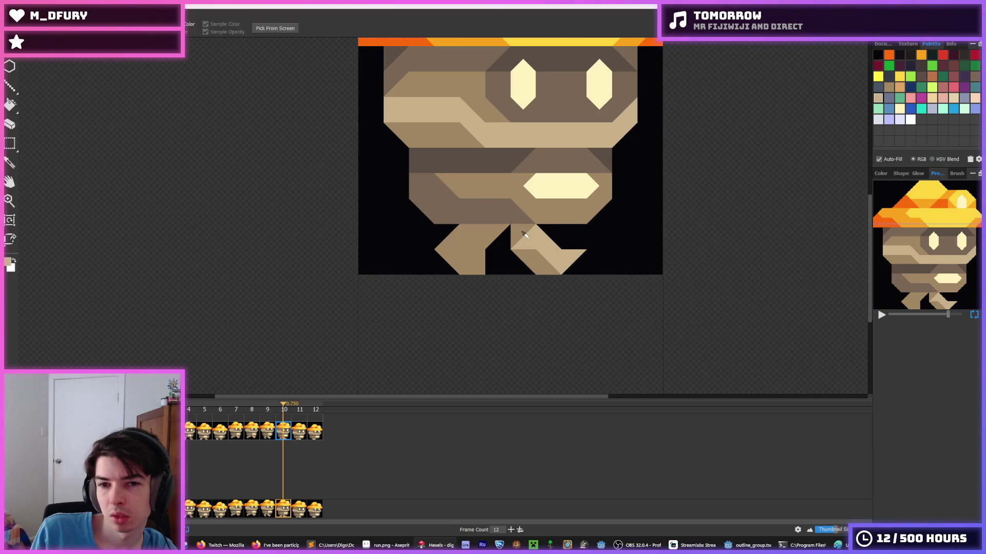
pyautogui.keyDown('alt'); pyautogui.click(527, 231); pyautogui.keyUp('alt')
pyautogui.moveTo(527, 233); pyautogui.dragTo(536, 262)
pyautogui.hotkey('ctrl', 'z')
# On frame 12, sample a brown and paint a darker tan triangle into the leg.
pyautogui.click(306, 432)
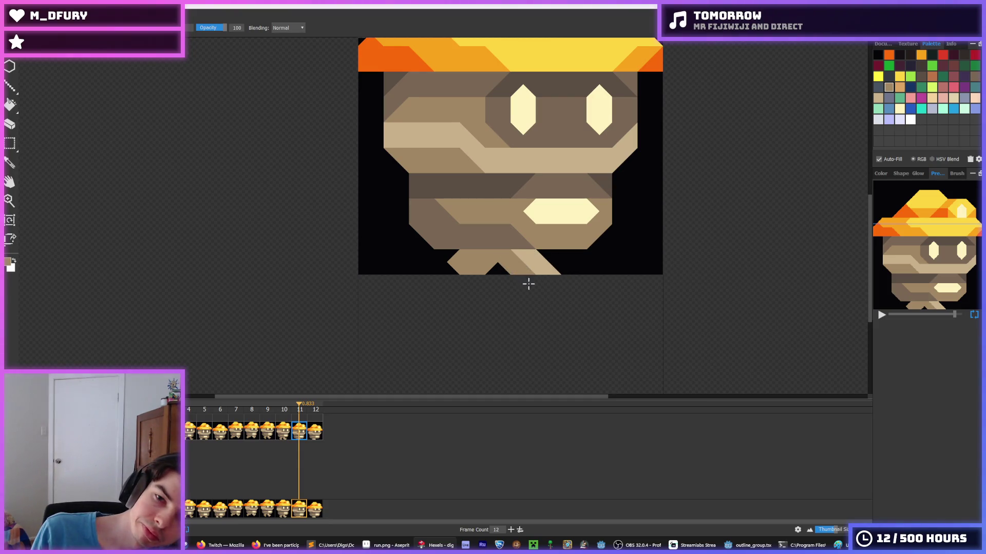
pyautogui.click(318, 432)
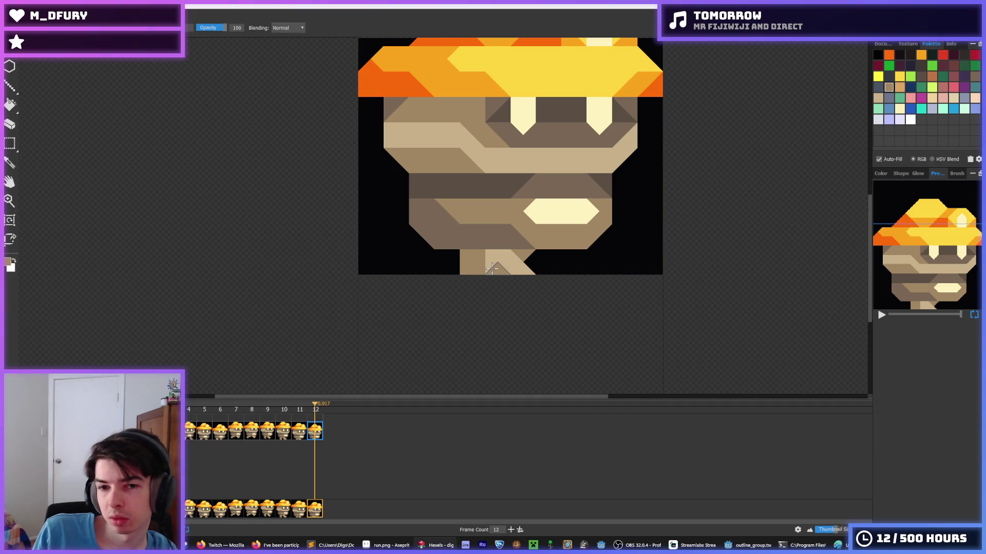
pyautogui.keyDown('alt'); pyautogui.click(498, 239); pyautogui.keyUp('alt')
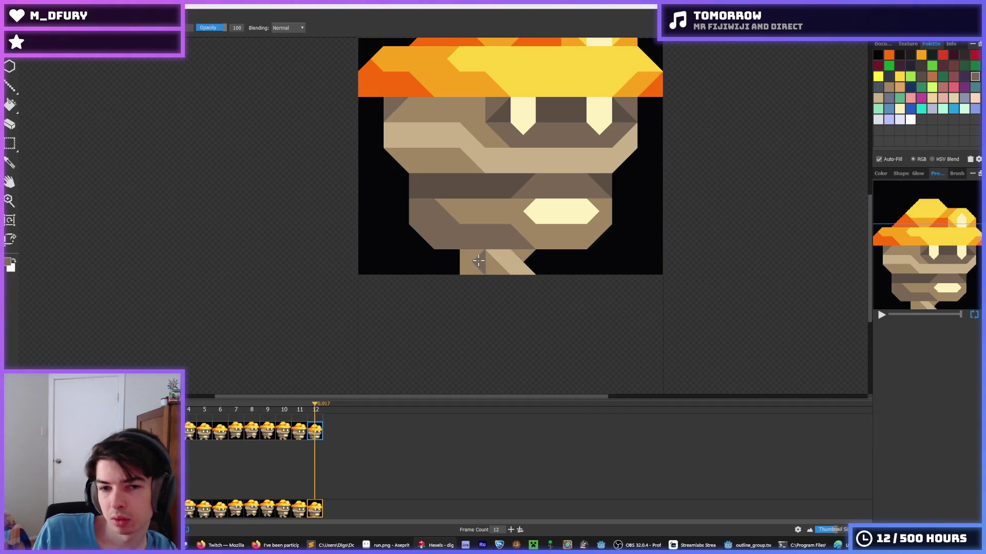
pyautogui.click(498, 266)
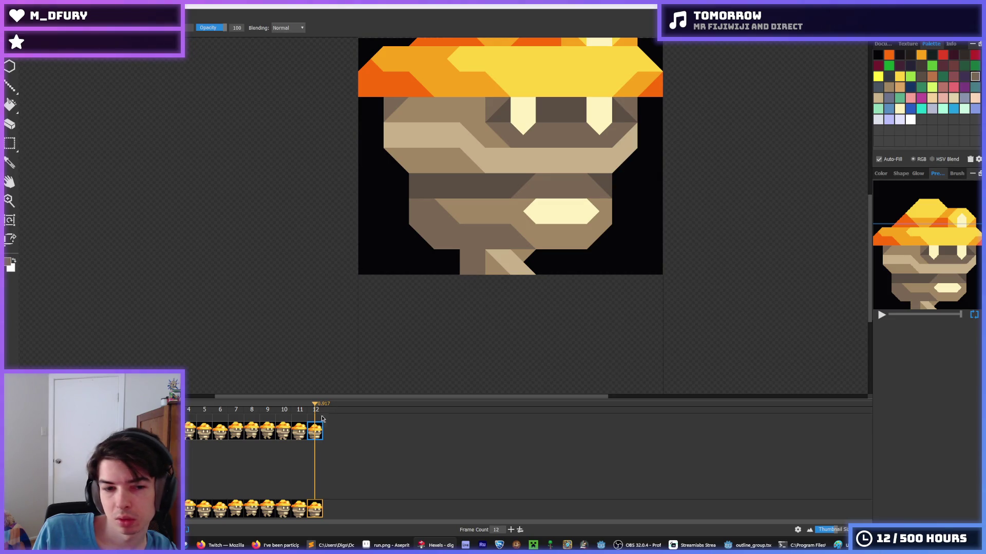
# Darken the right part of frame 11's left leg, checking it against frame 5.
pyautogui.click(299, 430)
pyautogui.click(465, 263)
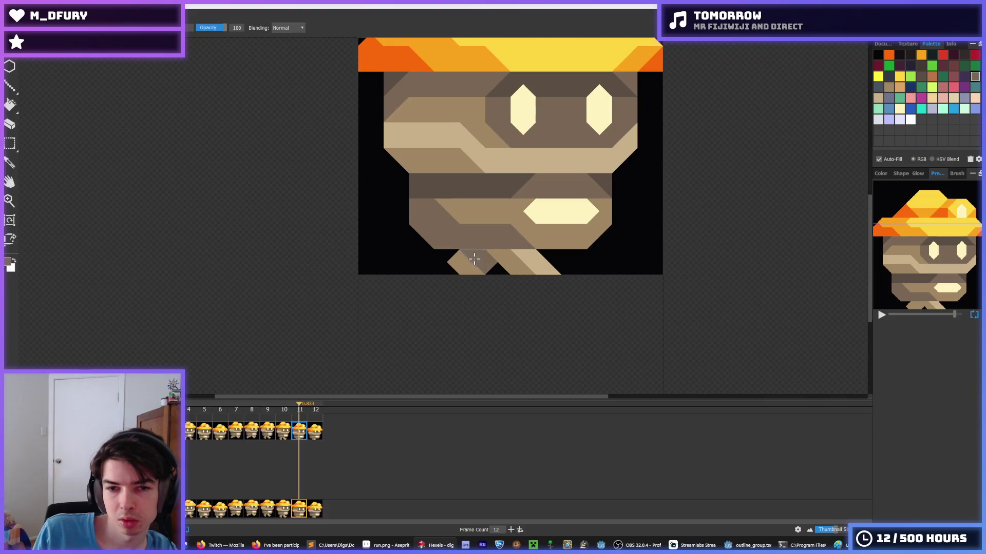
pyautogui.click(205, 434)
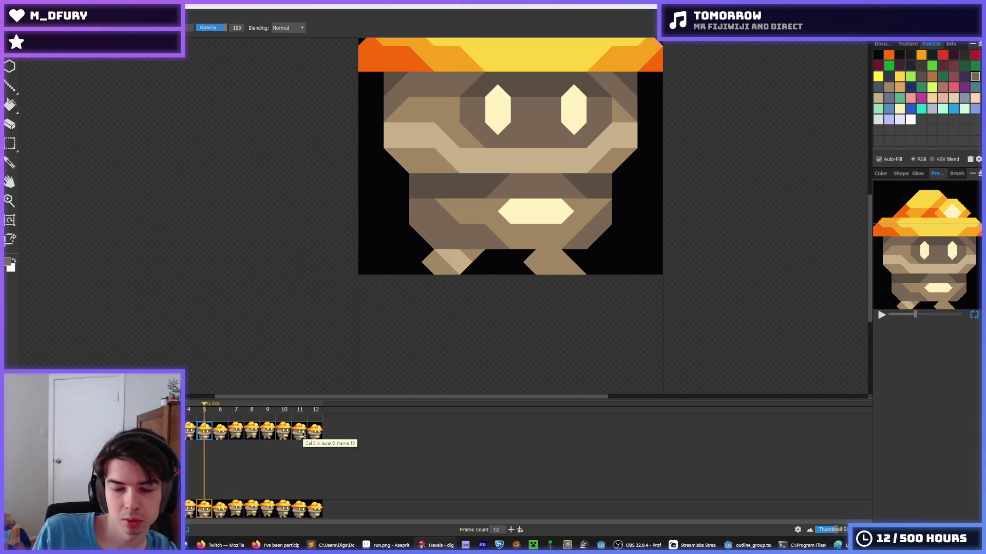
pyautogui.click(303, 435)
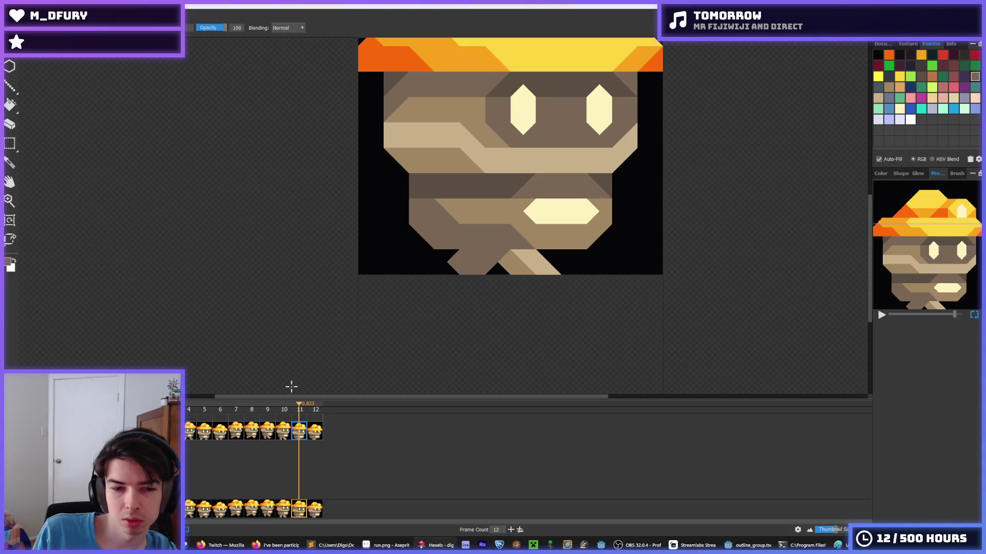
pyautogui.click(210, 436)
pyautogui.click(299, 433)
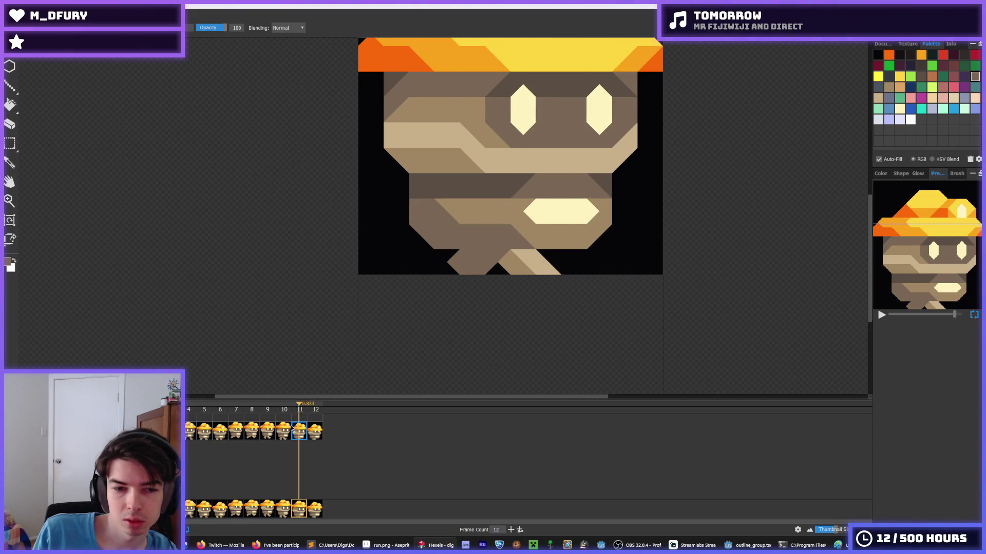
pyautogui.click(288, 431)
# Fill darker brown into the left legs of frames 10–7 and the right legs of frames 6–5.
pyautogui.press('f')
pyautogui.click(465, 245)
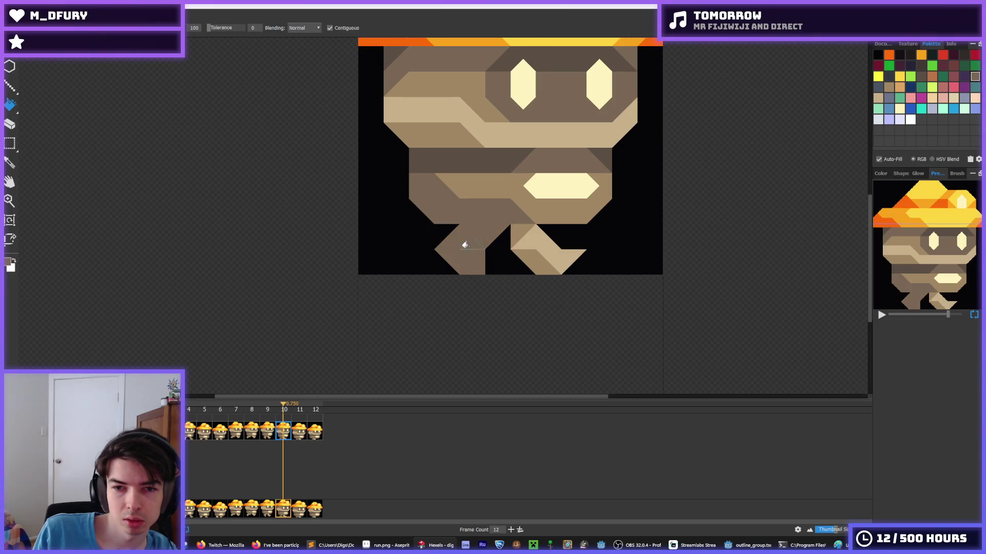
pyautogui.click(267, 431)
pyautogui.click(471, 225)
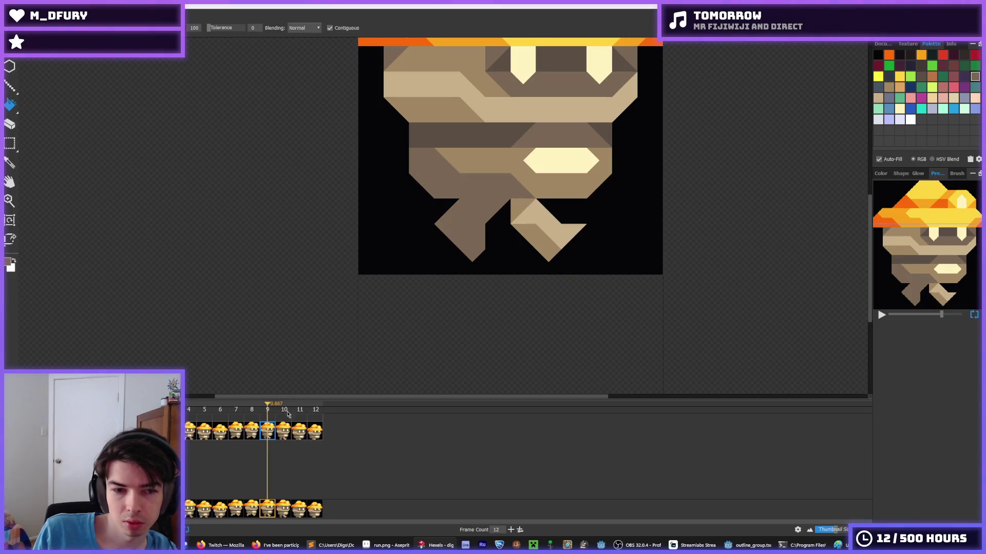
pyautogui.click(249, 433)
pyautogui.click(472, 221)
pyautogui.click(237, 435)
pyautogui.click(469, 222)
pyautogui.click(221, 435)
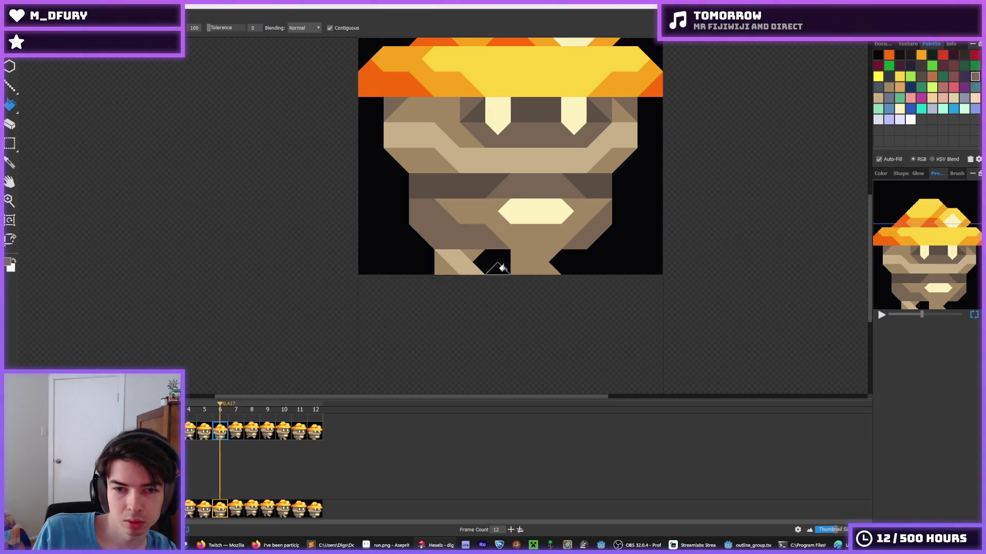
pyautogui.click(529, 261)
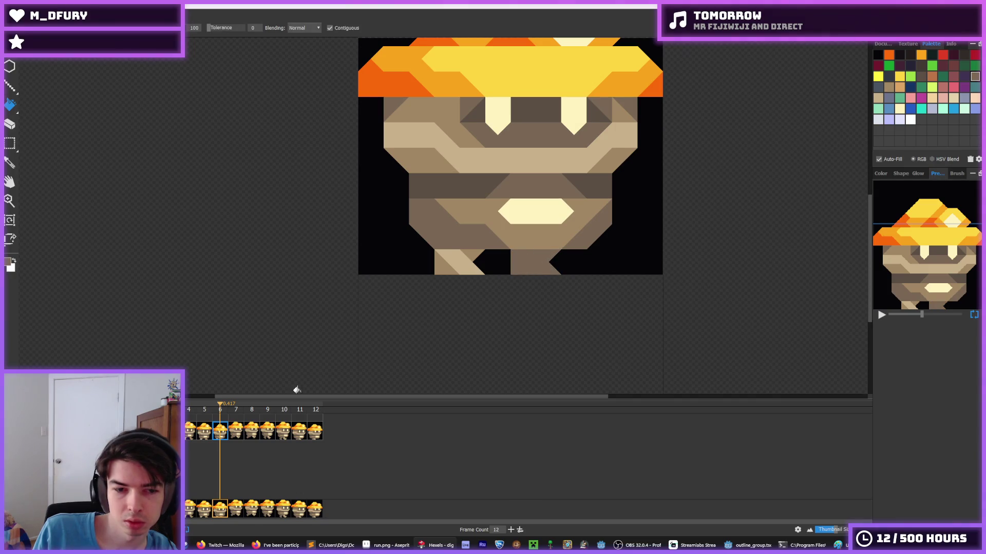
pyautogui.click(204, 432)
pyautogui.click(544, 265)
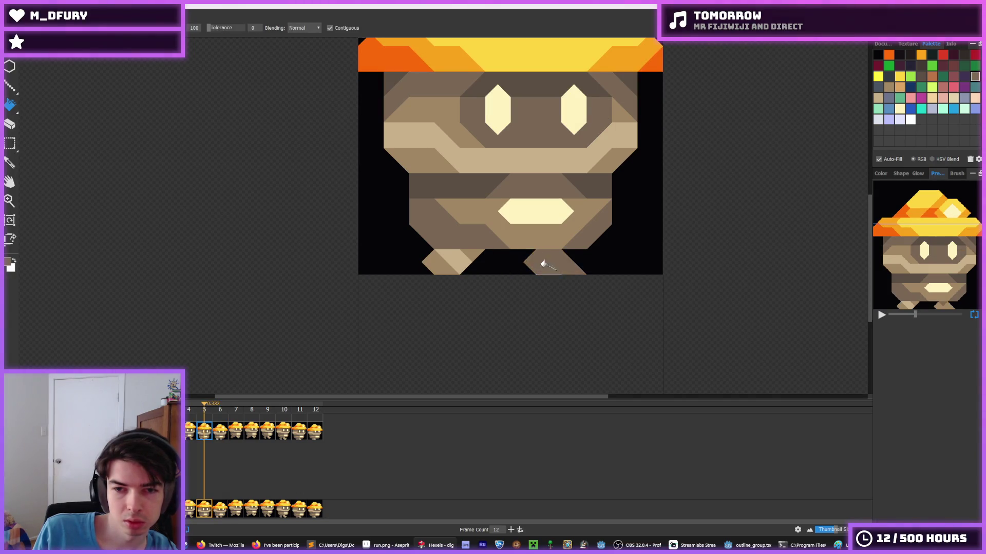
# Make the right legs on frame 4 and the frame before it solid darker brown, brushing over the top seams.
pyautogui.click(191, 432)
pyautogui.press('b')
pyautogui.click(554, 237)
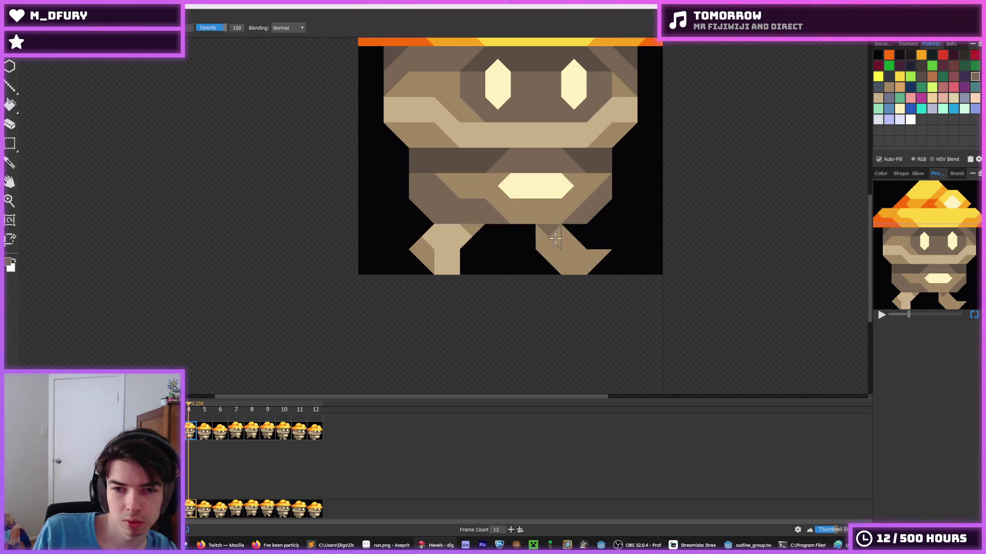
pyautogui.press('f')
pyautogui.click(542, 271)
pyautogui.press('Left')
pyautogui.press('b')
pyautogui.click(552, 215)
pyautogui.press('f')
pyautogui.click(556, 229)
pyautogui.press('b')
pyautogui.click(544, 211)
# On the next earlier frame, fill the right leg dark brown and retouch its seams.
pyautogui.press('Left')
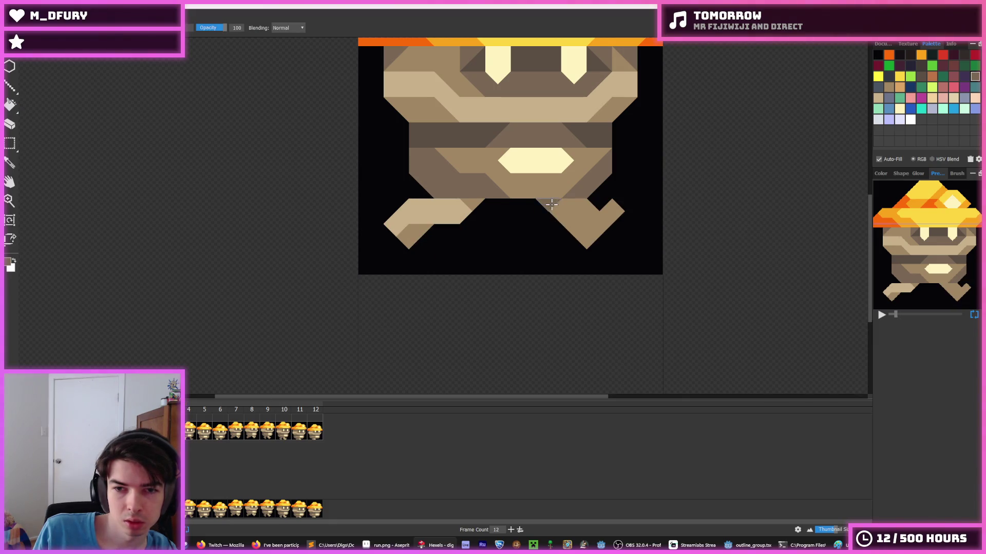
pyautogui.press('f')
pyautogui.click(574, 213)
pyautogui.hotkey('ctrl', 'z')
pyautogui.press('b')
pyautogui.click(554, 205)
pyautogui.press('f')
pyautogui.click(573, 214)
pyautogui.press('Left')
pyautogui.press('i')
pyautogui.scroll(-5, 264, 242)
pyautogui.scroll(-2, 153, 210)
pyautogui.press('f')
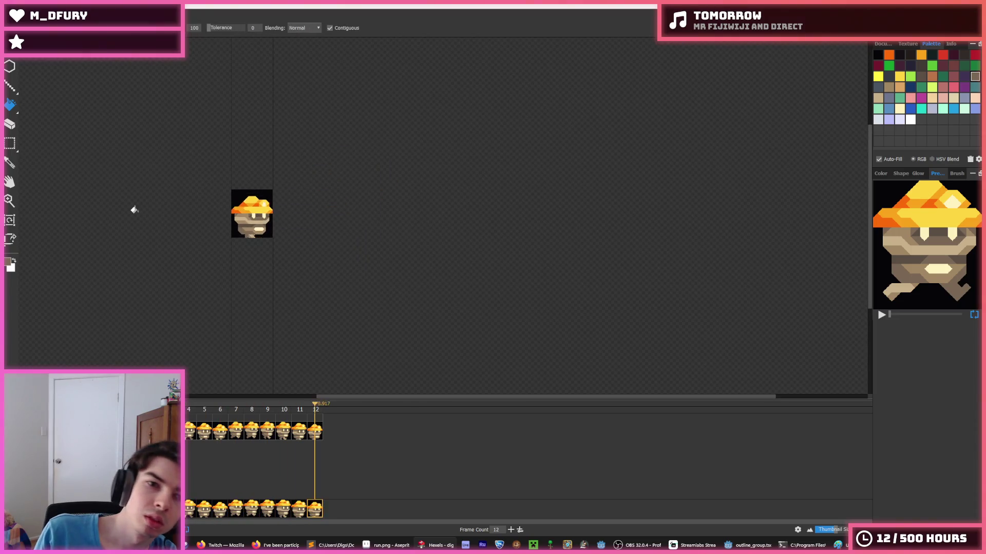
pyautogui.press('i')
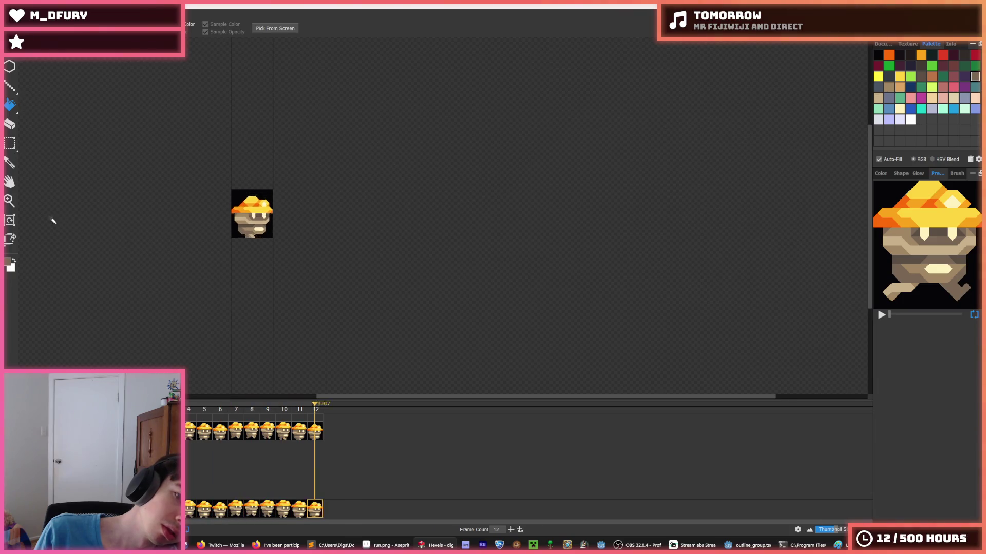
pyautogui.scroll(2, 47, 222)
pyautogui.scroll(-3, 46, 223)
pyautogui.press('f')
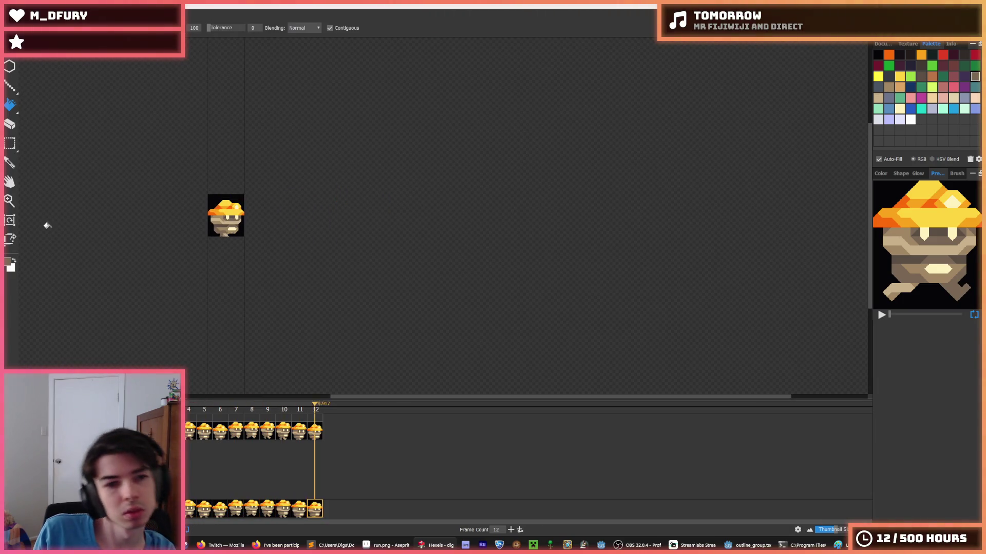
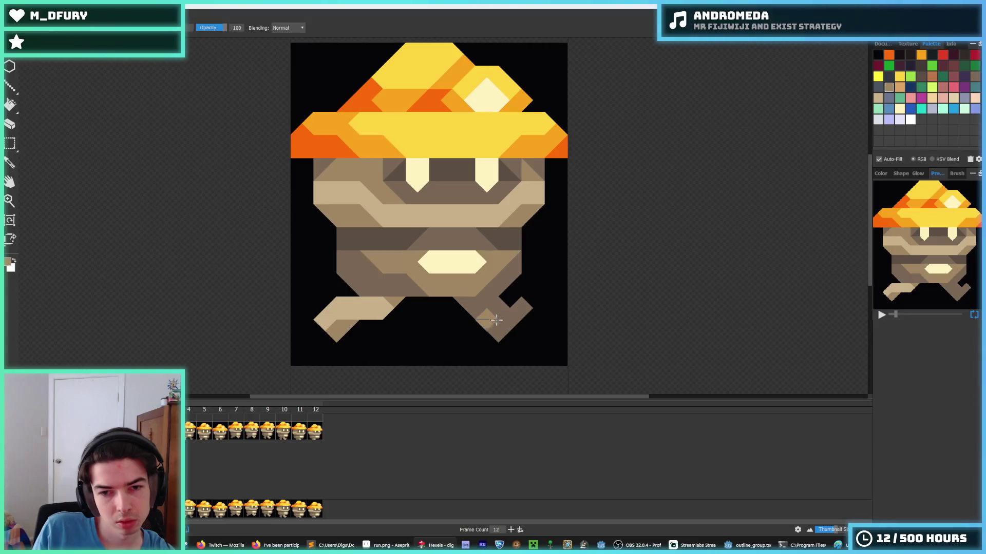
# Paint a dark notch atop the right foot and compare the brown edit before and after.
pyautogui.moveTo(511, 315)
pyautogui.mouseDown()
pyautogui.moveTo(518, 308)
pyautogui.moveTo(485, 316)
pyautogui.moveTo(511, 323)
pyautogui.moveTo(488, 314)
pyautogui.moveTo(507, 301)
pyautogui.mouseUp()
pyautogui.keyDown('alt'); pyautogui.click(513, 313); pyautogui.keyUp('alt')
pyautogui.keyDown('alt'); pyautogui.click(502, 314); pyautogui.keyUp('alt')
pyautogui.hotkey('ctrl', 'z')
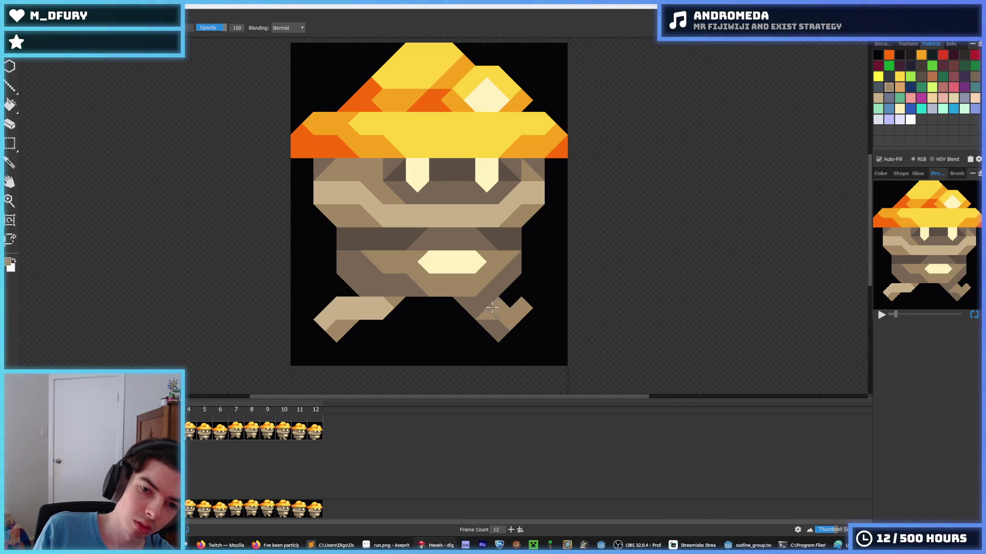
pyautogui.keyDown('alt'); pyautogui.click(488, 319); pyautogui.keyUp('alt')
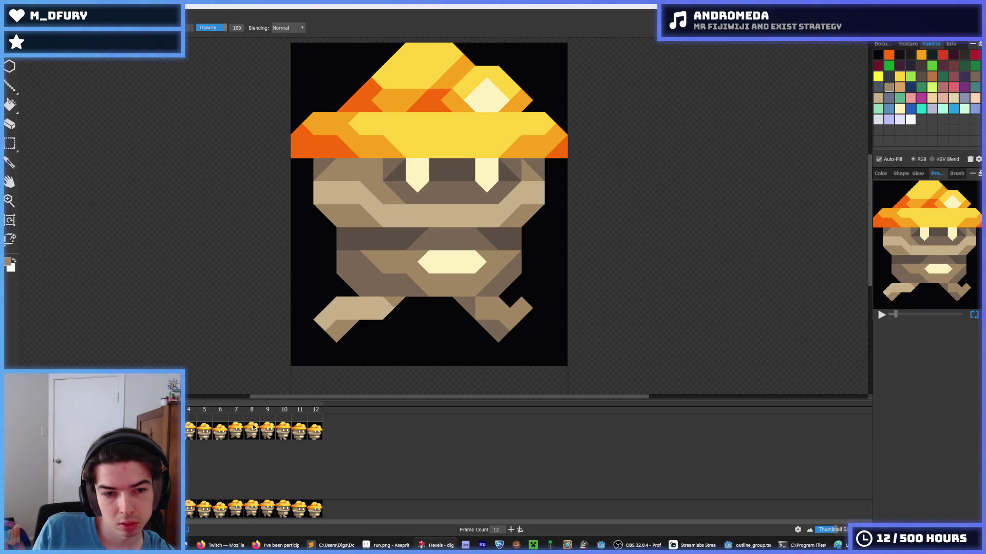
pyautogui.hotkey('ctrl', 'z')
pyautogui.hotkey('ctrl', 'y')
pyautogui.hotkey('ctrl', 'z')
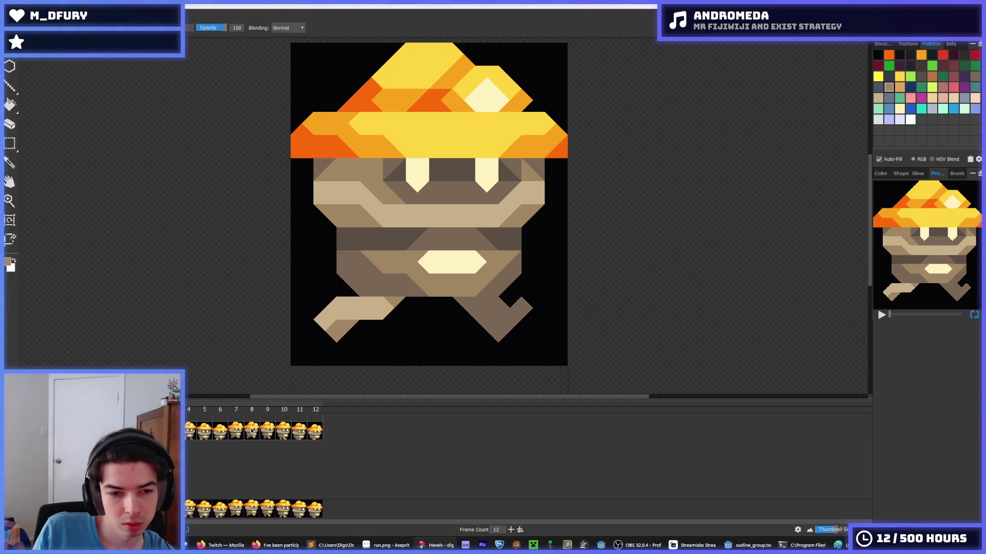
# On frame 7, restore the darker foot shading and repaint the right foot in lighter brown.
pyautogui.click(235, 431)
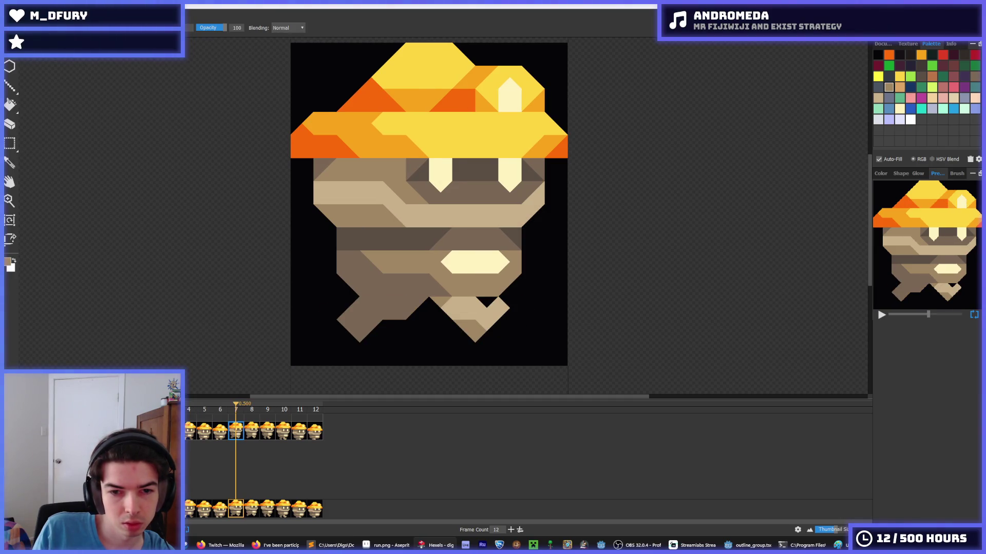
pyautogui.press('Escape')
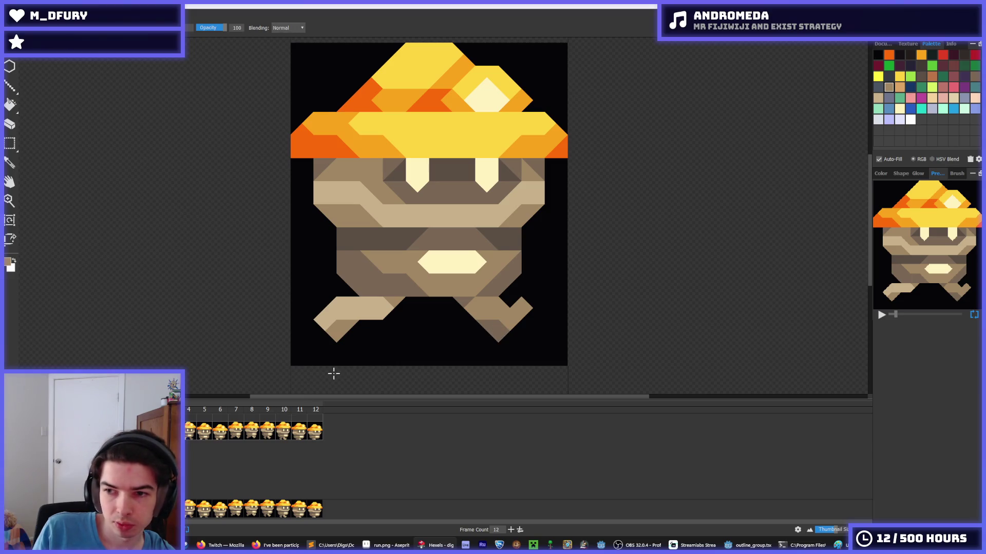
pyautogui.hotkey('ctrl', 'z')
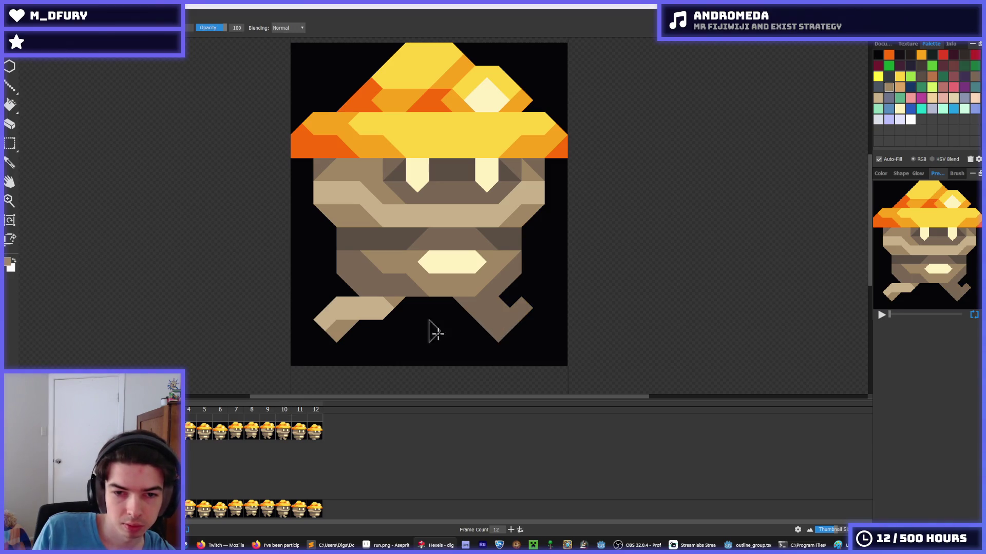
pyautogui.moveTo(491, 308)
pyautogui.mouseDown()
pyautogui.moveTo(513, 321)
pyautogui.moveTo(498, 321)
pyautogui.mouseUp()
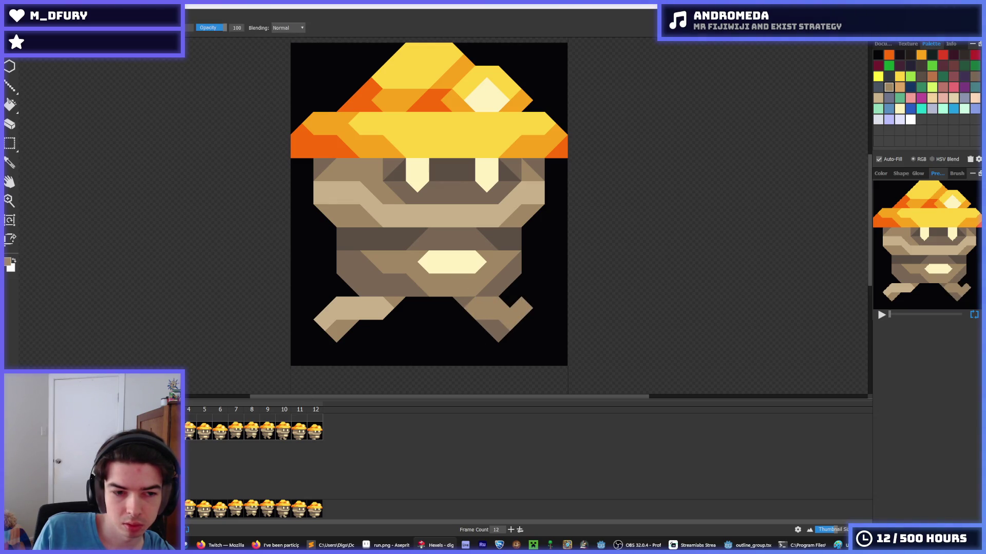
pyautogui.press('.')
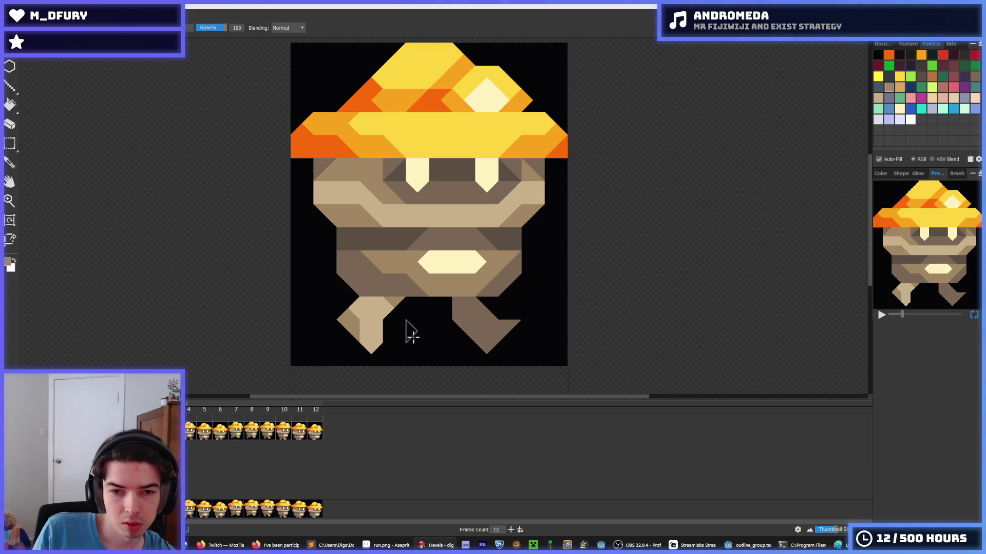
# Repaint the right foot in dark brown sampled from the drawing, checking frame 9.
pyautogui.moveTo(480, 312)
pyautogui.mouseDown()
pyautogui.moveTo(485, 328)
pyautogui.moveTo(475, 323)
pyautogui.moveTo(500, 331)
pyautogui.moveTo(462, 326)
pyautogui.moveTo(500, 316)
pyautogui.moveTo(465, 310)
pyautogui.mouseUp()
pyautogui.keyDown('alt'); pyautogui.click(488, 340); pyautogui.keyUp('alt')
pyautogui.keyDown('alt'); pyautogui.click(465, 309); pyautogui.keyUp('alt')
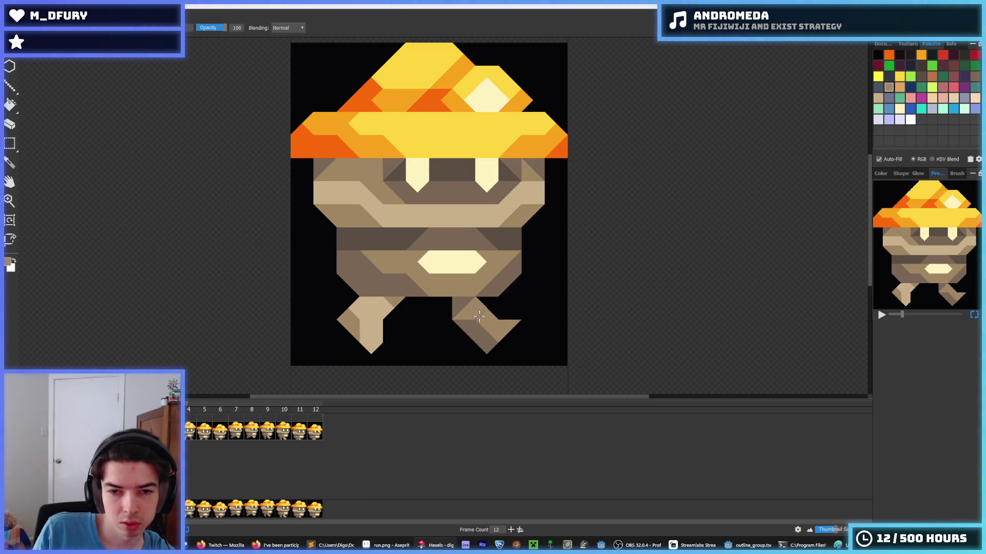
pyautogui.click(267, 432)
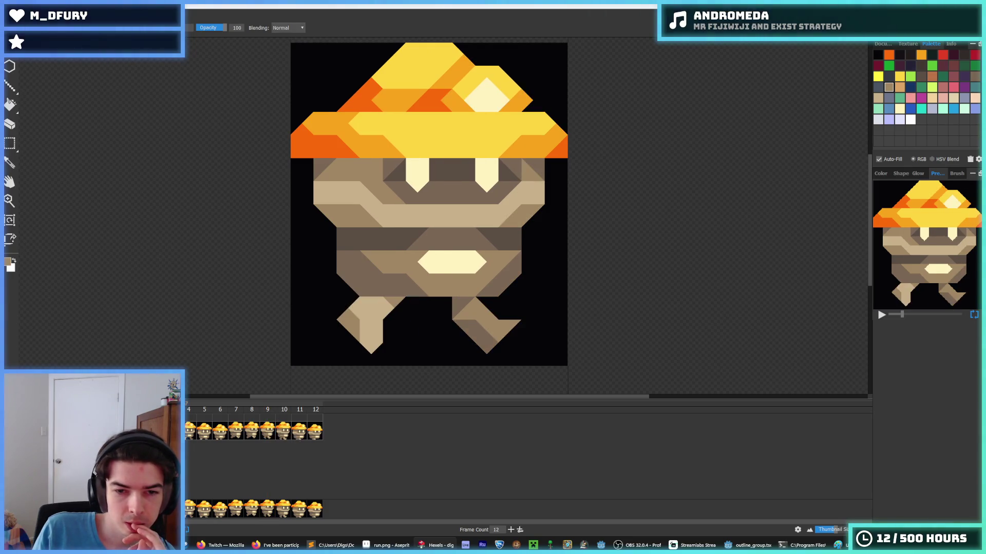
pyautogui.keyDown('alt'); pyautogui.click(468, 330); pyautogui.keyUp('alt')
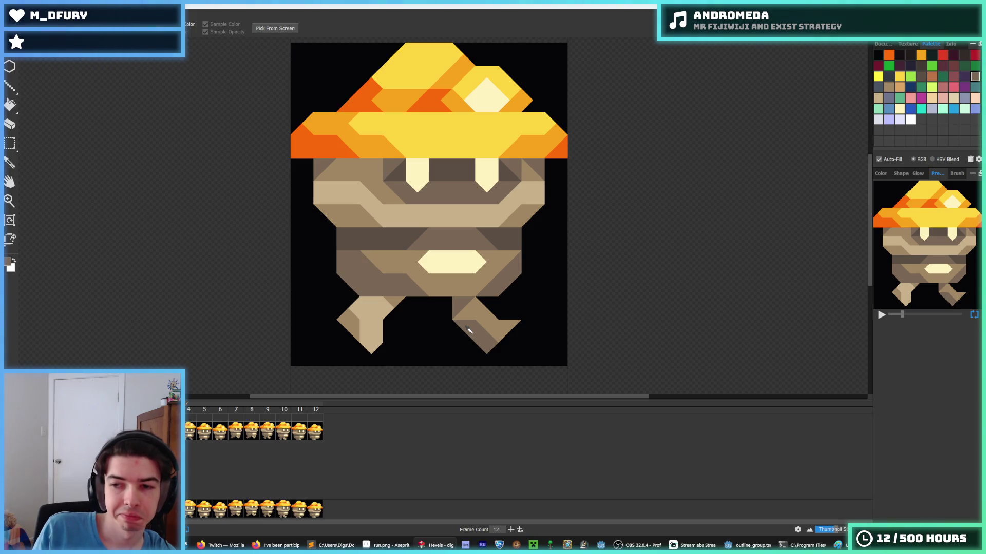
# On frame 4, sample dark brown and reshade the right foot's triangles.
pyautogui.press('Left')
pyautogui.press('Left')
pyautogui.press('Left')
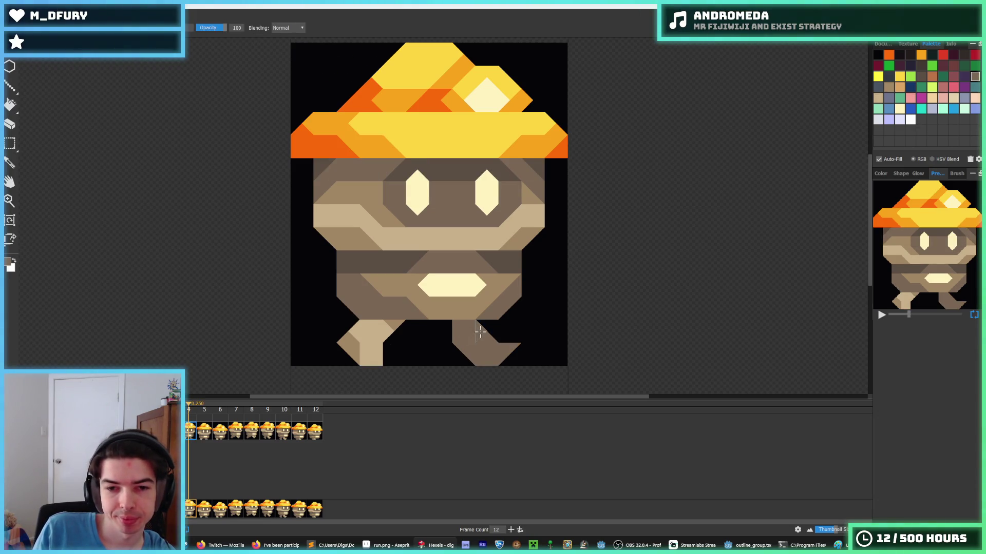
pyautogui.moveTo(462, 318); pyautogui.dragTo(451, 289)
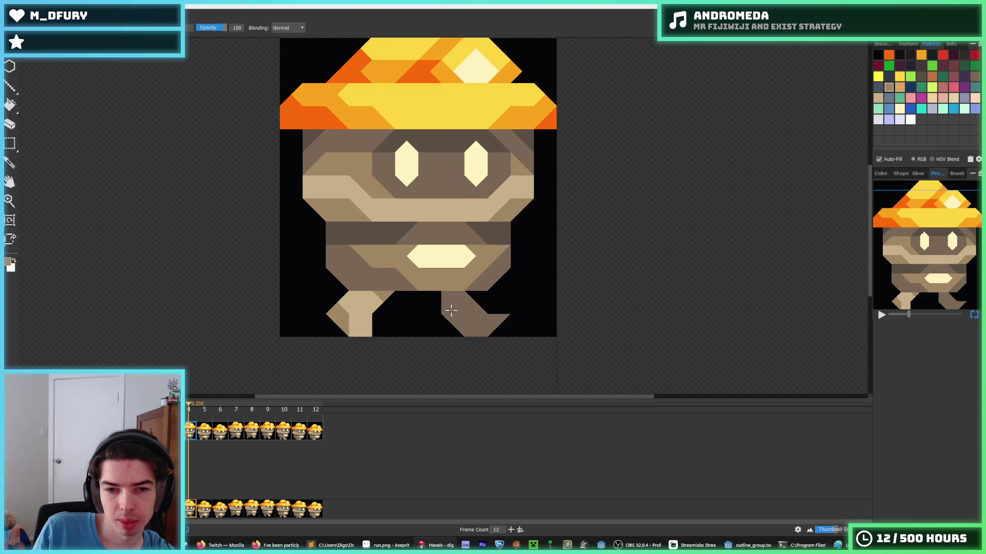
pyautogui.keyDown('alt'); pyautogui.click(487, 322); pyautogui.keyUp('alt')
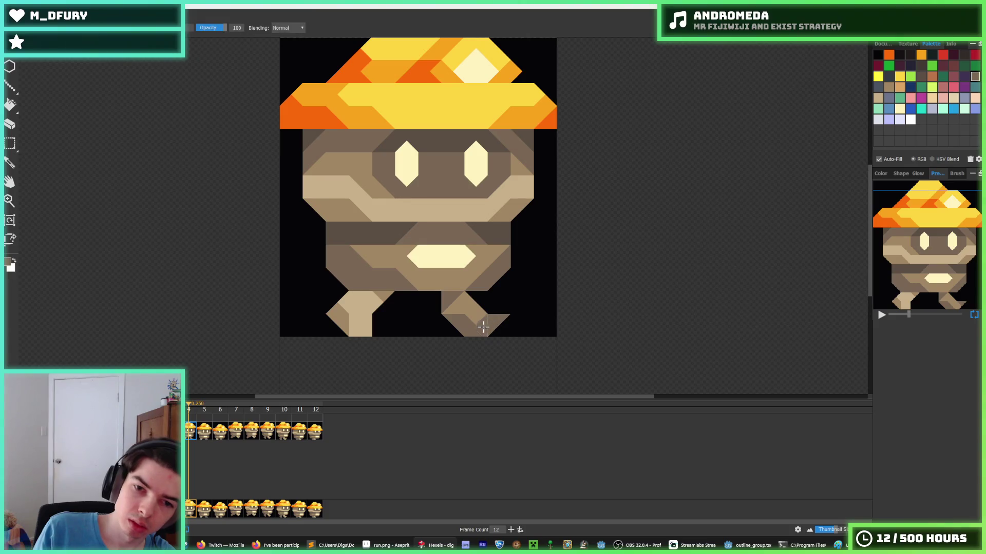
pyautogui.keyDown('alt'); pyautogui.click(479, 324); pyautogui.keyUp('alt')
pyautogui.moveTo(478, 319); pyautogui.dragTo(492, 323)
pyautogui.click(491, 324)
pyautogui.keyDown('alt'); pyautogui.click(466, 324); pyautogui.keyUp('alt')
pyautogui.click(472, 313)
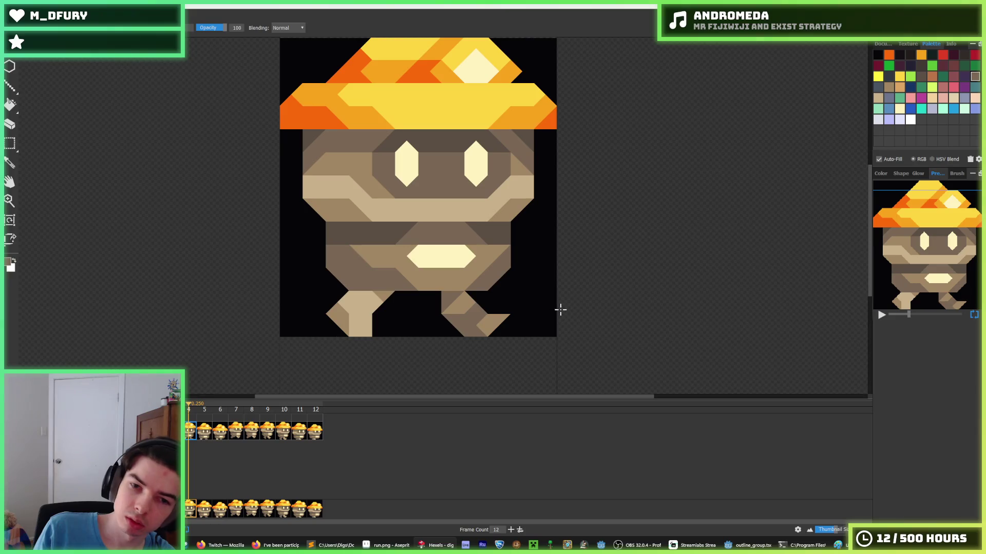
# Sample brown from the left foot and reshade its triangles.
pyautogui.moveTo(523, 301); pyautogui.dragTo(518, 265)
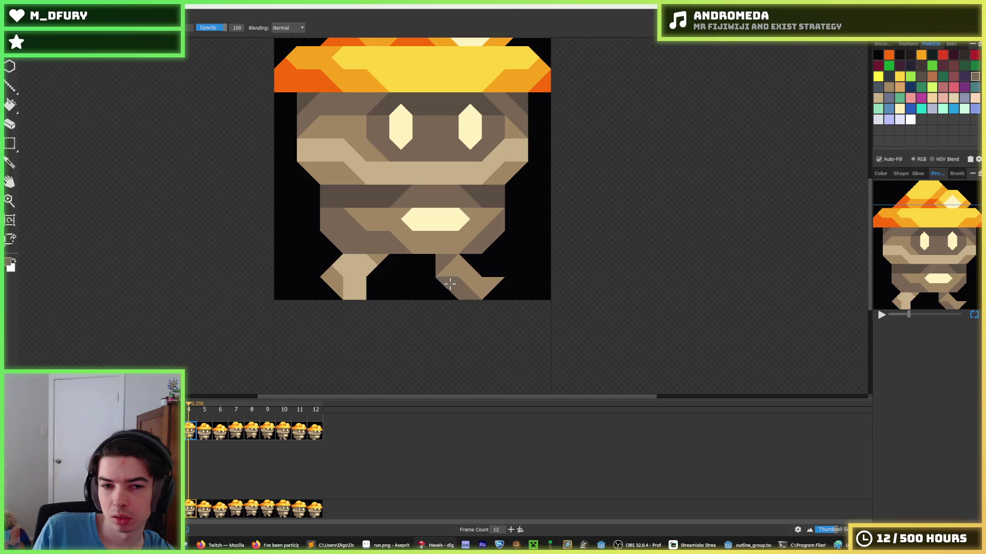
pyautogui.keyDown('alt'); pyautogui.click(349, 272); pyautogui.keyUp('alt')
pyautogui.click(351, 273)
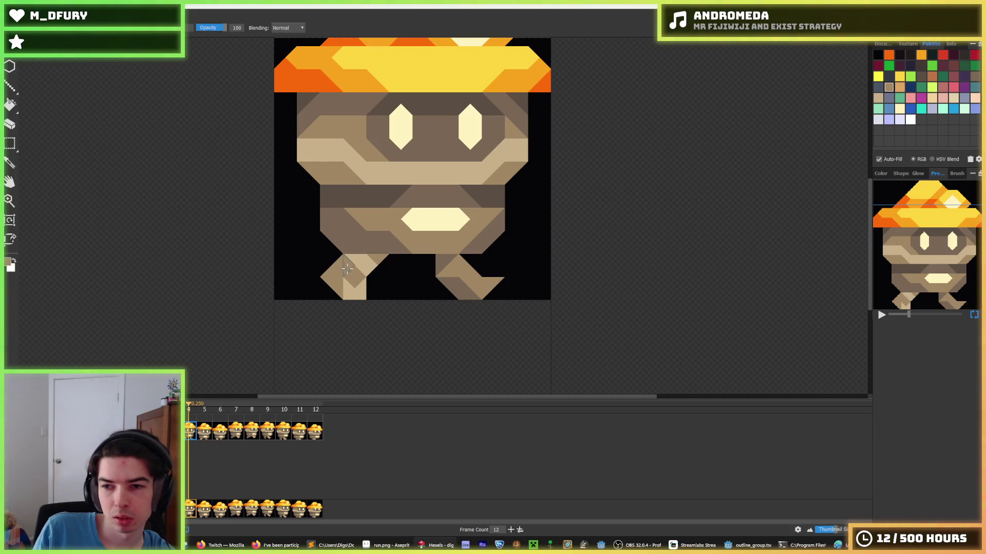
pyautogui.click(349, 270)
pyautogui.click(339, 267)
# On the next frame, fill the left foot gap with light tan and rework its triangles.
pyautogui.press(',')
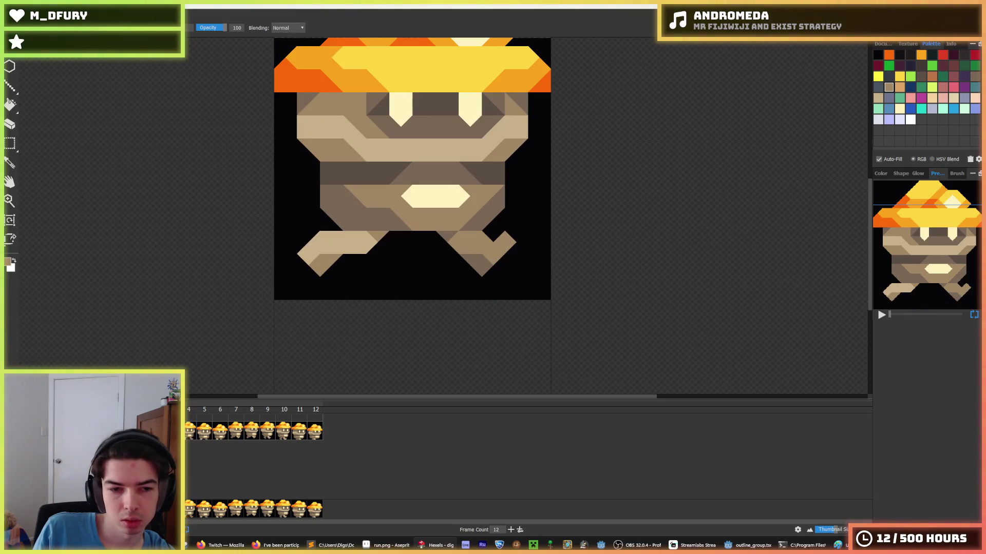
pyautogui.click(331, 242)
pyautogui.click(354, 242)
pyautogui.click(354, 249)
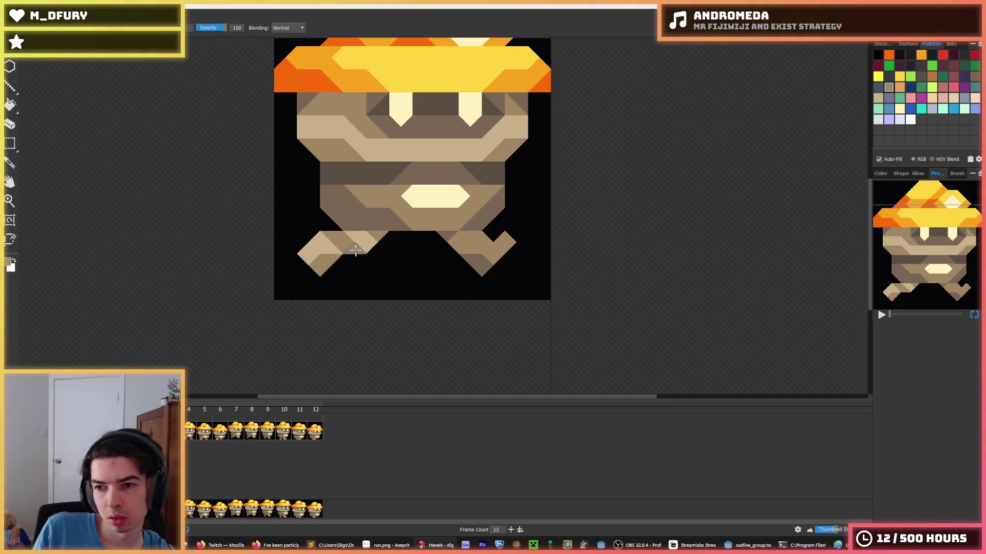
pyautogui.click(334, 254)
pyautogui.click(332, 242)
pyautogui.click(331, 240)
pyautogui.click(331, 233)
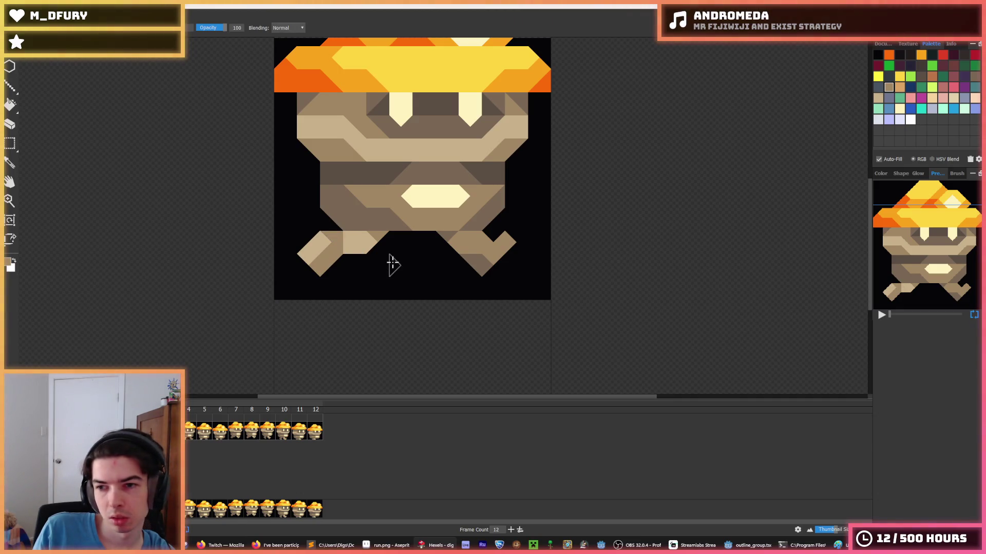
pyautogui.hotkey('ctrl', 'z')
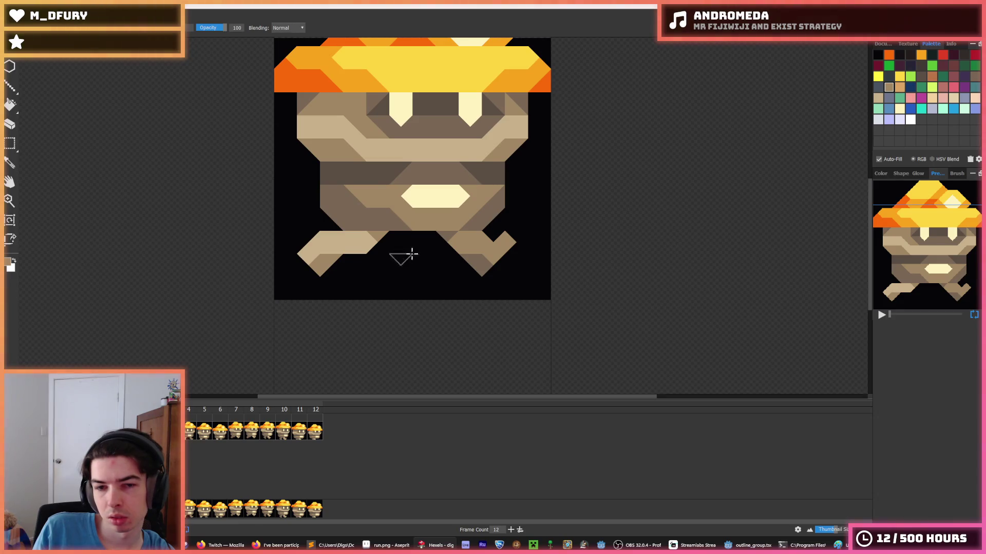
# Darken the right foot's triangles, then compare frames 4 and 5.
pyautogui.keyDown('alt'); pyautogui.click(469, 246); pyautogui.keyUp('alt')
pyautogui.click(481, 236)
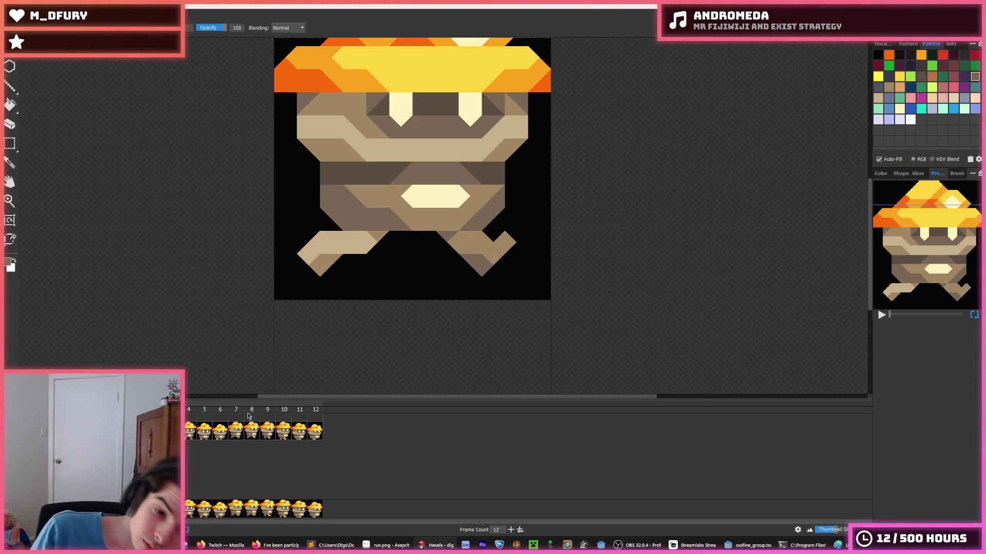
pyautogui.press('Right')
pyautogui.click(191, 433)
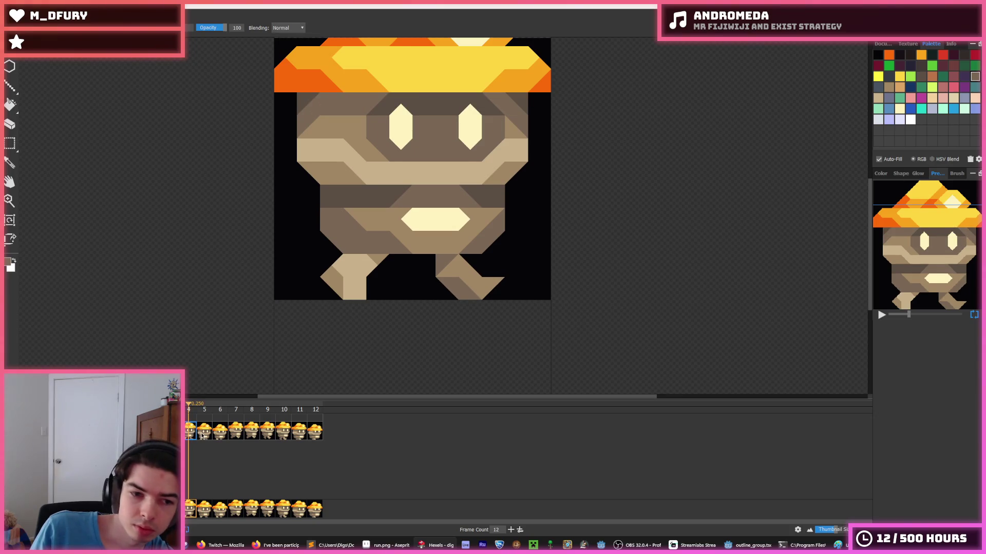
pyautogui.click(203, 434)
pyautogui.click(191, 432)
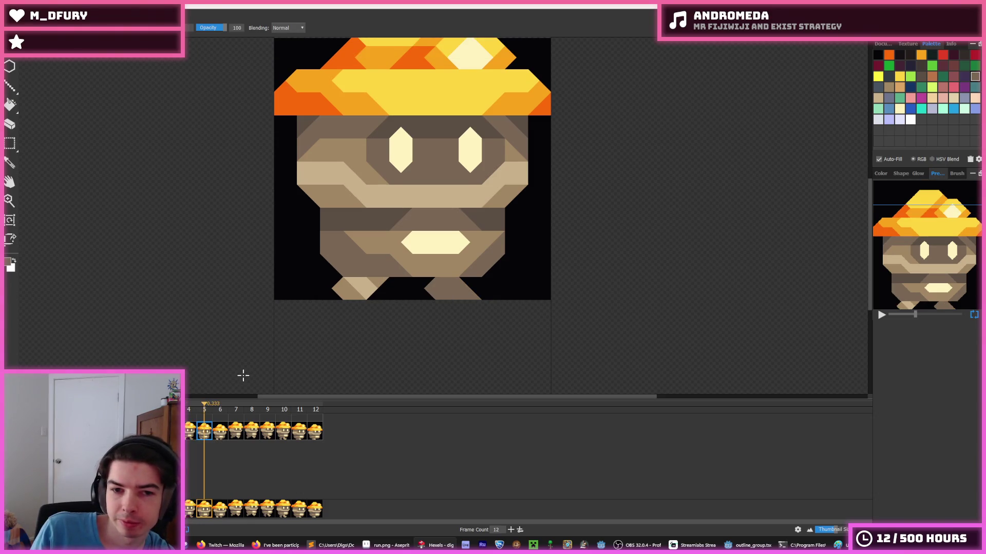
# On frame 5, extend the right foot rightward in brown, comparing against frame 11.
pyautogui.click(205, 433)
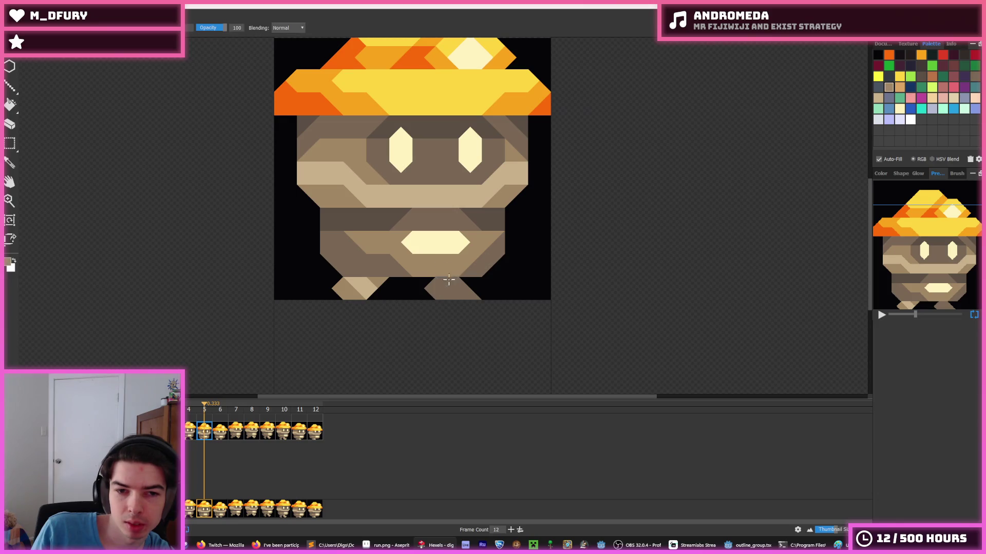
pyautogui.moveTo(448, 285); pyautogui.dragTo(480, 315)
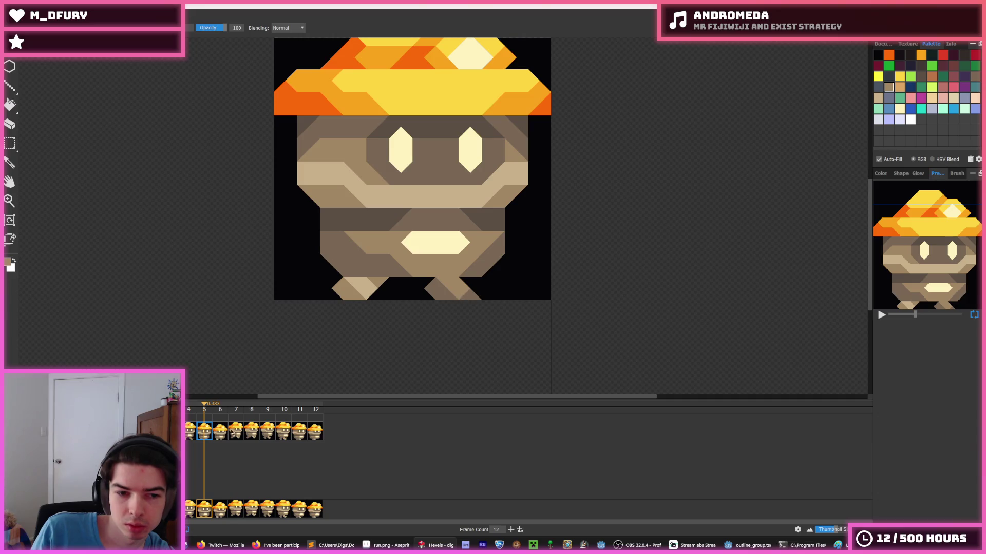
pyautogui.click(301, 435)
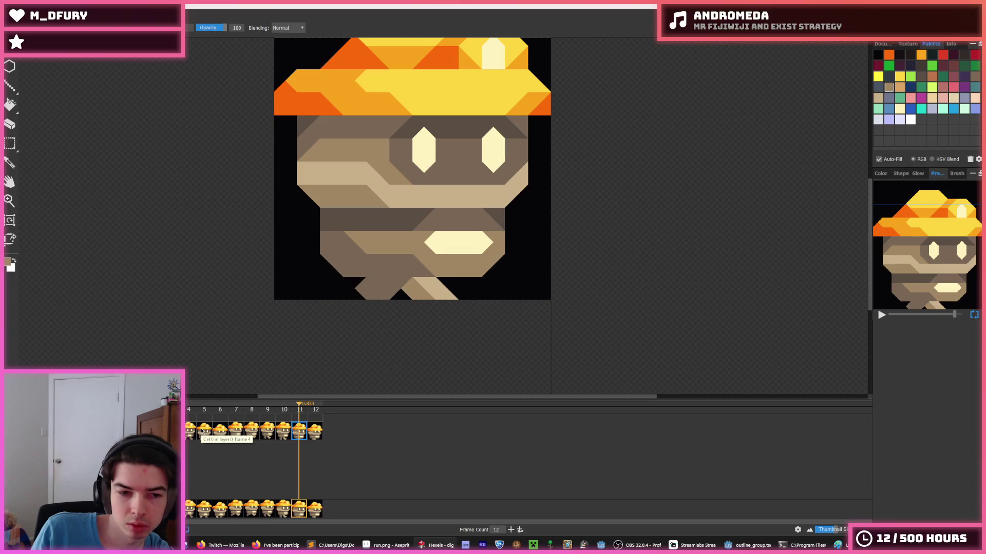
pyautogui.click(203, 432)
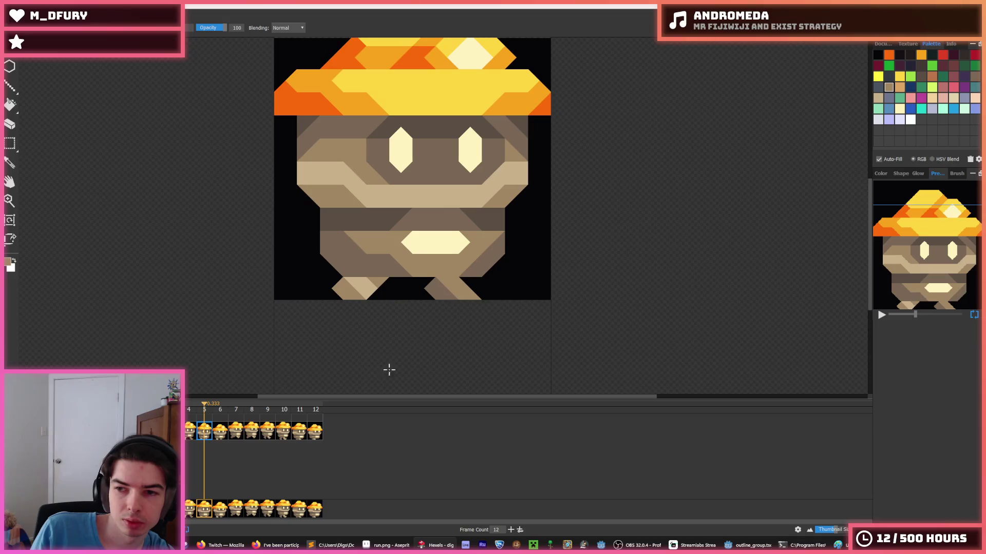
# On frame 6, paint a lighter diagonal stripe across the right foot.
pyautogui.click(218, 435)
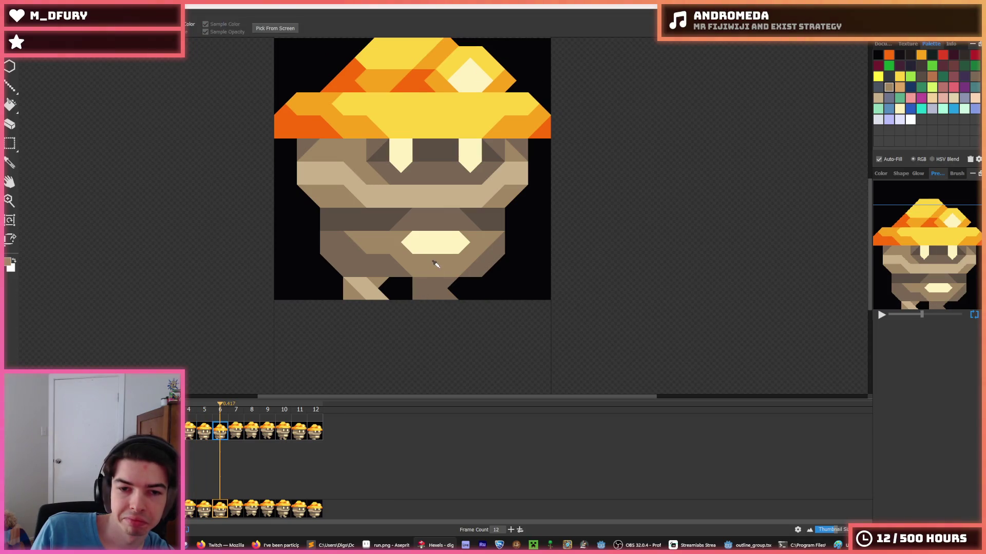
pyautogui.moveTo(428, 279); pyautogui.dragTo(454, 300)
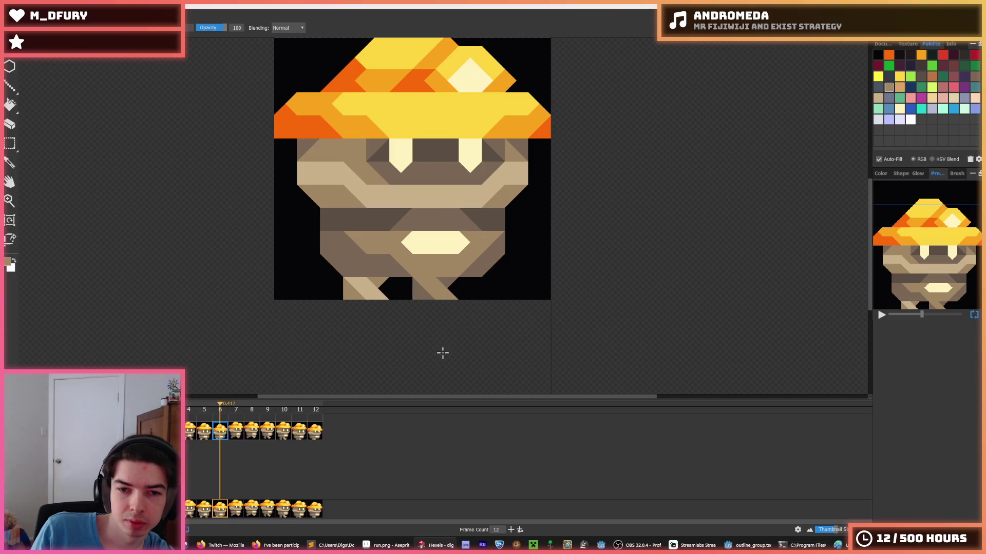
pyautogui.click(236, 432)
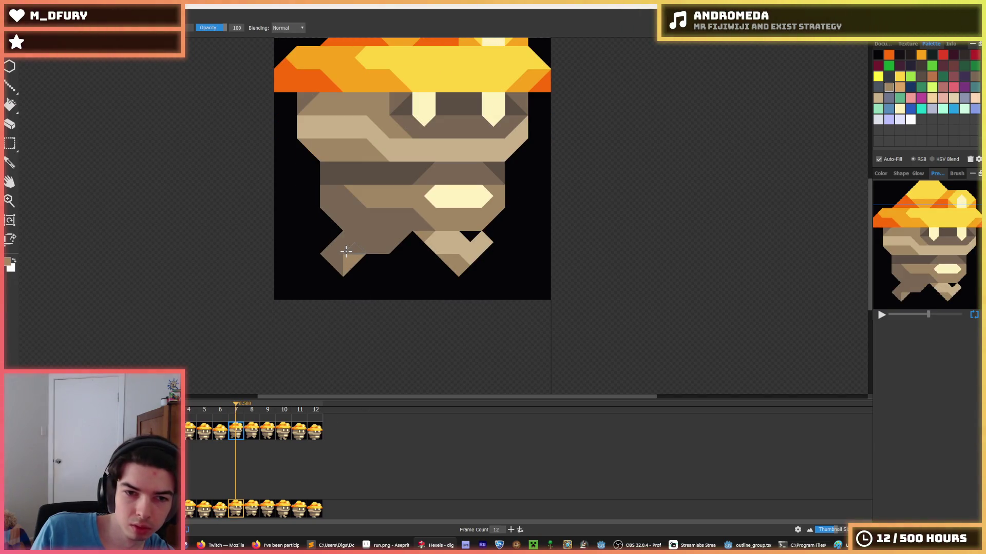
# Paint a lighter stripe and darker brown cells on frame 7's left foot.
pyautogui.moveTo(325, 259)
pyautogui.mouseDown()
pyautogui.moveTo(362, 243)
pyautogui.moveTo(370, 264)
pyautogui.moveTo(393, 236)
pyautogui.mouseUp()
pyautogui.click(361, 247)
pyautogui.keyDown('alt'); pyautogui.click(394, 235); pyautogui.keyUp('alt')
pyautogui.keyDown('alt'); pyautogui.click(377, 237); pyautogui.keyUp('alt')
pyautogui.click(393, 242)
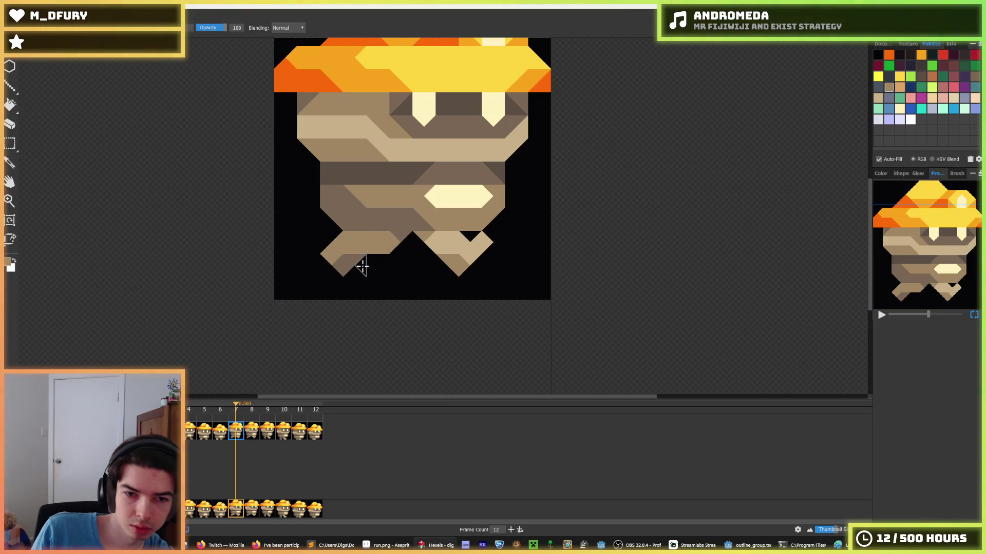
# Play the animation and flip between frames 7 and 8 to check the motion.
pyautogui.press('Return')
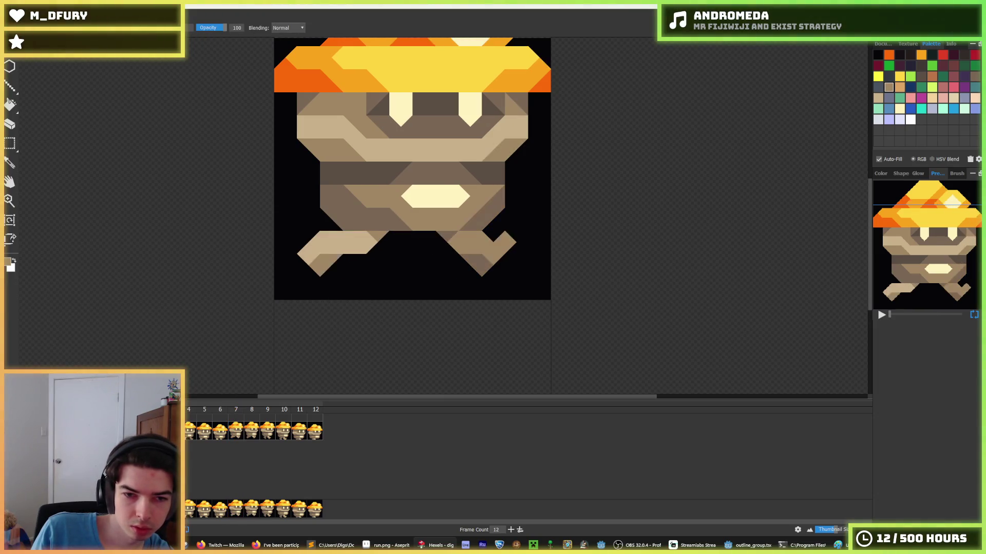
pyautogui.click(256, 433)
pyautogui.click(240, 431)
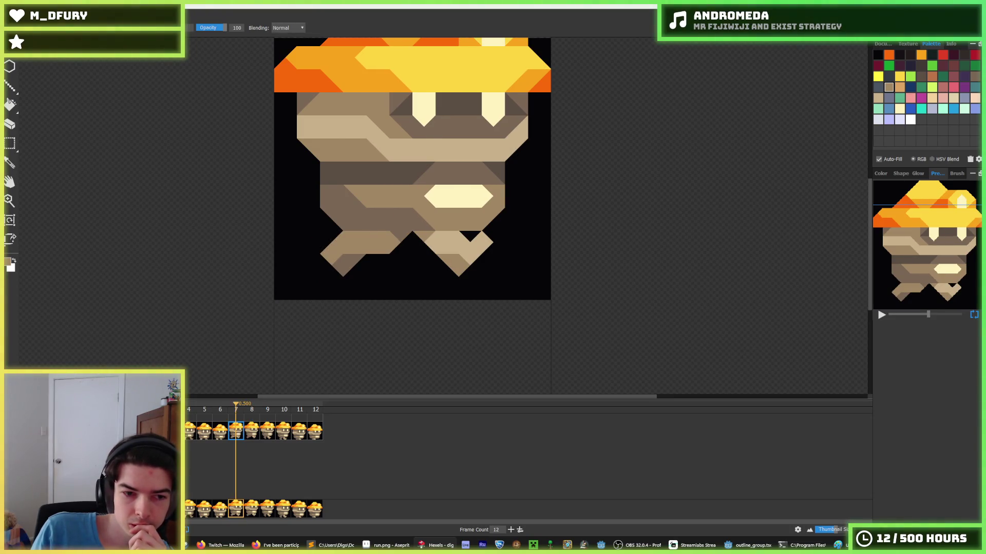
pyautogui.press('Return')
pyautogui.click(242, 434)
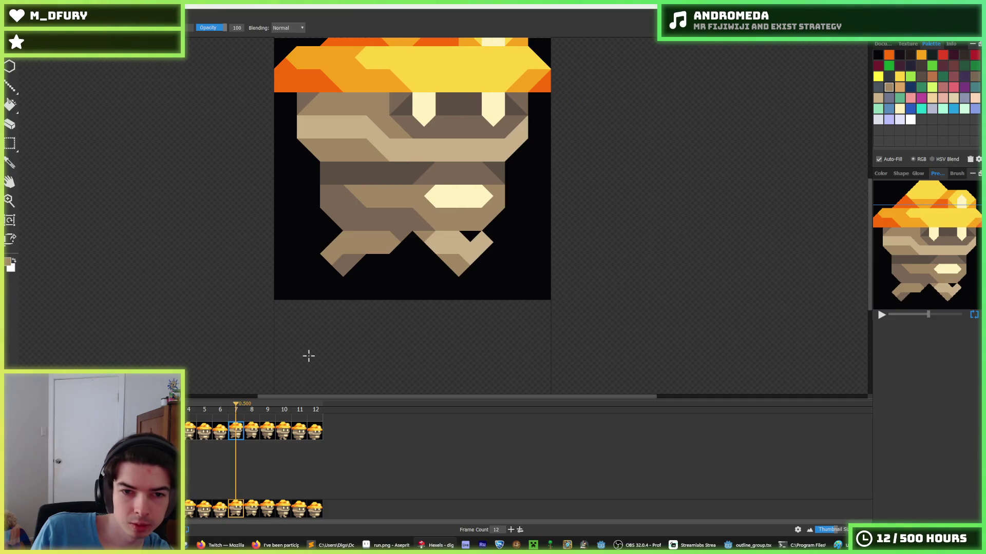
# On frame 8, pick a brown from the canvas and paint the left leg.
pyautogui.click(254, 430)
pyautogui.press('i')
pyautogui.press('b')
pyautogui.moveTo(329, 241)
pyautogui.mouseDown()
pyautogui.moveTo(336, 251)
pyautogui.moveTo(382, 238)
pyautogui.moveTo(374, 245)
pyautogui.mouseUp()
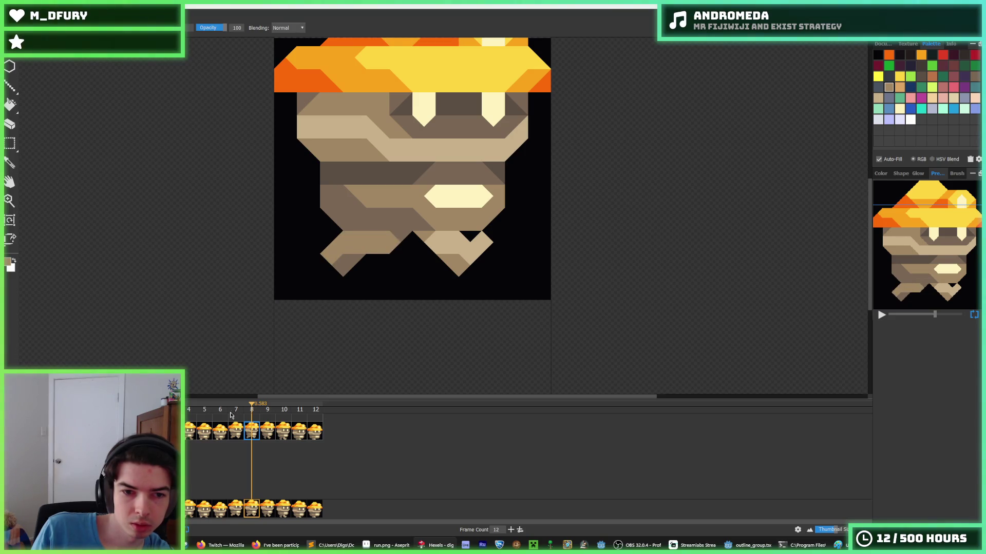
# On frame 9, paint the upper left leg light tan, join it to the body, and shade its side darker brown.
pyautogui.click(267, 436)
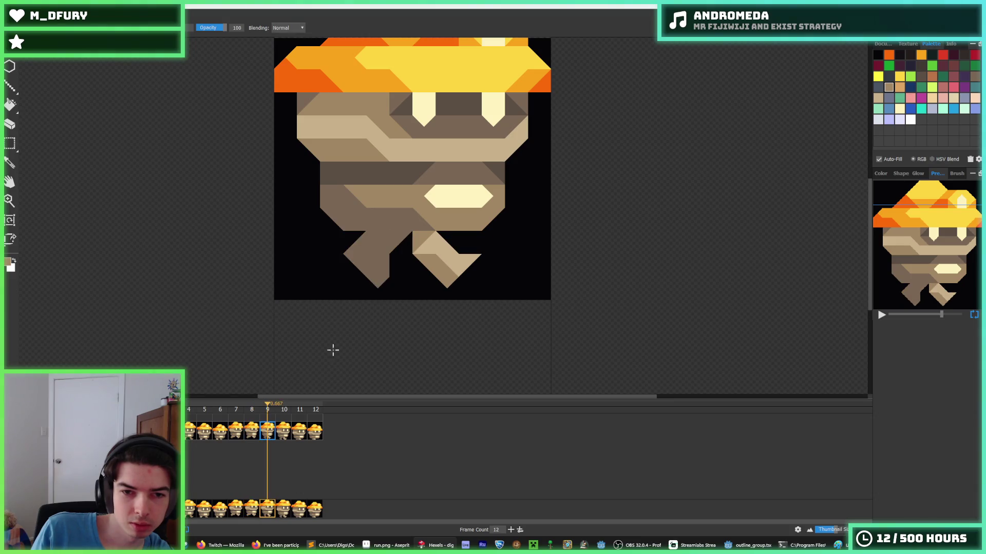
pyautogui.moveTo(365, 252); pyautogui.dragTo(359, 264)
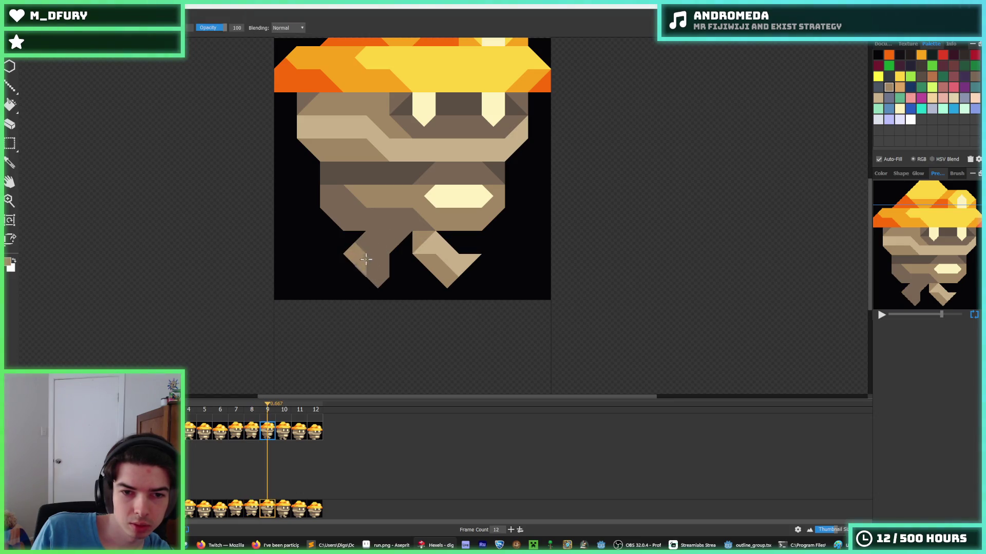
pyautogui.click(367, 242)
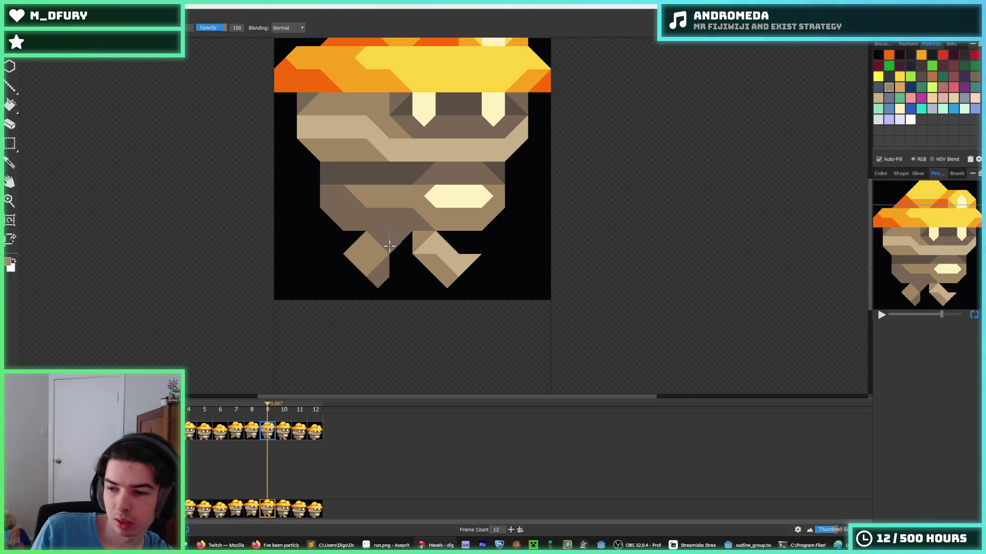
pyautogui.click(388, 245)
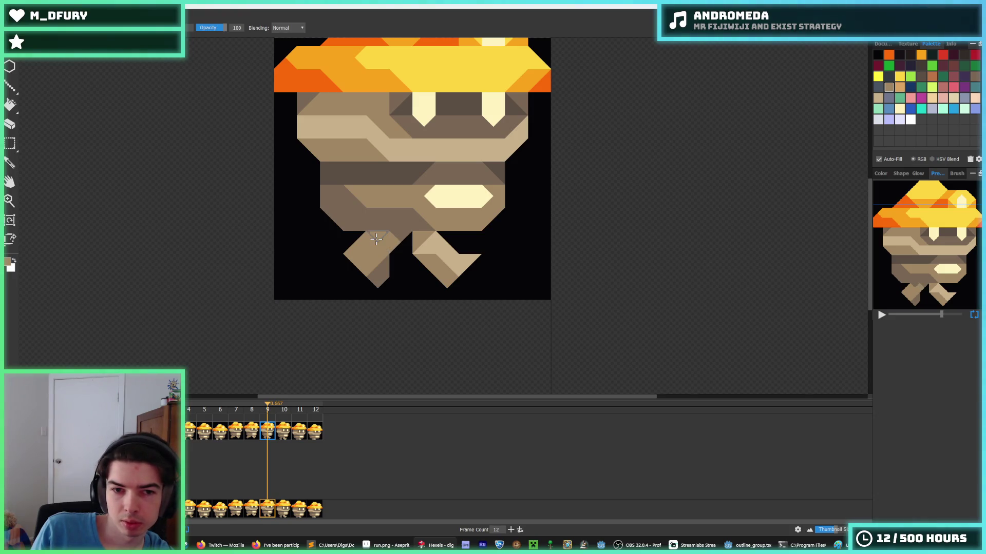
pyautogui.keyDown('alt'); pyautogui.click(383, 267); pyautogui.keyUp('alt')
pyautogui.moveTo(363, 268); pyautogui.dragTo(359, 247)
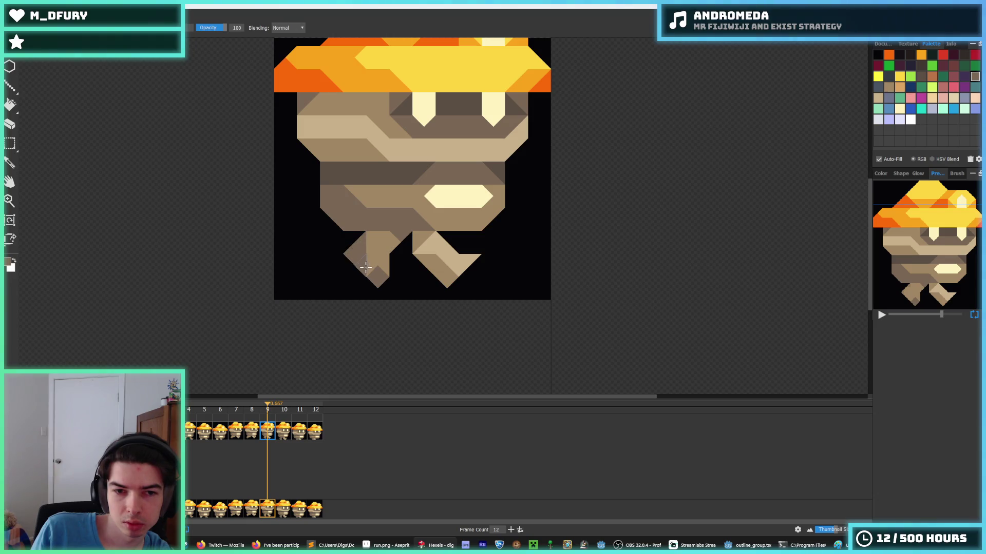
pyautogui.click(378, 277)
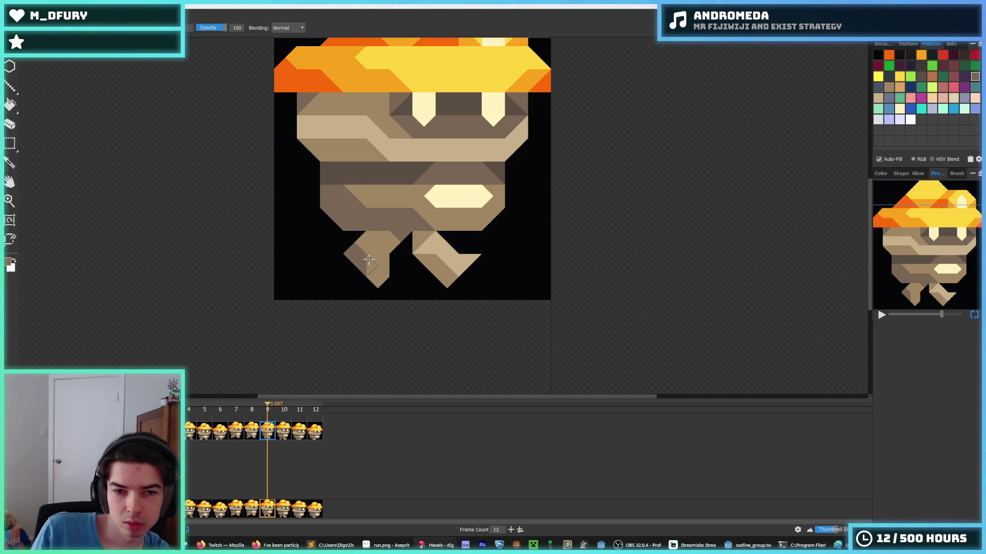
# Make the leg's top triangle medium brown and refill the upper leg lighter tan.
pyautogui.keyDown('alt'); pyautogui.click(375, 253); pyautogui.keyUp('alt')
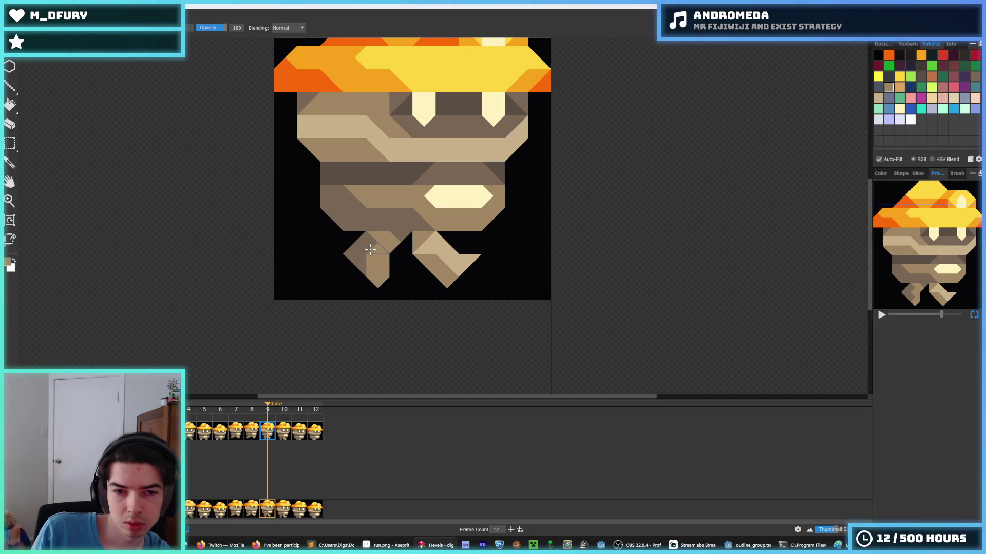
pyautogui.keyDown('alt'); pyautogui.click(372, 267); pyautogui.keyUp('alt')
pyautogui.click(376, 242)
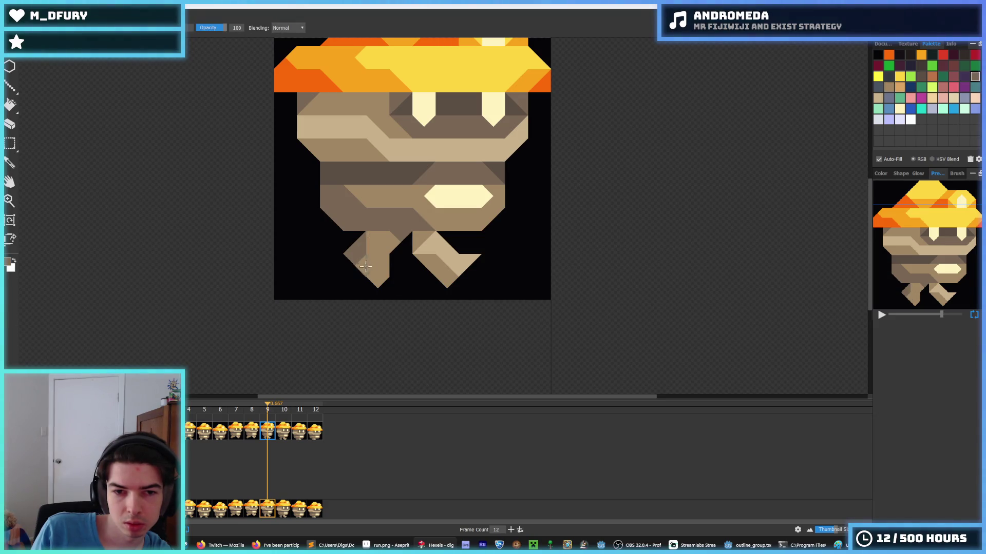
pyautogui.click(379, 242)
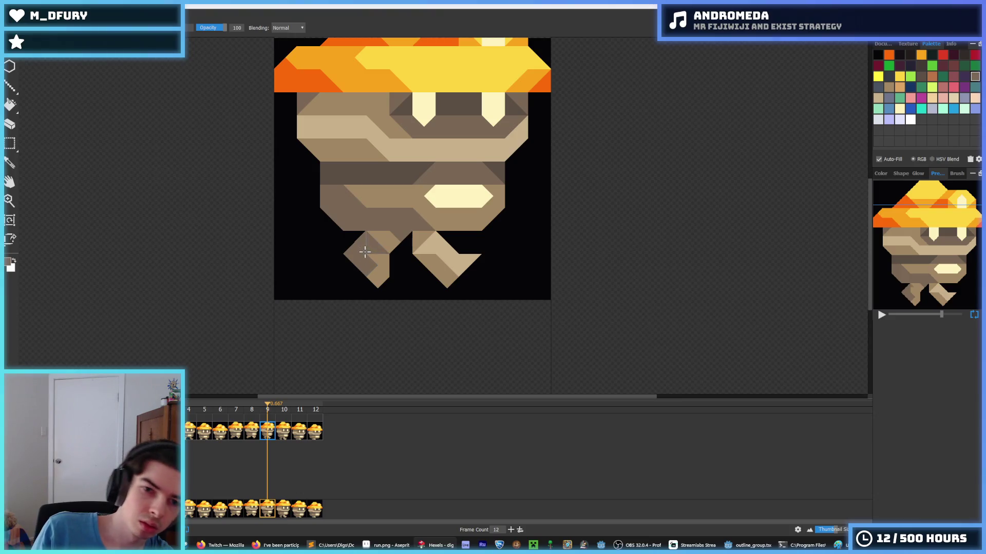
pyautogui.keyDown('alt'); pyautogui.click(372, 264); pyautogui.keyUp('alt')
pyautogui.click(371, 242)
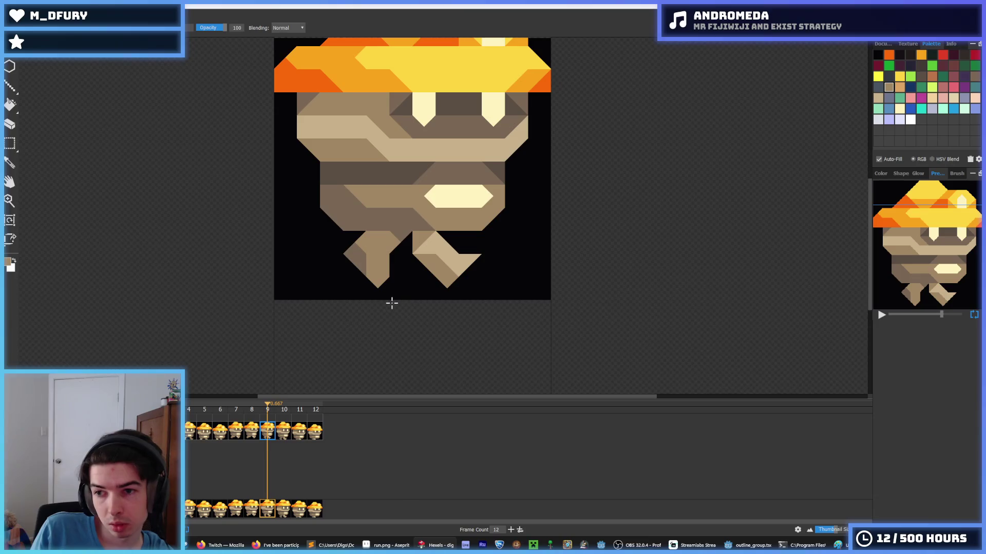
# Compare with an earlier frame, then sample the tan leg colour on frame 10.
pyautogui.click(188, 433)
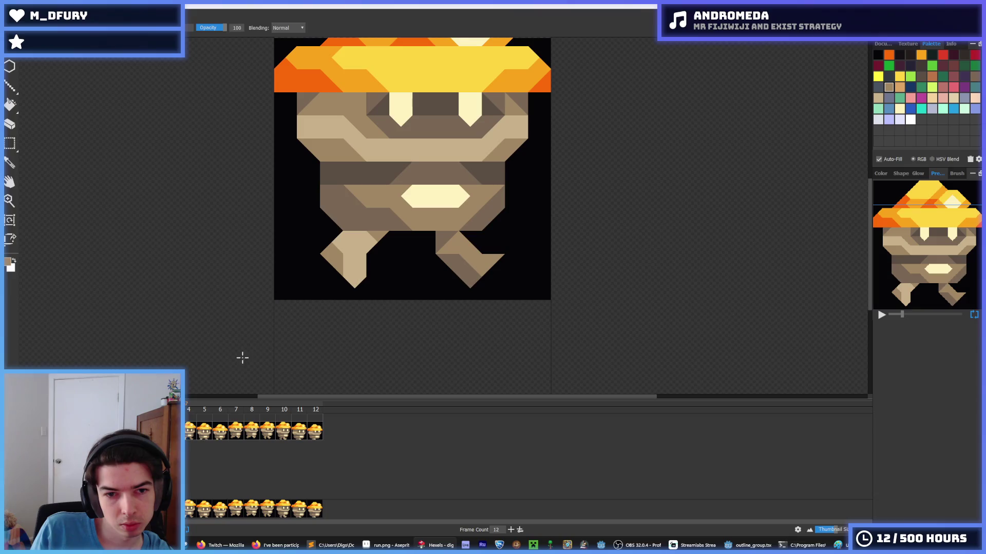
pyautogui.keyDown('alt'); pyautogui.click(341, 242); pyautogui.keyUp('alt')
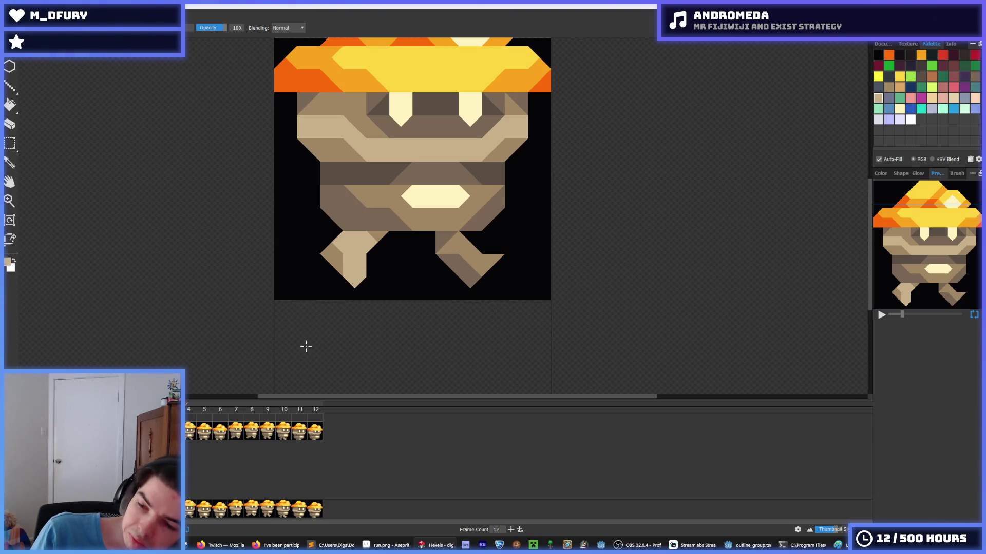
pyautogui.click(282, 431)
pyautogui.click(265, 434)
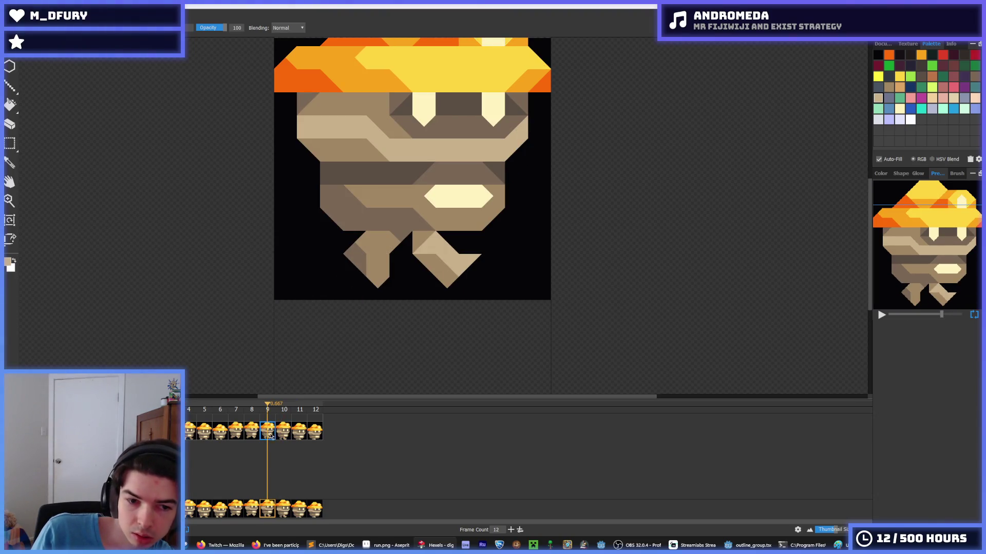
pyautogui.click(283, 433)
pyautogui.press('i')
pyautogui.click(423, 278)
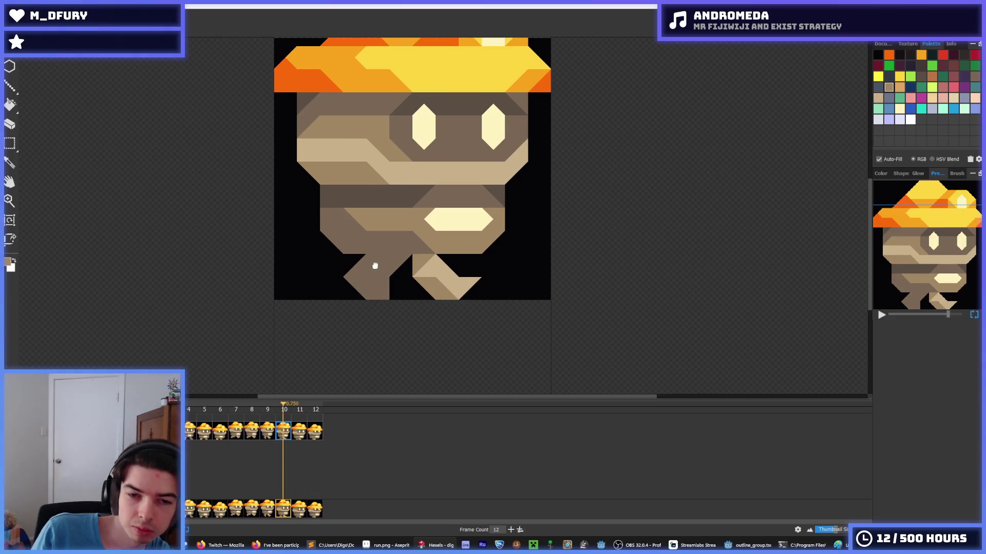
# Redraw frame 10's left leg as a straight tan leg, comparing with frames 8 and 9.
pyautogui.scroll(-1, 374, 264)
pyautogui.moveTo(374, 261)
pyautogui.mouseDown()
pyautogui.moveTo(373, 227)
pyautogui.moveTo(357, 253)
pyautogui.moveTo(379, 249)
pyautogui.mouseUp()
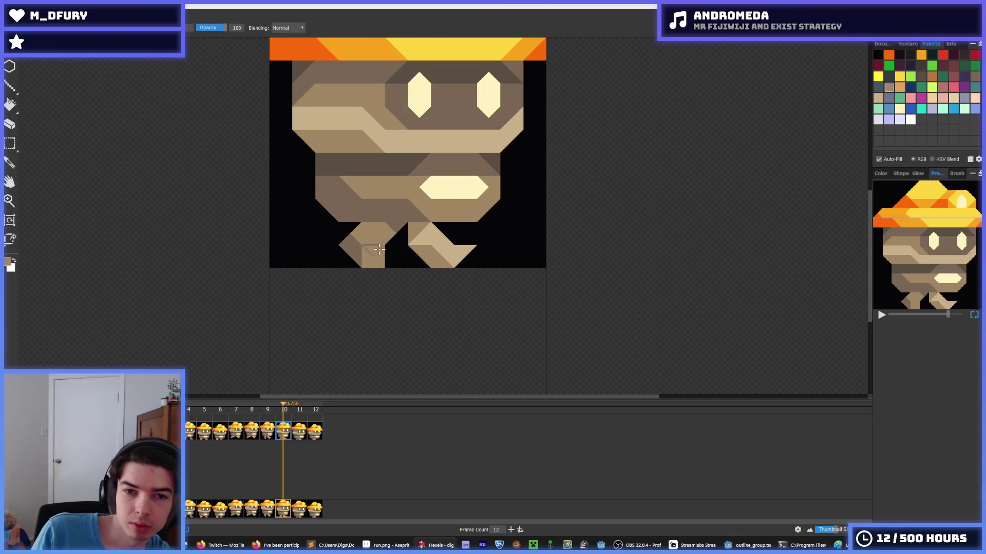
pyautogui.scroll(-1, 365, 283)
pyautogui.click(268, 436)
pyautogui.click(283, 435)
pyautogui.click(263, 436)
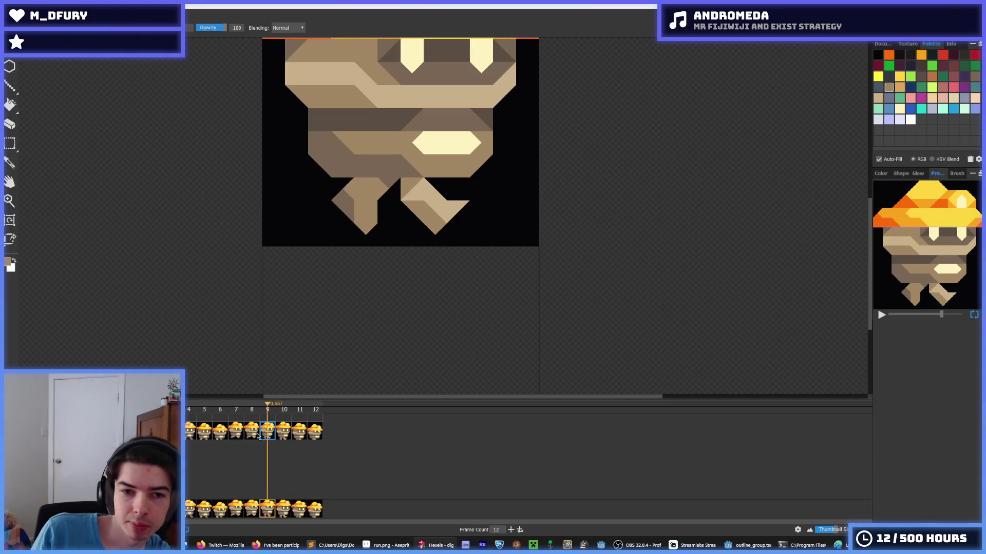
pyautogui.click(245, 435)
pyautogui.click(262, 437)
pyautogui.click(282, 437)
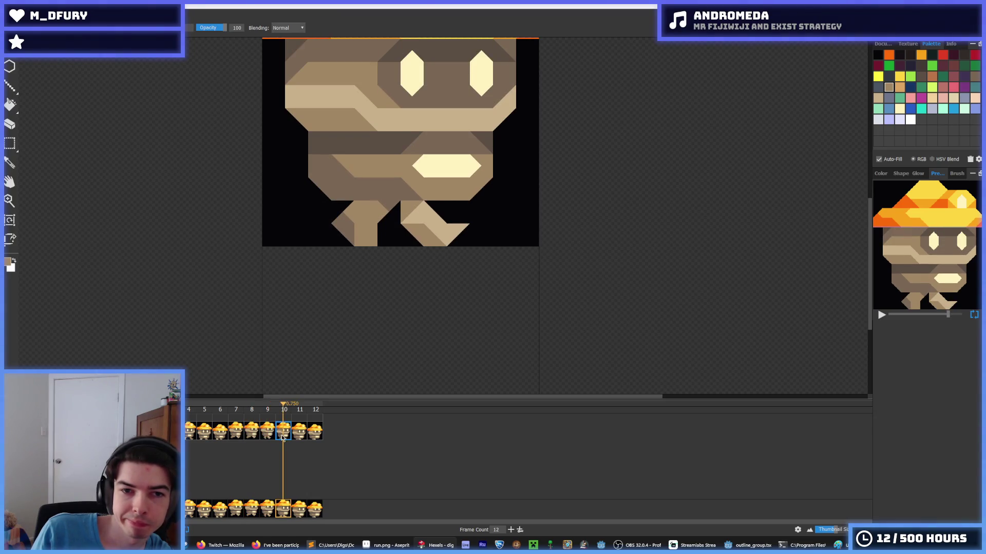
# On frame 11, paint lighter tan at the base of the stem.
pyautogui.click(298, 435)
pyautogui.press('alt')
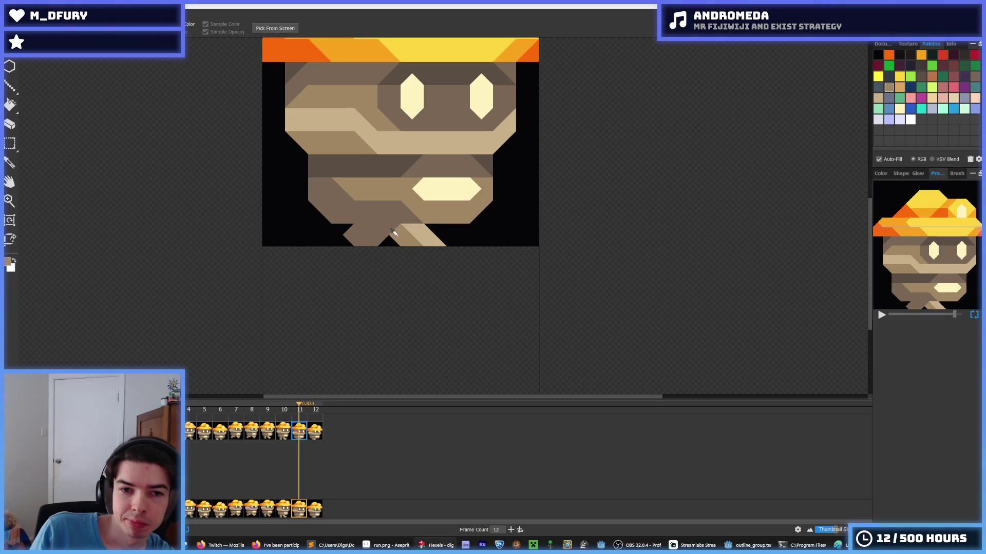
pyautogui.moveTo(360, 232); pyautogui.dragTo(379, 235)
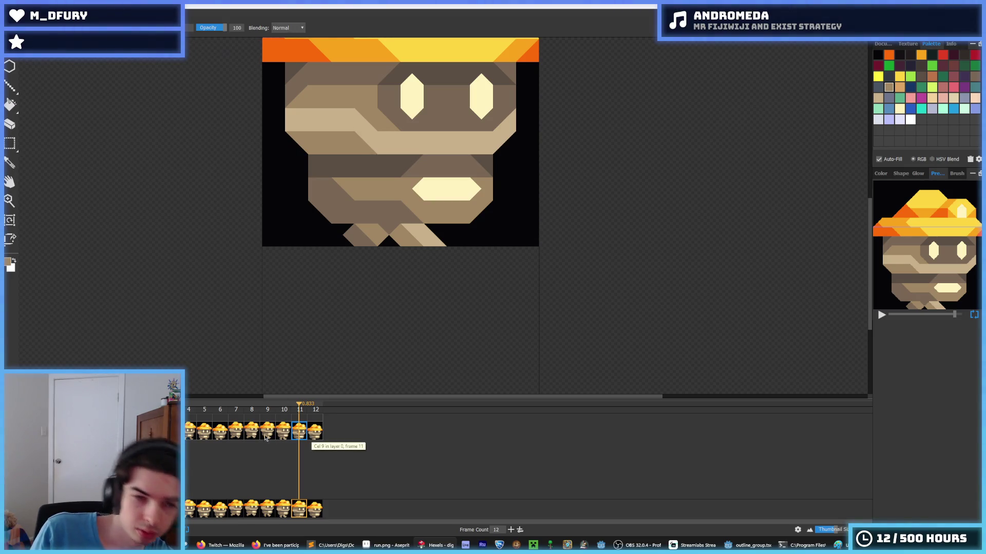
# Check frame 5, then on frame 12 sample the brown from the mushroom's body.
pyautogui.click(208, 434)
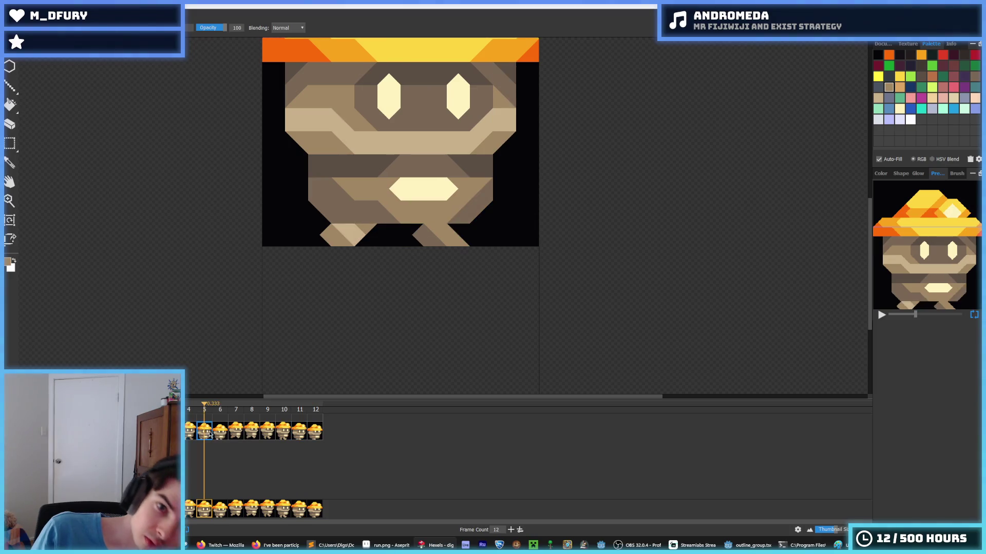
pyautogui.click(300, 431)
pyautogui.click(315, 431)
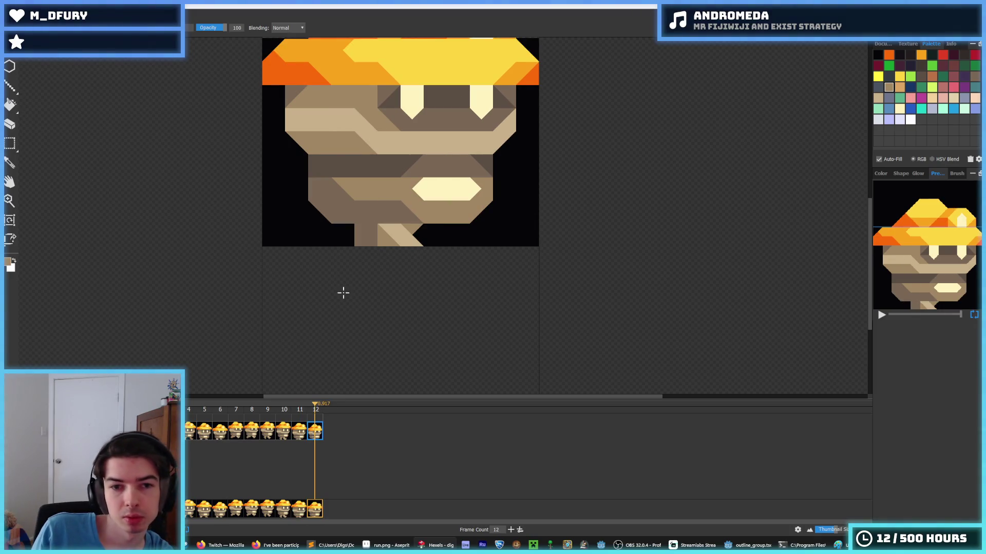
pyautogui.press('i')
pyautogui.click(368, 235)
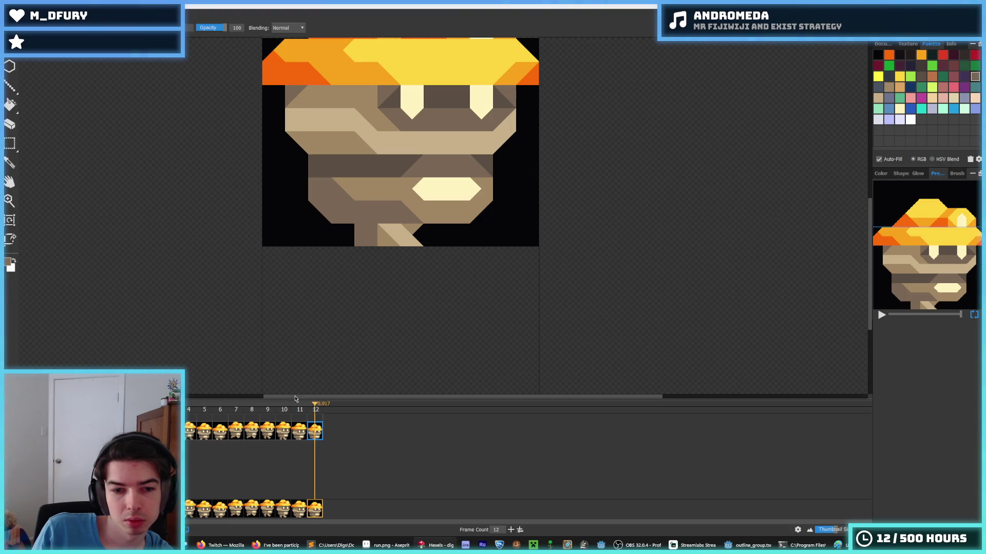
# Compare frames 6 and 12, resampling a brown from the canvas.
pyautogui.click(221, 432)
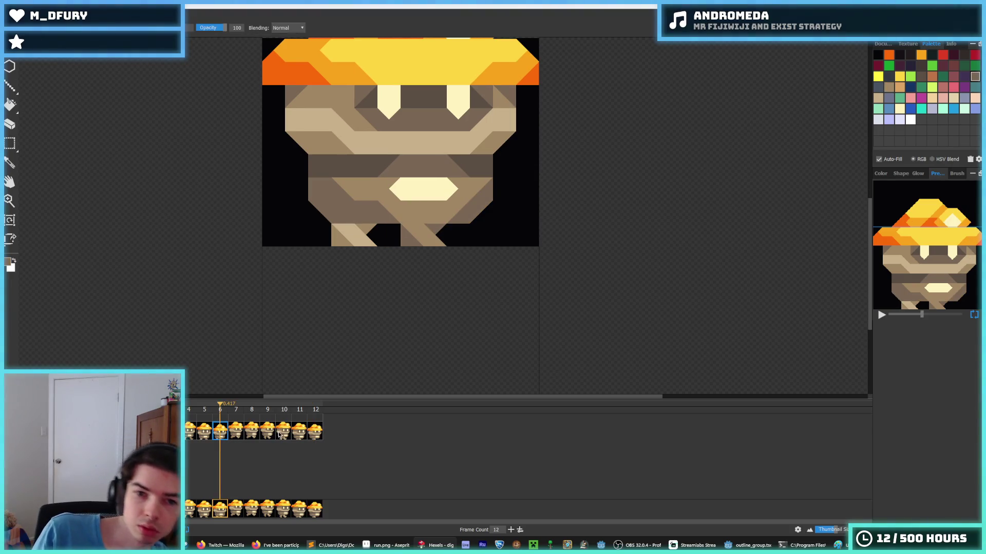
pyautogui.click(315, 432)
pyautogui.keyDown('alt'); pyautogui.click(369, 228); pyautogui.keyUp('alt')
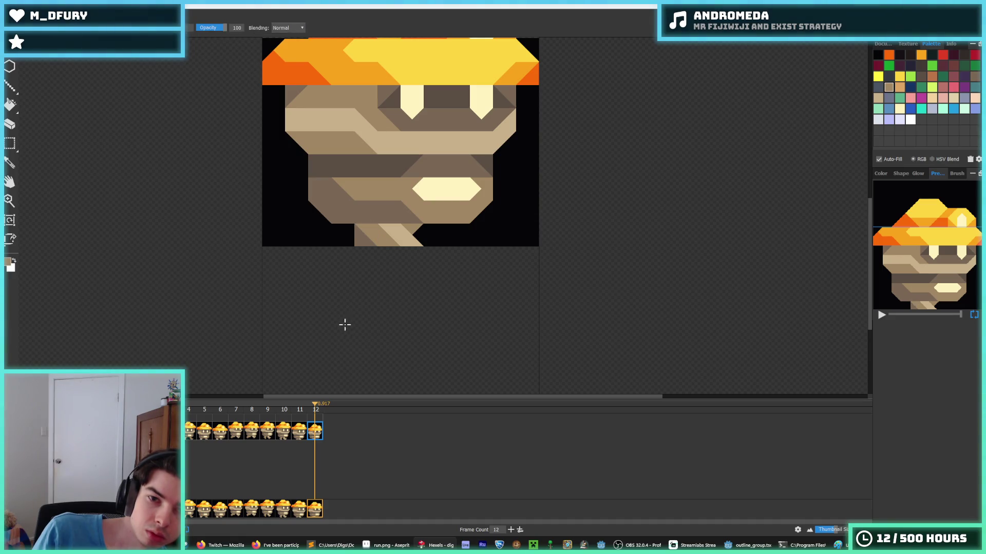
pyautogui.click(220, 434)
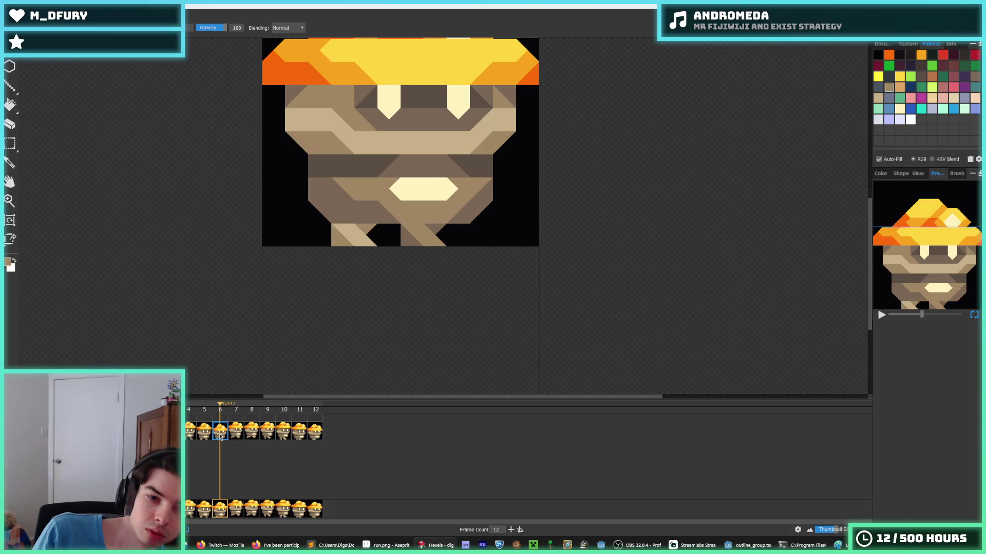
pyautogui.click(315, 434)
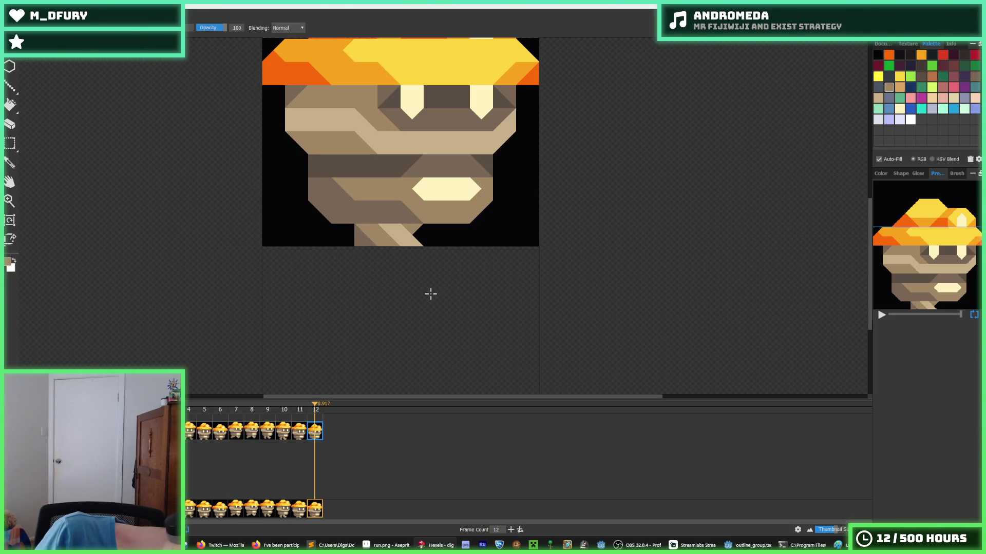
pyautogui.scroll(-2, 430, 294)
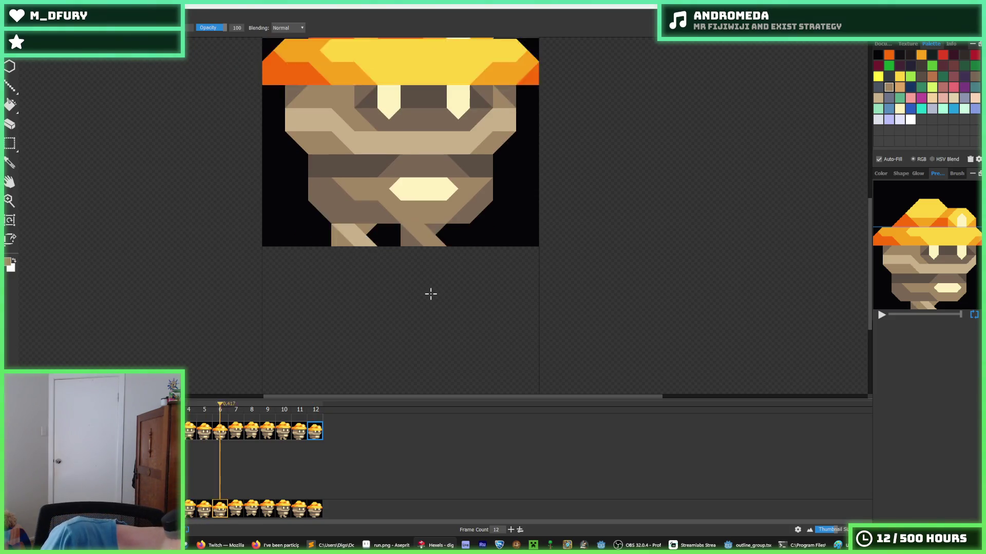
# Zoom out to the sprite, play the 12-frame run cycle, then stop on frame 5.
pyautogui.press('i')
pyautogui.scroll(-3, 257, 204)
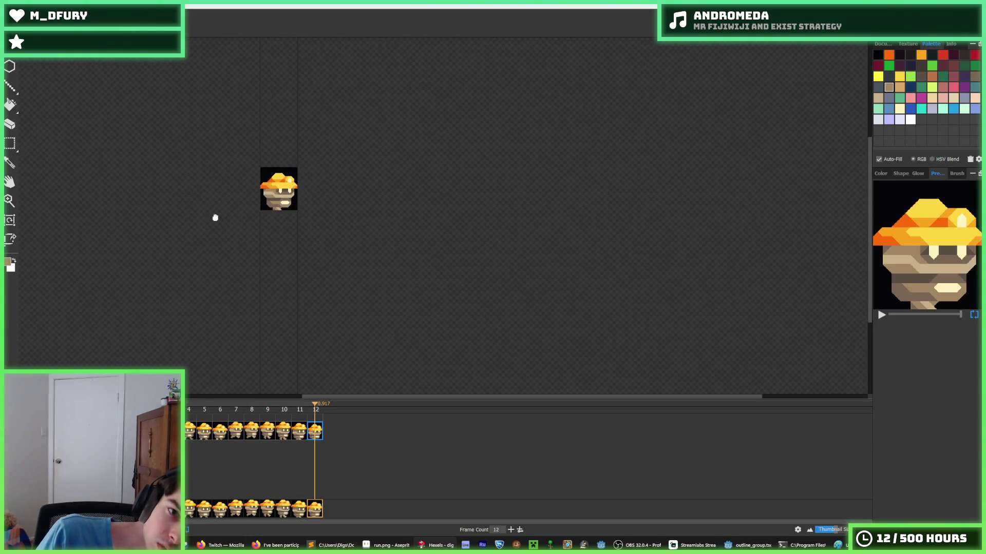
pyautogui.moveTo(213, 236); pyautogui.dragTo(340, 296)
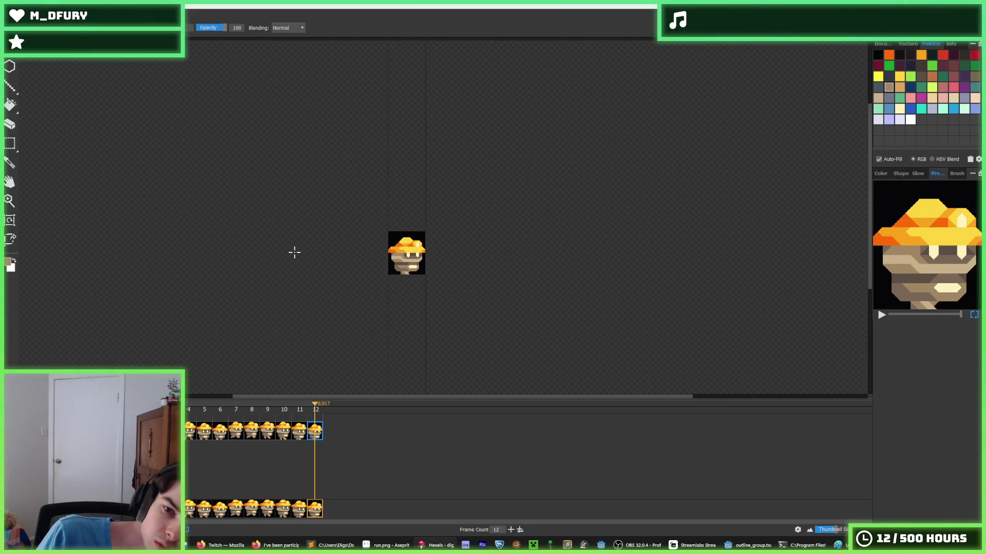
pyautogui.press('Return')
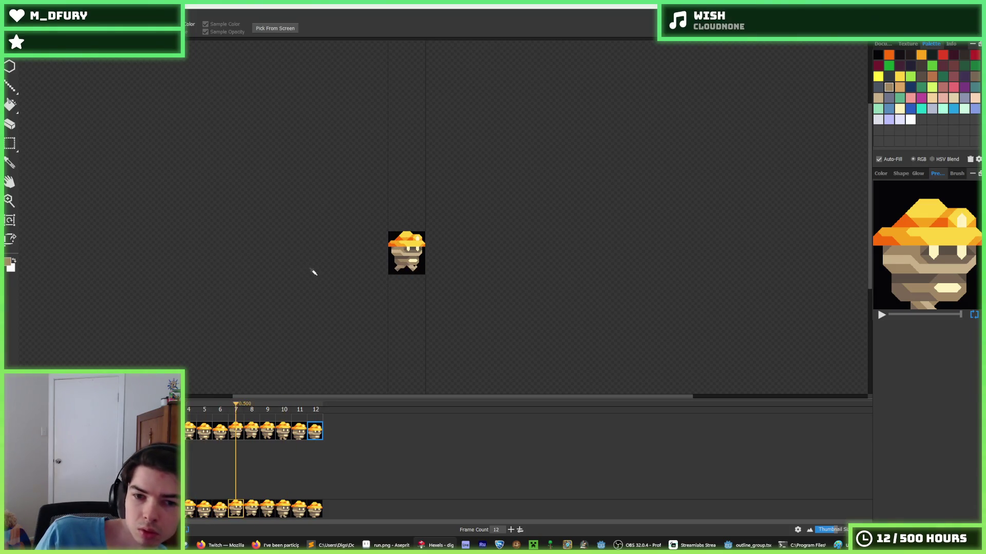
pyautogui.scroll(-1, 312, 274)
pyautogui.press('b')
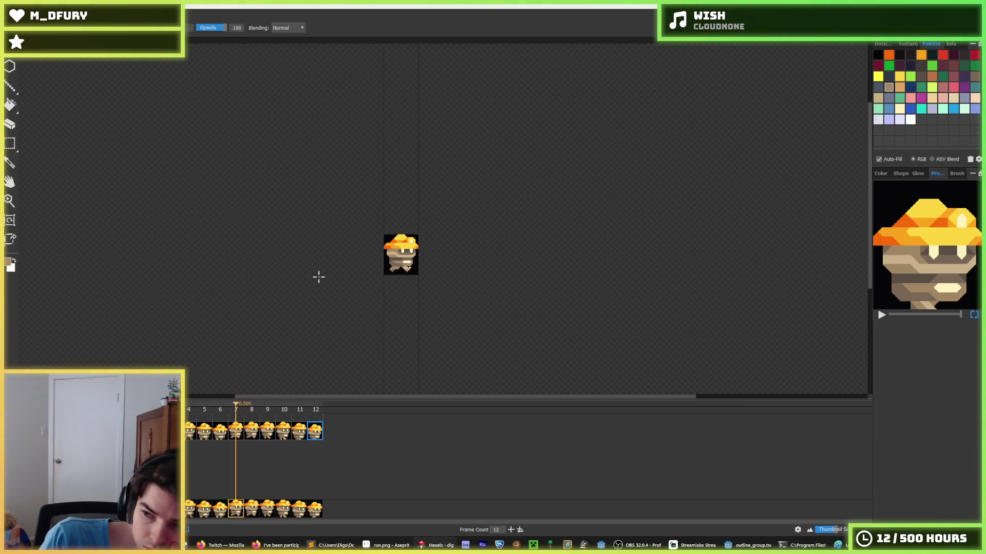
pyautogui.press('b')
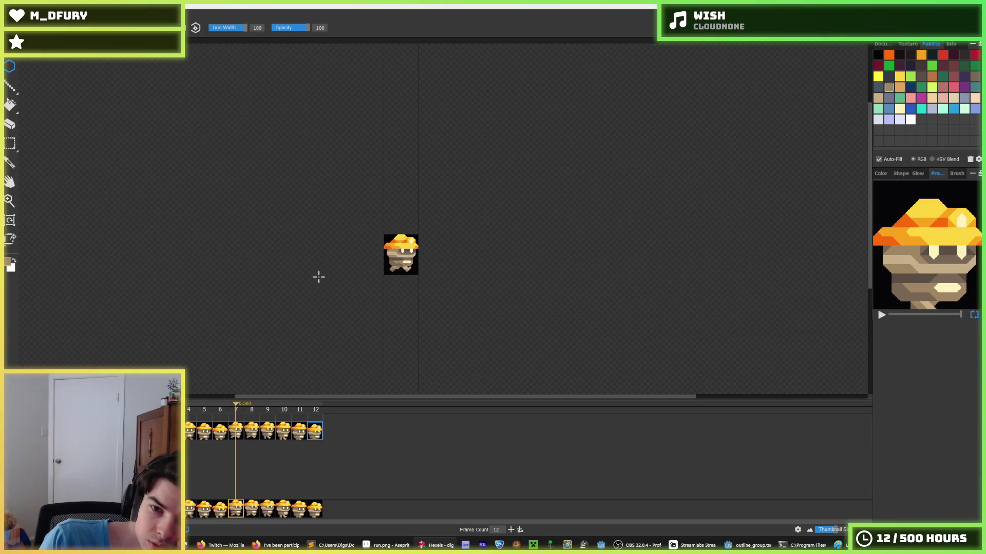
pyautogui.click(188, 432)
pyautogui.click(204, 431)
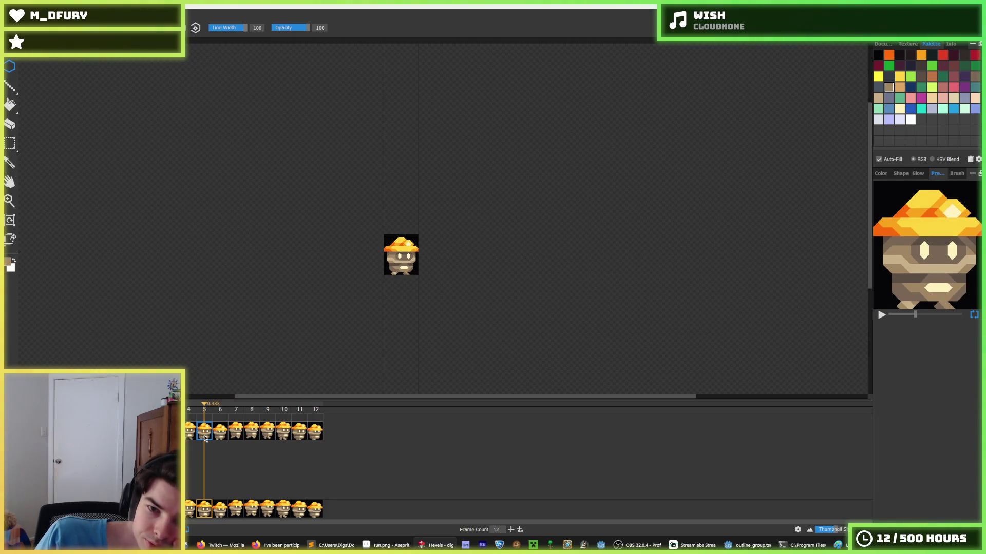
pyautogui.scroll(5, 384, 253)
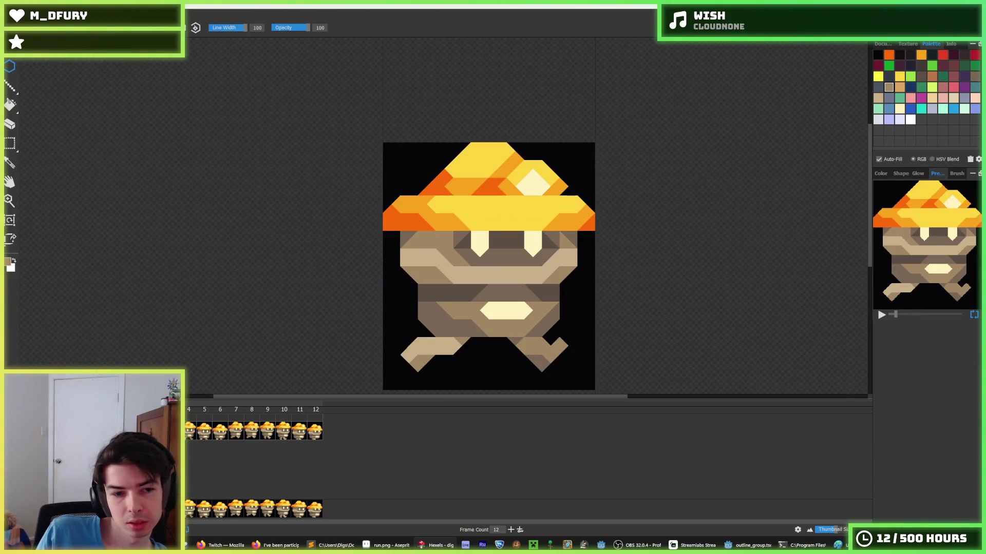
# On frame 4, sample the face's light tan and fill the patches left of the face and near the right eye.
pyautogui.click(189, 431)
pyautogui.press('i')
pyautogui.click(419, 269)
pyautogui.press('g')
pyautogui.click(430, 259)
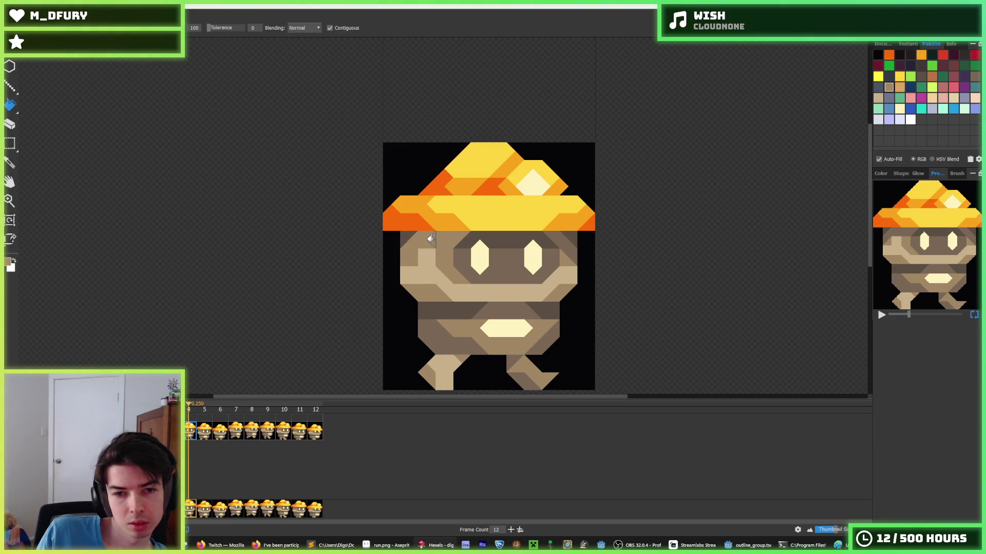
pyautogui.click(559, 253)
# Sample the face colours again, checking the light tan against the darker brown.
pyautogui.press('i')
pyautogui.click(425, 261)
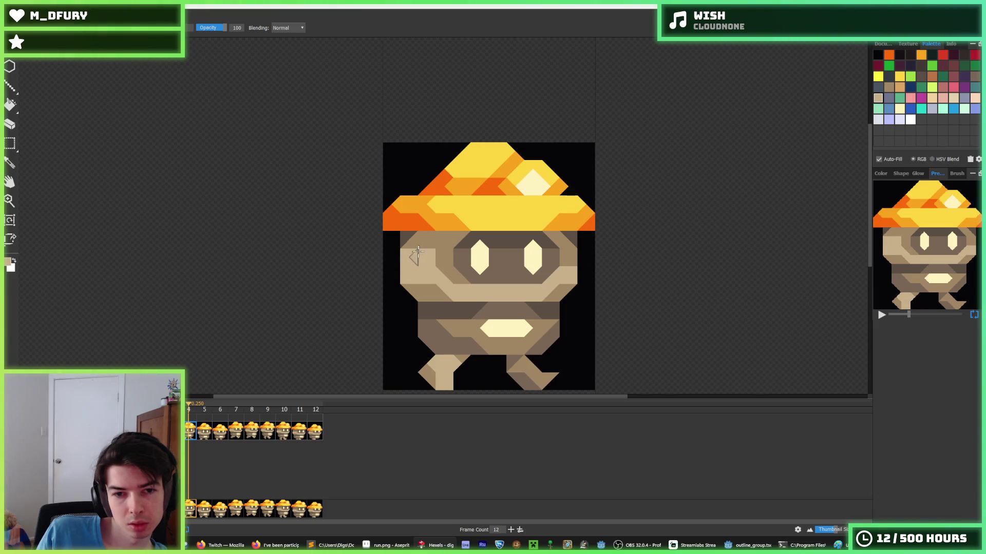
pyautogui.press('i')
pyautogui.click(413, 236)
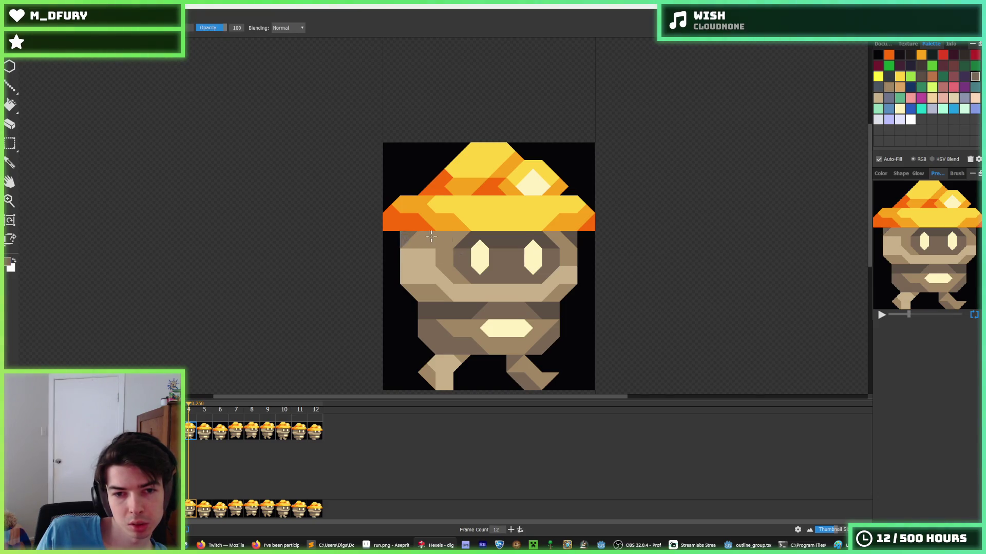
pyautogui.press('i')
pyautogui.click(563, 257)
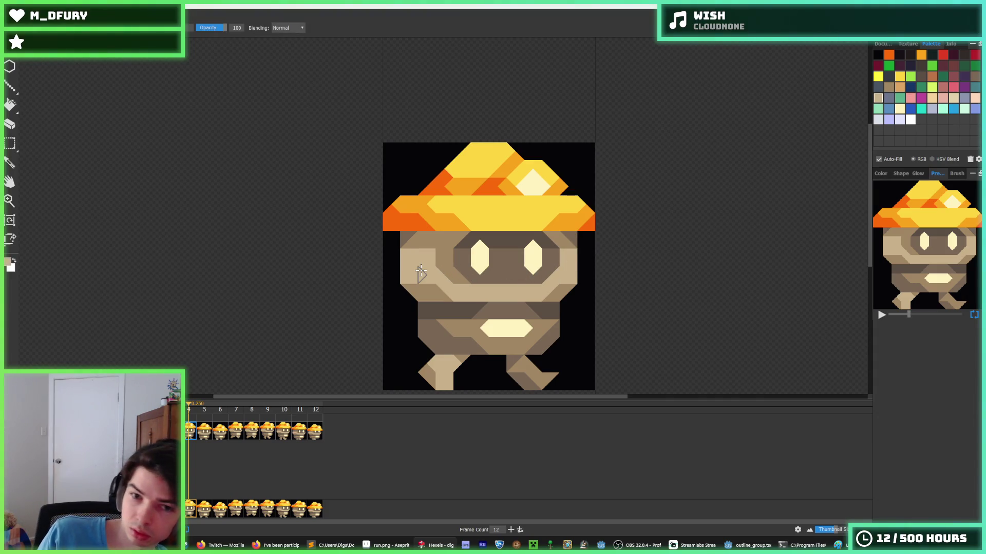
# Compare frame 4 with the previous frame and resample the face's light tan.
pyautogui.press('Left')
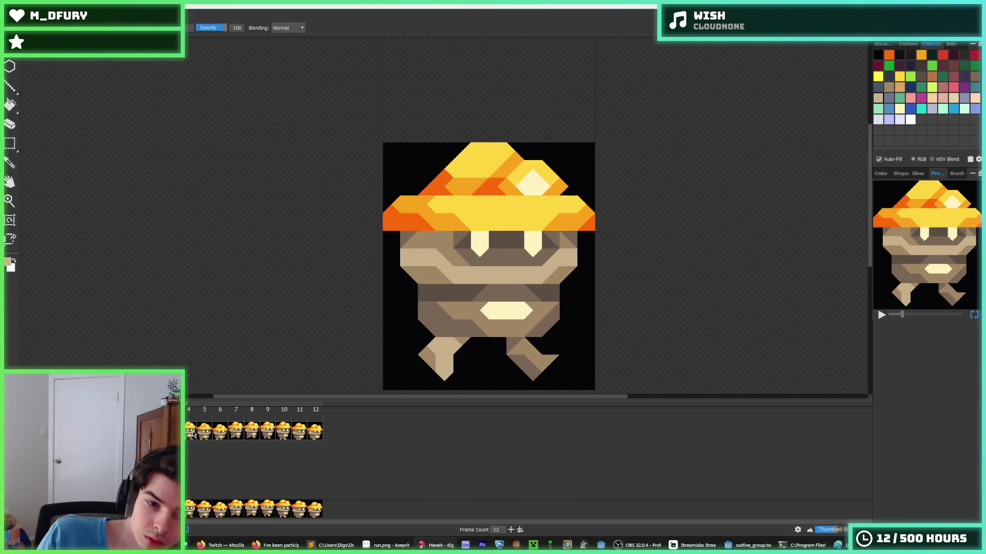
pyautogui.click(193, 434)
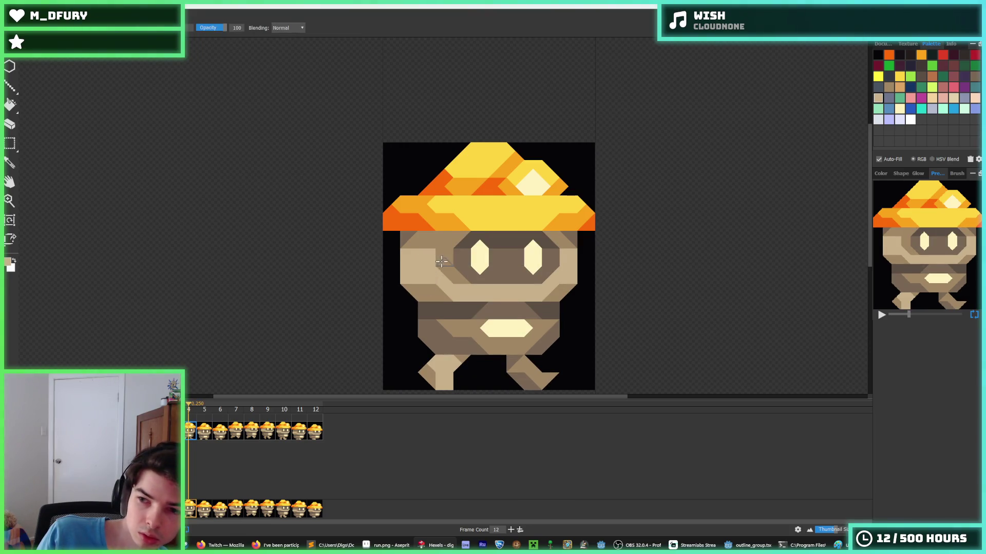
pyautogui.press('Left')
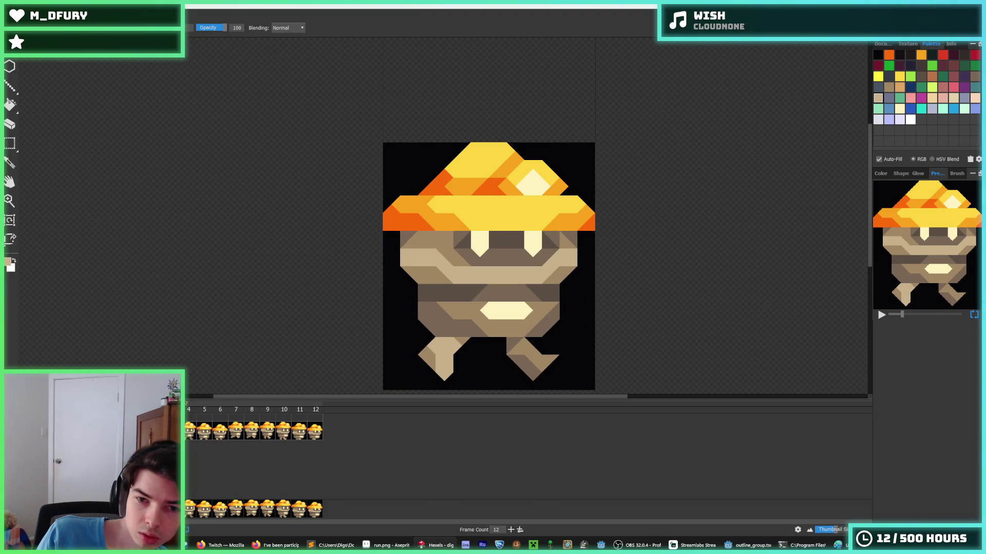
pyautogui.press('Right')
pyautogui.press('alt')
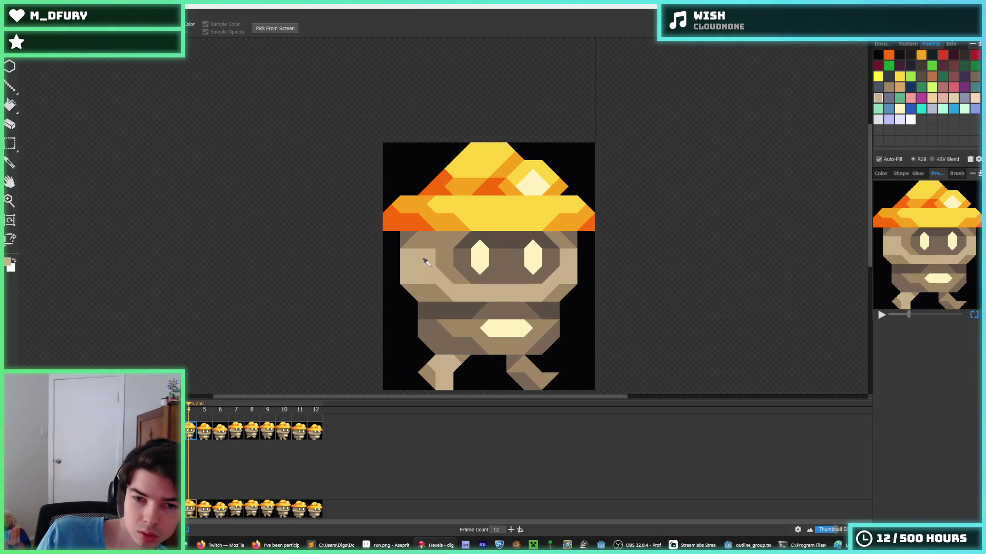
pyautogui.press('alt')
pyautogui.keyDown('alt'); pyautogui.click(442, 259); pyautogui.keyUp('alt')
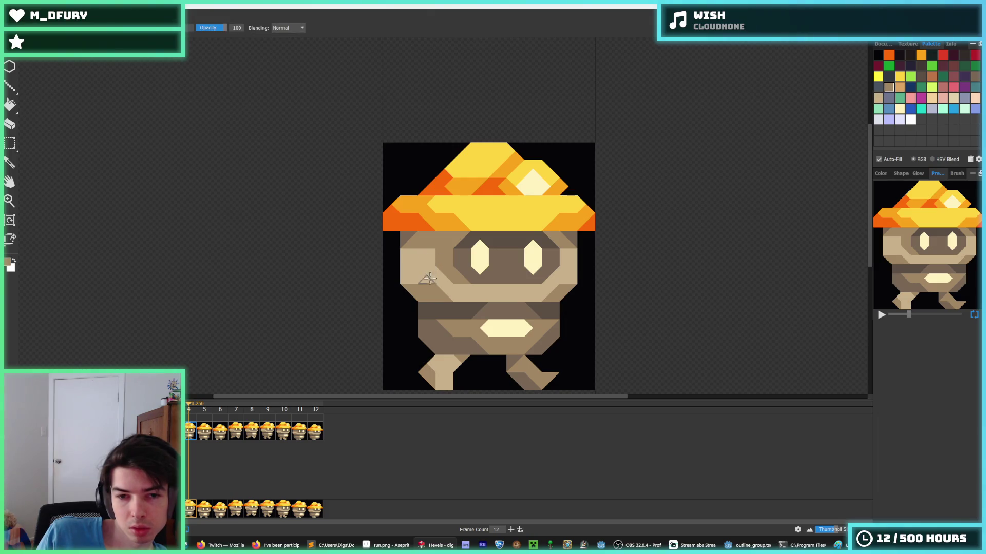
pyautogui.press('alt')
pyautogui.press('alt')
pyautogui.press('alt')
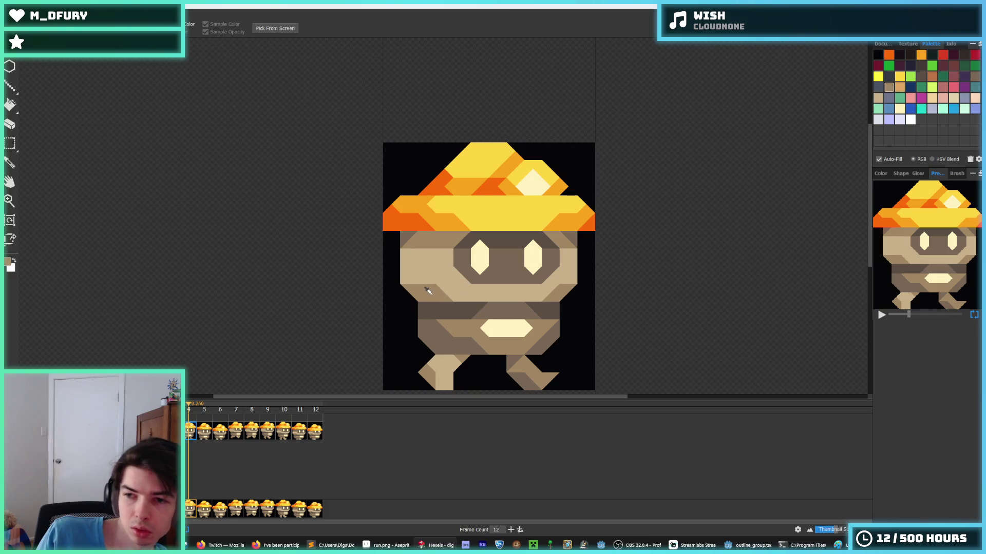
# Return to the first frame of the run cycle and zoom out.
pyautogui.click(191, 433)
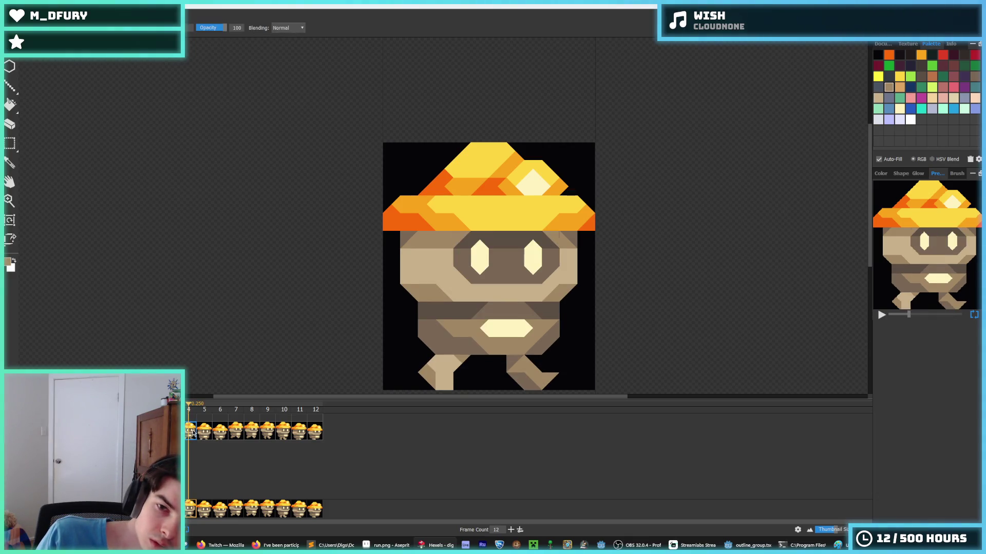
pyautogui.click(192, 431)
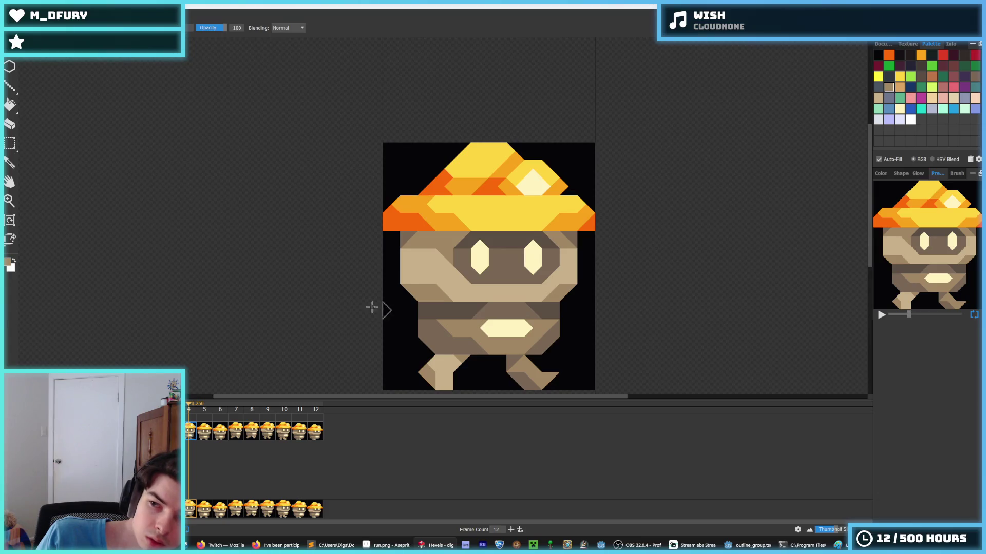
pyautogui.scroll(-5, 360, 273)
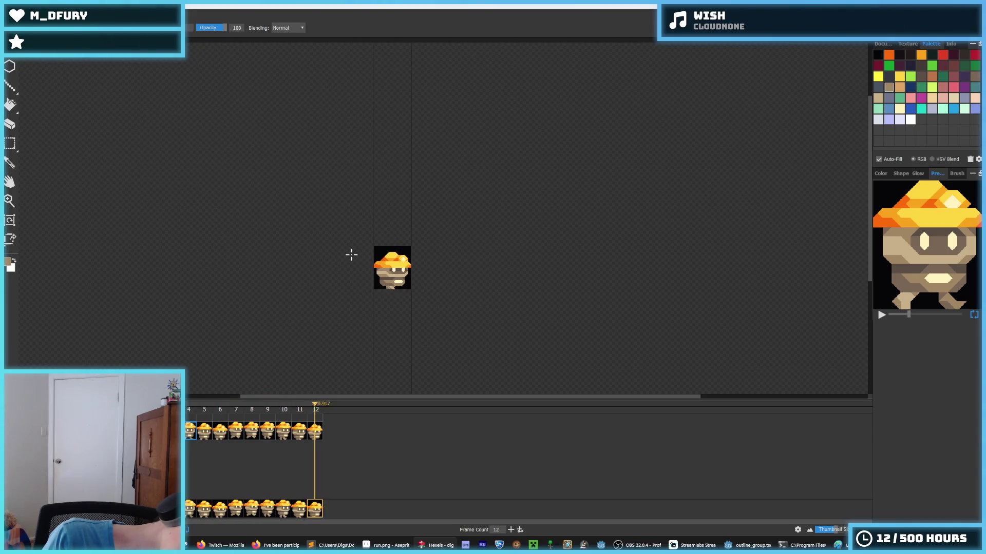
# Stop playback, zoom in and display frame 4, with the rectangular marquee ready.
pyautogui.press('space')
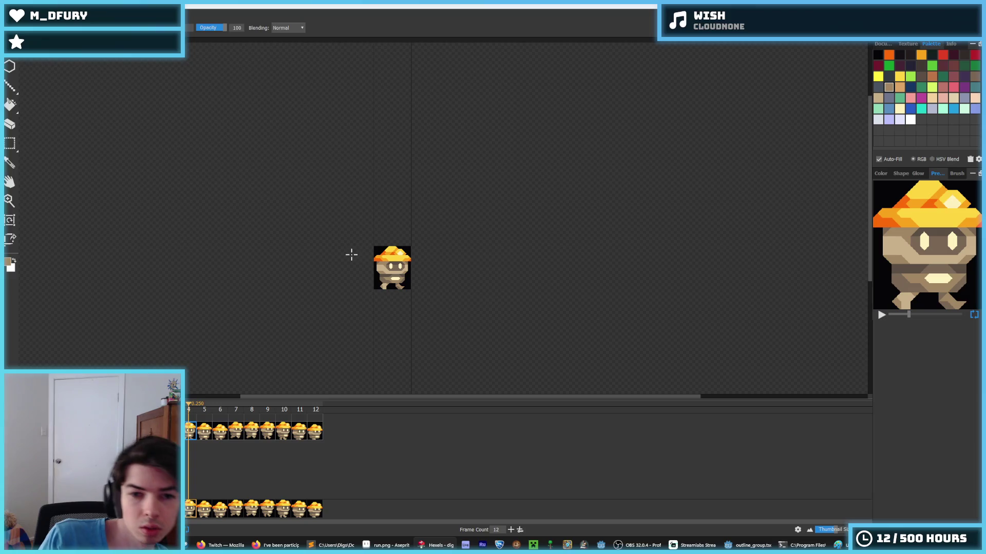
pyautogui.scroll(2, 373, 251)
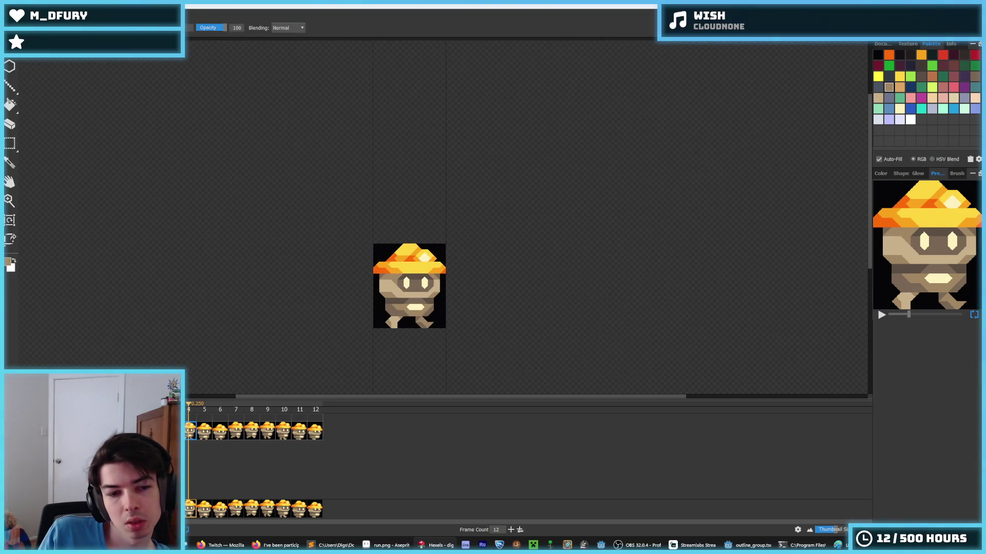
pyautogui.click(184, 434)
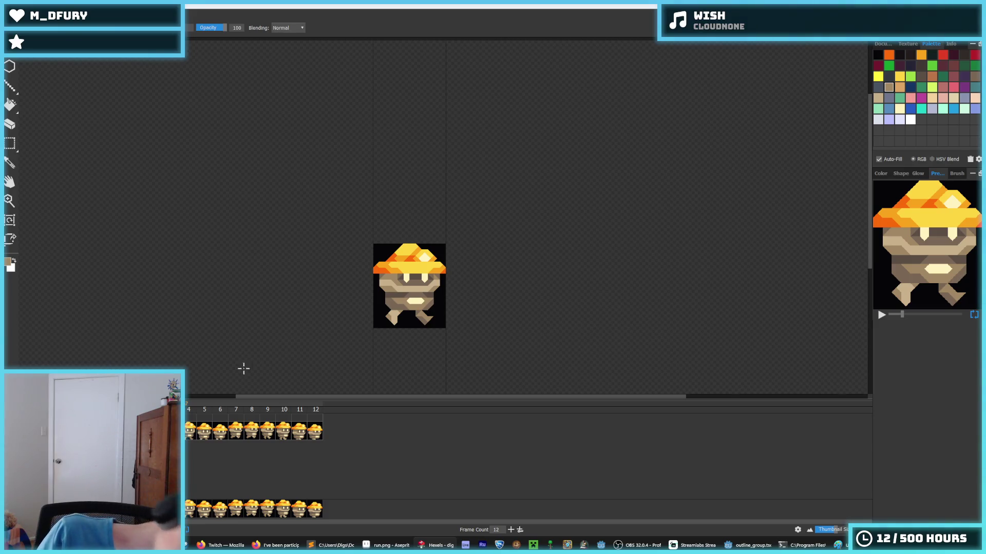
pyautogui.click(191, 434)
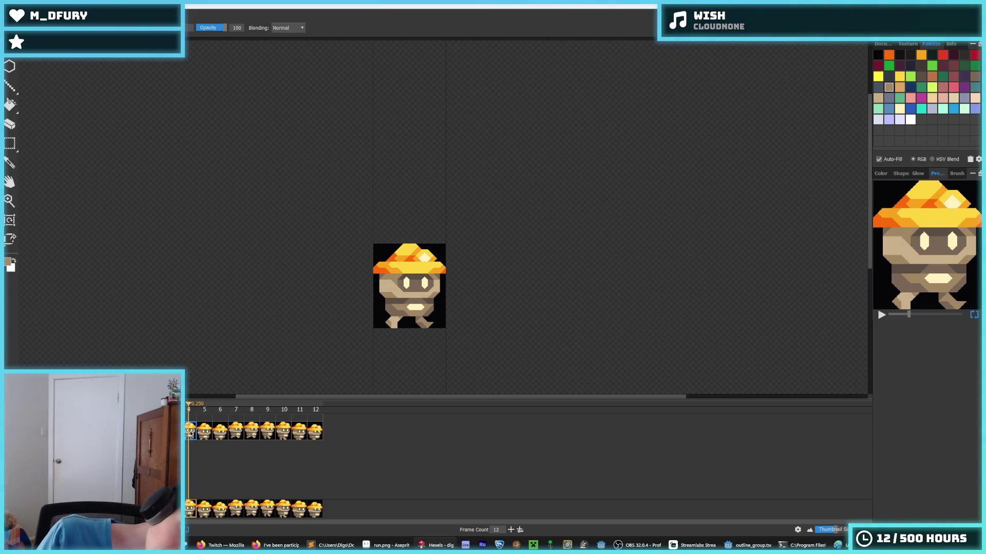
pyautogui.press('m')
pyautogui.scroll(2, 408, 305)
# Select the band around the mouth and flip undo/redo to compare edited and original faces.
pyautogui.moveTo(482, 291); pyautogui.dragTo(334, 253)
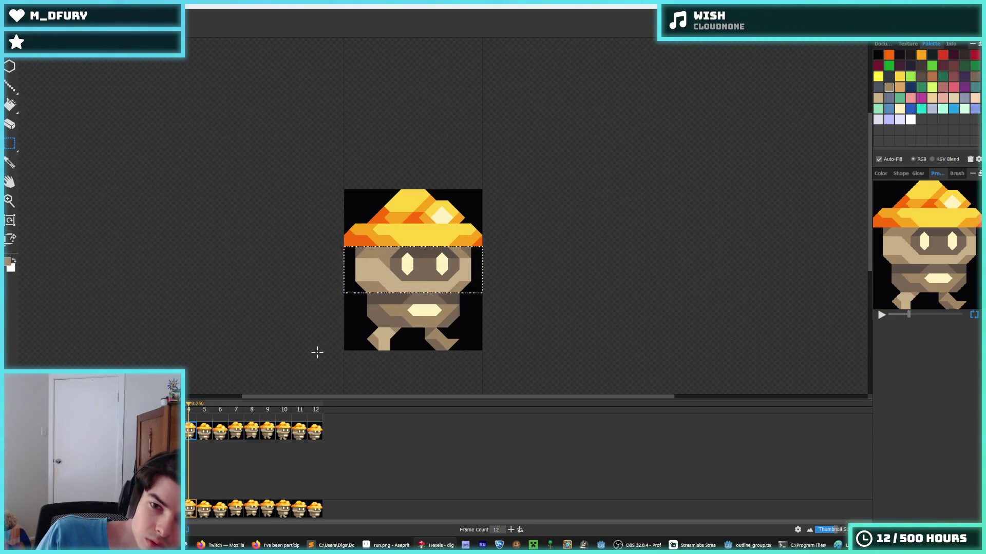
pyautogui.click(205, 436)
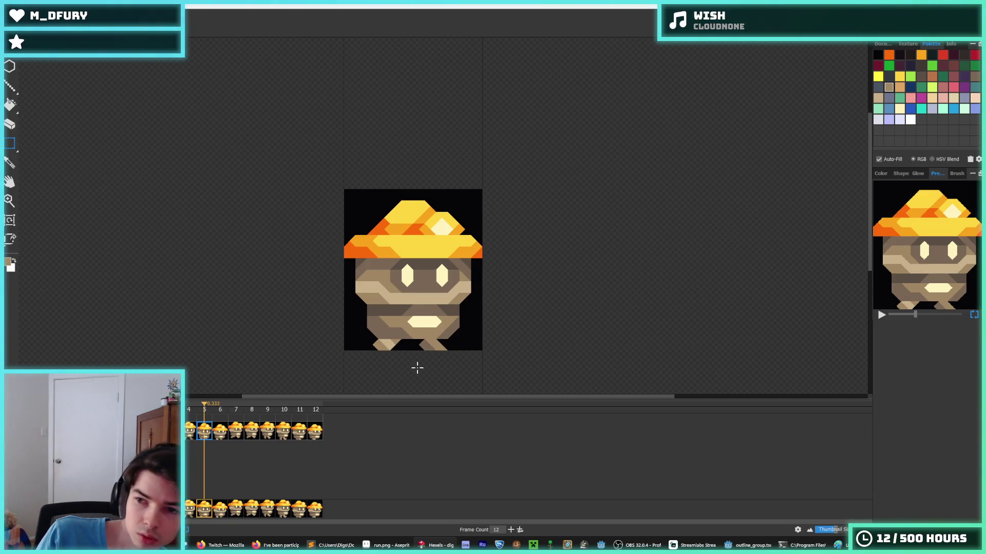
pyautogui.hotkey('ctrl', 'z')
pyautogui.hotkey('ctrl', 'z')
pyautogui.hotkey('ctrl', 'y')
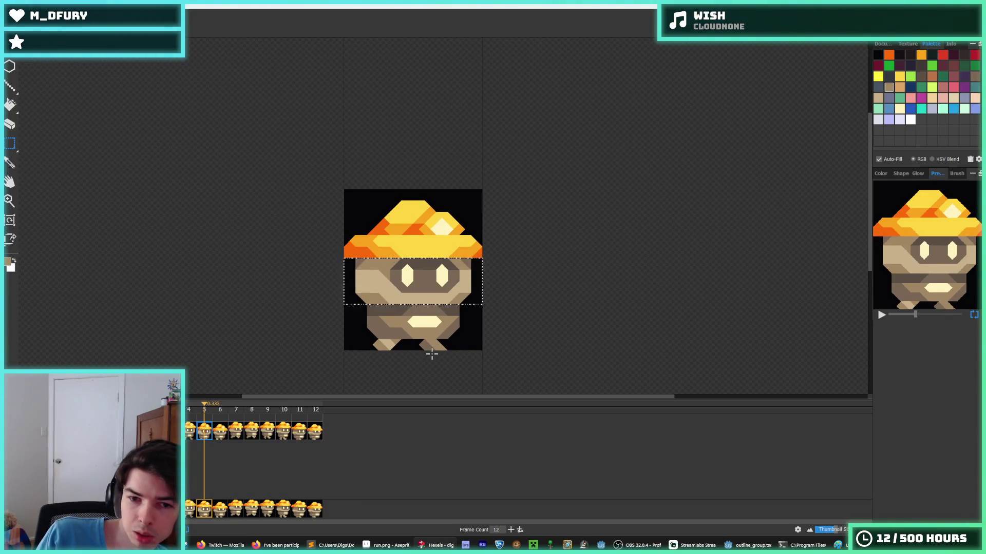
pyautogui.hotkey('ctrl', 'y')
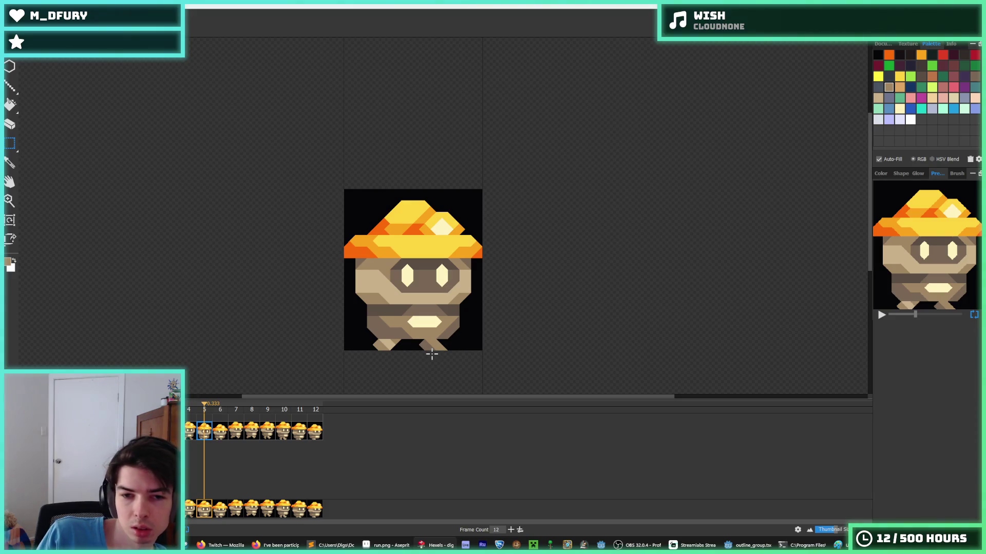
# Play the run cycle, then step through frames 4–6 and zoom in on frame 5.
pyautogui.scroll(-3, 226, 261)
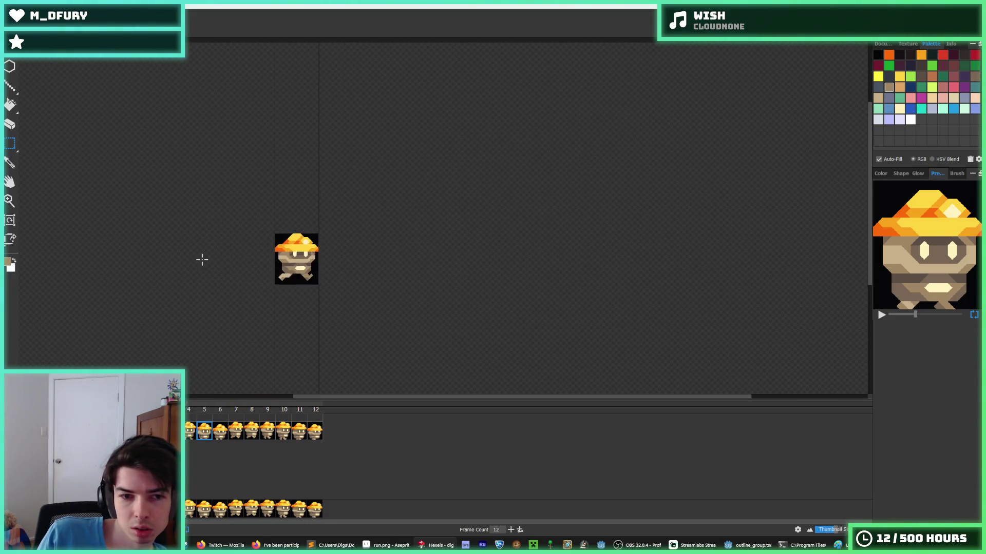
pyautogui.press('space')
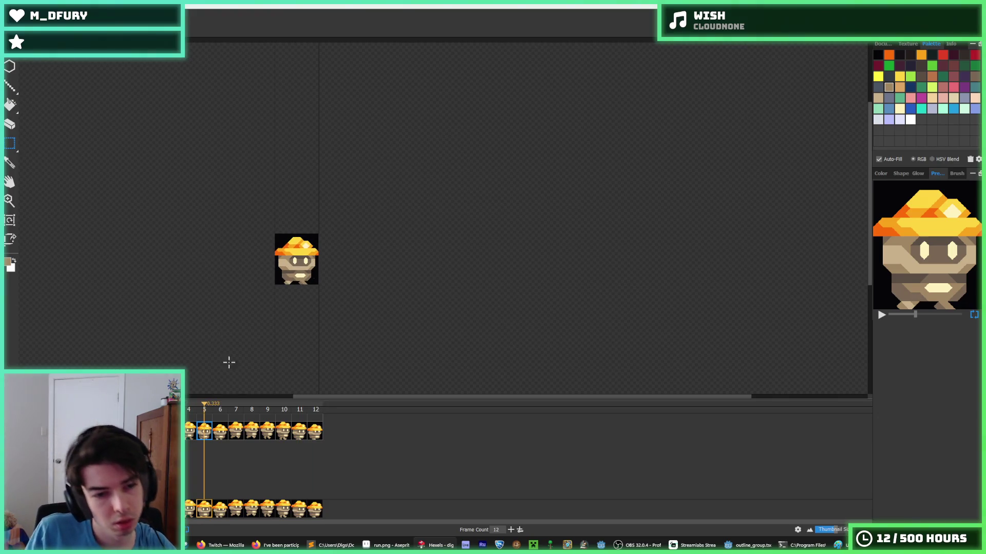
pyautogui.click(224, 432)
pyautogui.scroll(5, 254, 254)
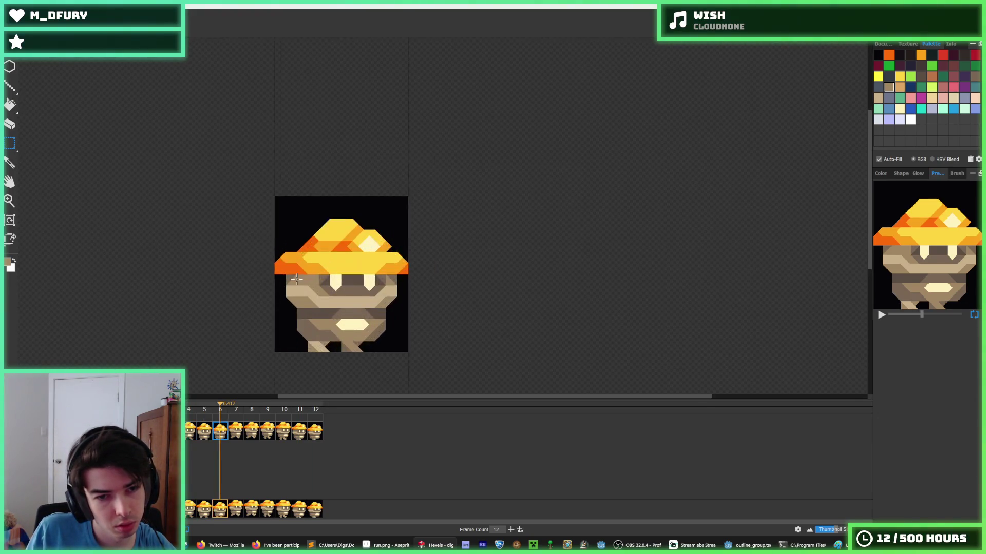
pyautogui.click(188, 433)
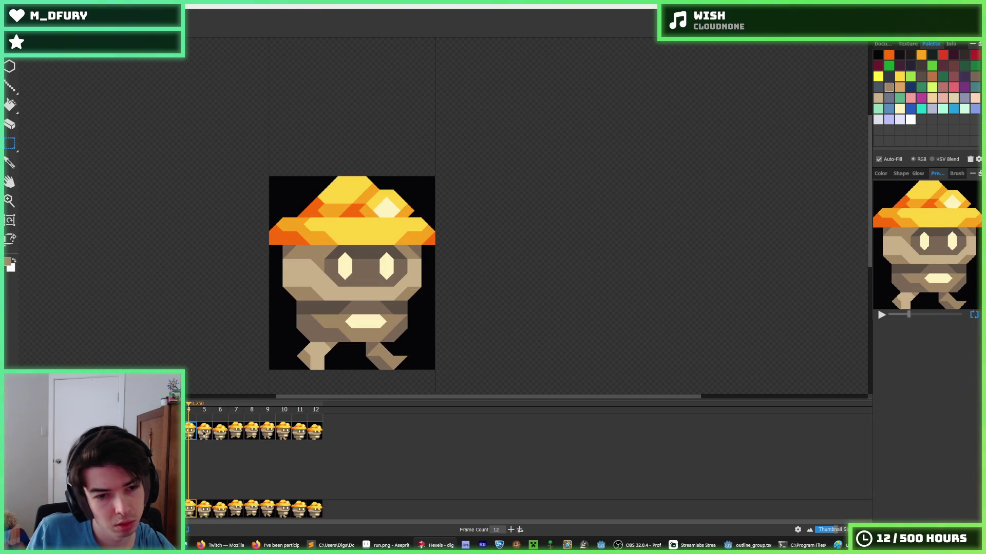
pyautogui.click(204, 432)
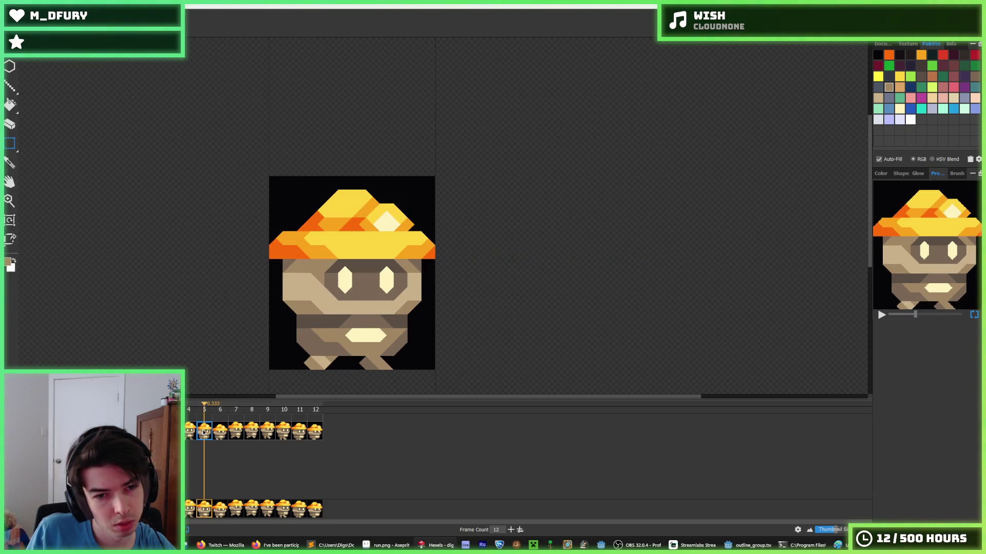
pyautogui.press('Left')
pyautogui.press('Right')
pyautogui.press('Left')
pyautogui.press('Right')
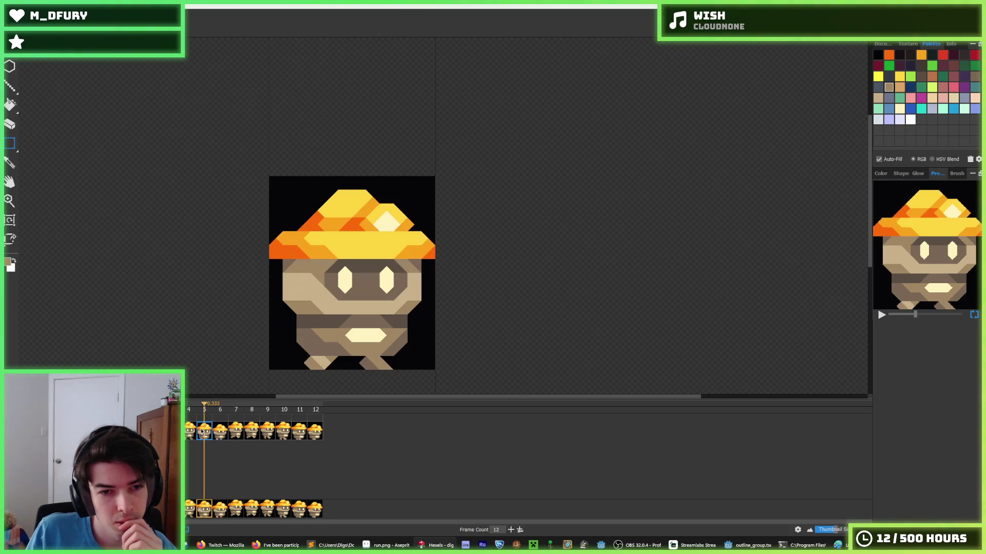
pyautogui.scroll(2, 325, 309)
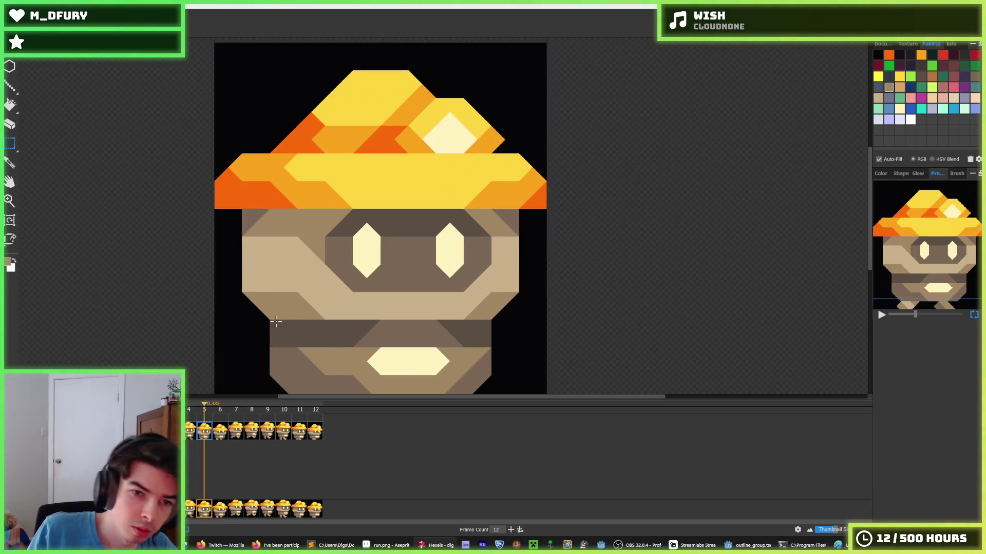
# Compare frames 5 and 6, ending back on the paint brush.
pyautogui.click(221, 433)
pyautogui.press('Left')
pyautogui.press('Right')
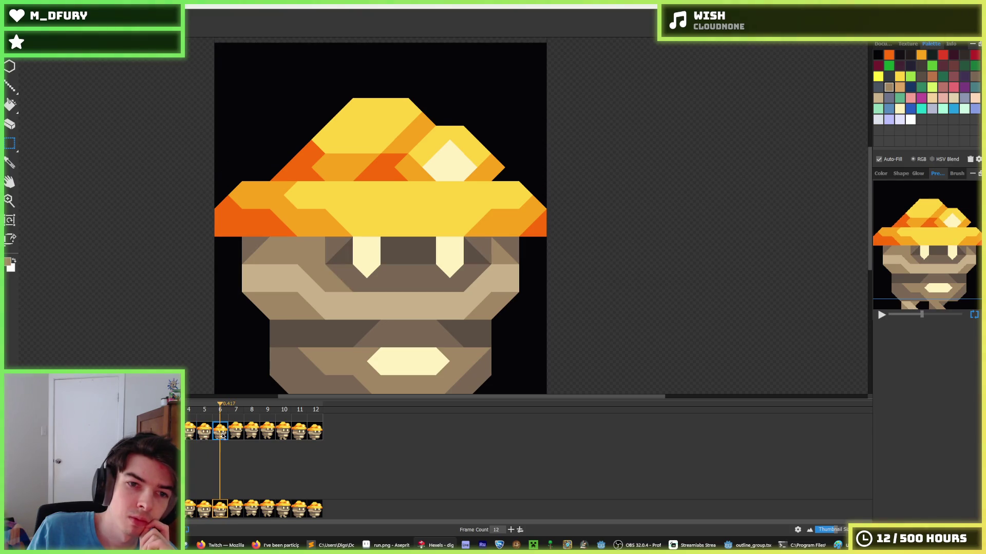
pyautogui.press('g')
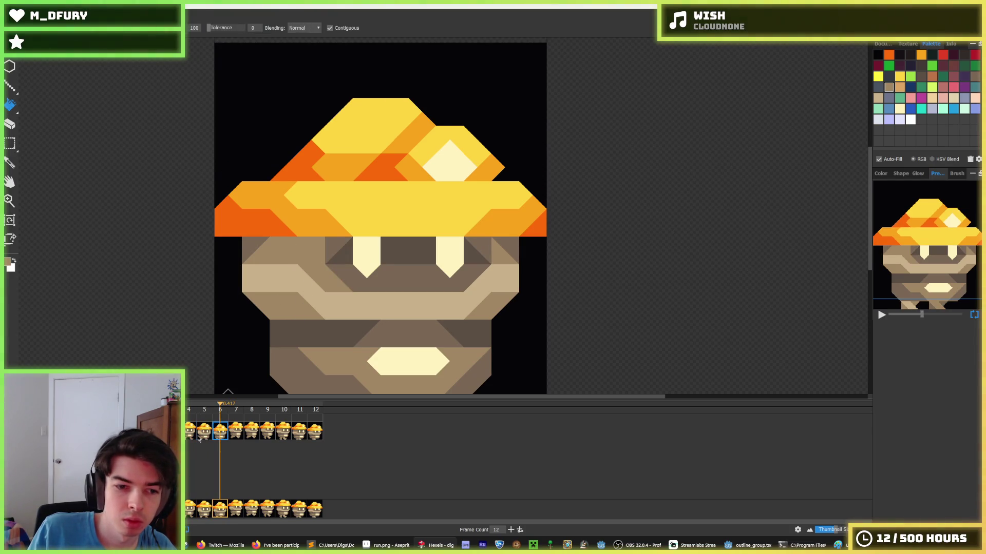
pyautogui.press('Left')
pyautogui.press('b')
# Step through the frames to frame 10 and shift its face rows to the right.
pyautogui.scroll(-3, 289, 327)
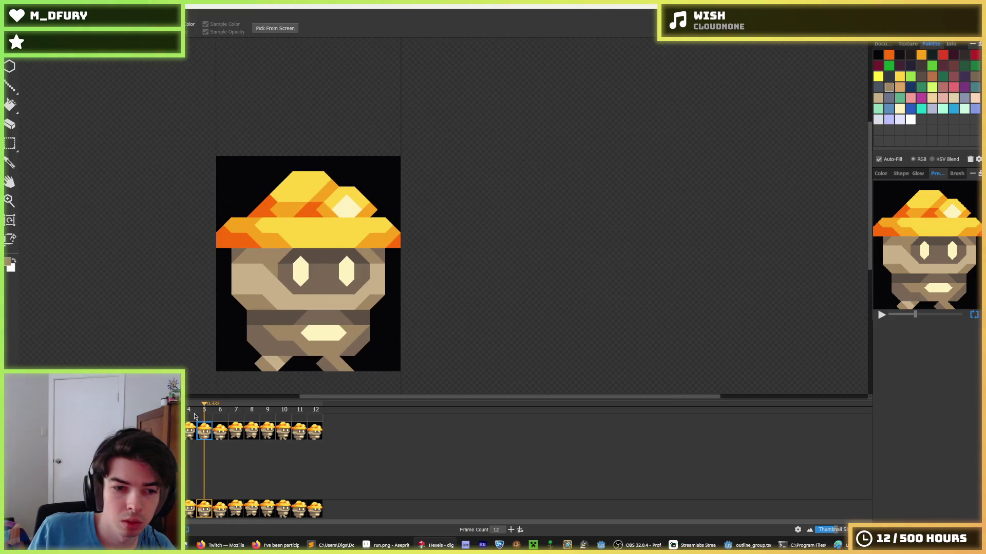
pyautogui.click(191, 439)
pyautogui.click(205, 439)
pyautogui.click(220, 433)
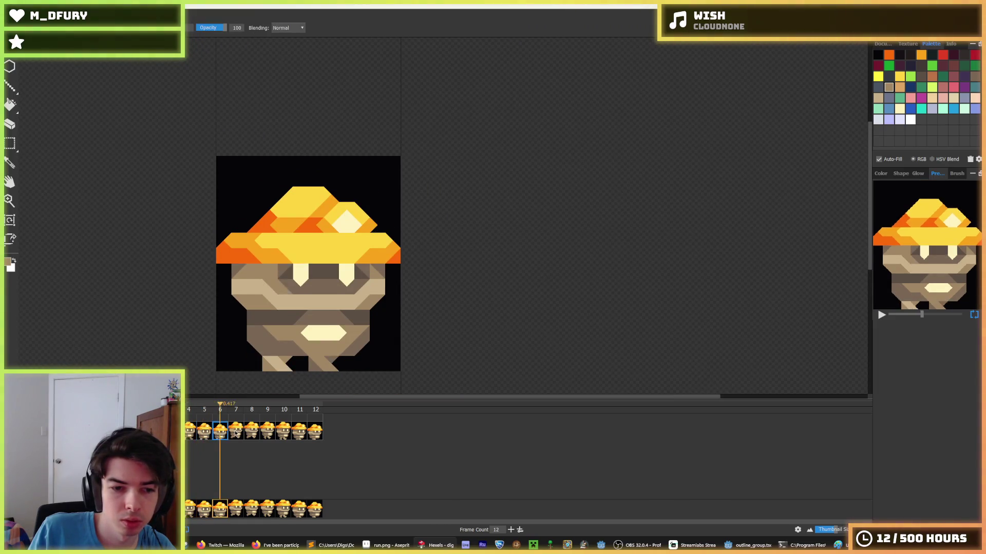
pyautogui.click(252, 432)
pyautogui.click(267, 431)
pyautogui.click(284, 431)
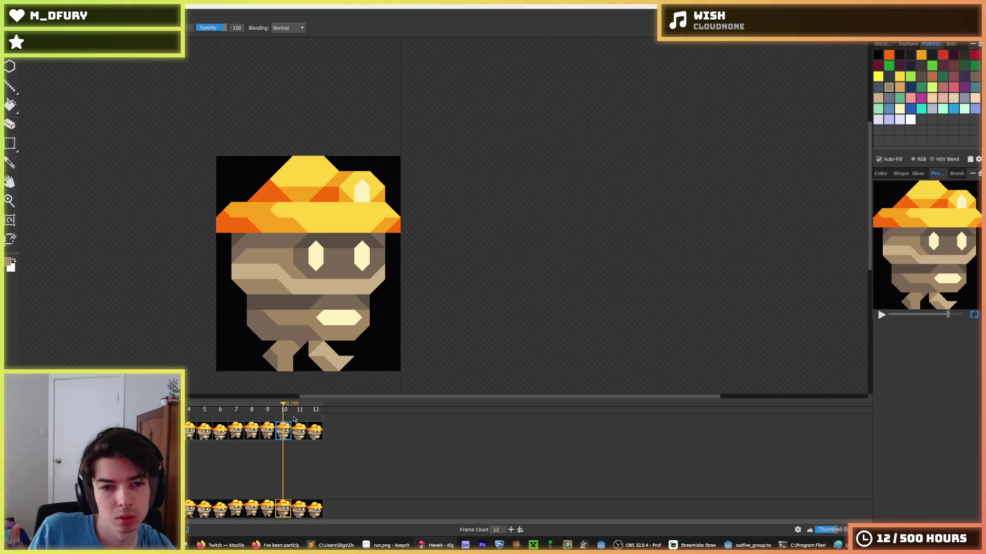
pyautogui.moveTo(216, 232); pyautogui.dragTo(298, 294)
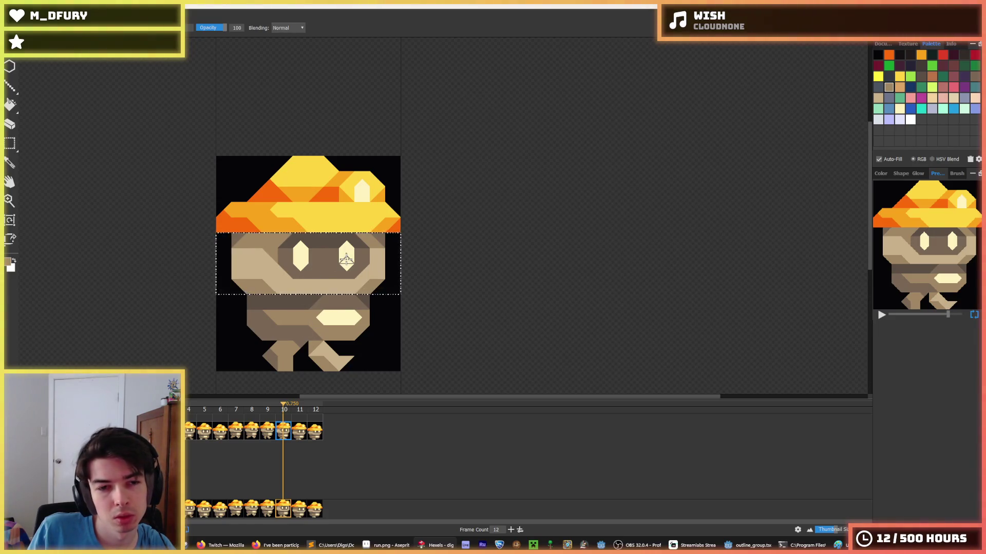
pyautogui.moveTo(330, 260); pyautogui.dragTo(345, 259)
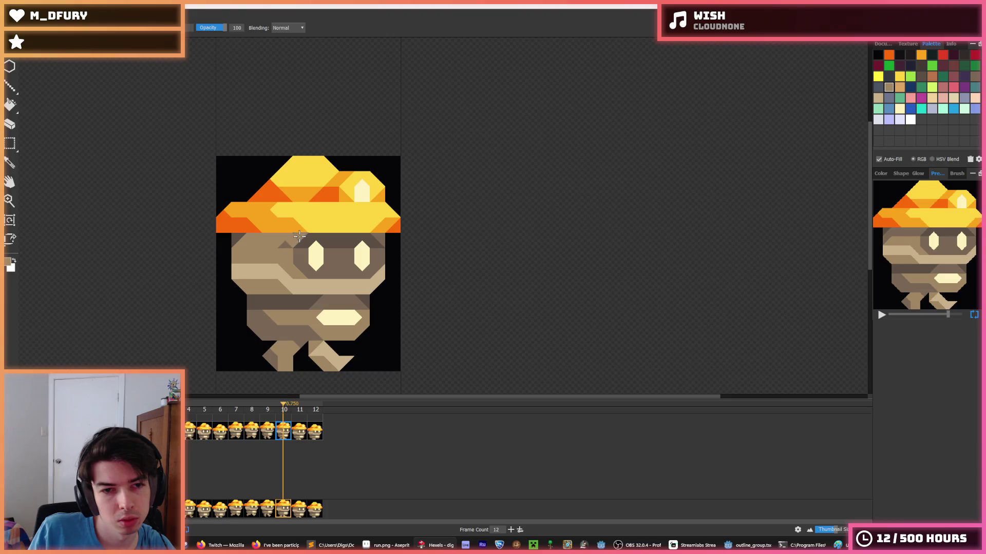
# Pick the dark grey-brown, tan skin and darker grey-brown colours from the sprite.
pyautogui.keyDown('alt'); pyautogui.click(382, 238); pyautogui.keyUp('alt')
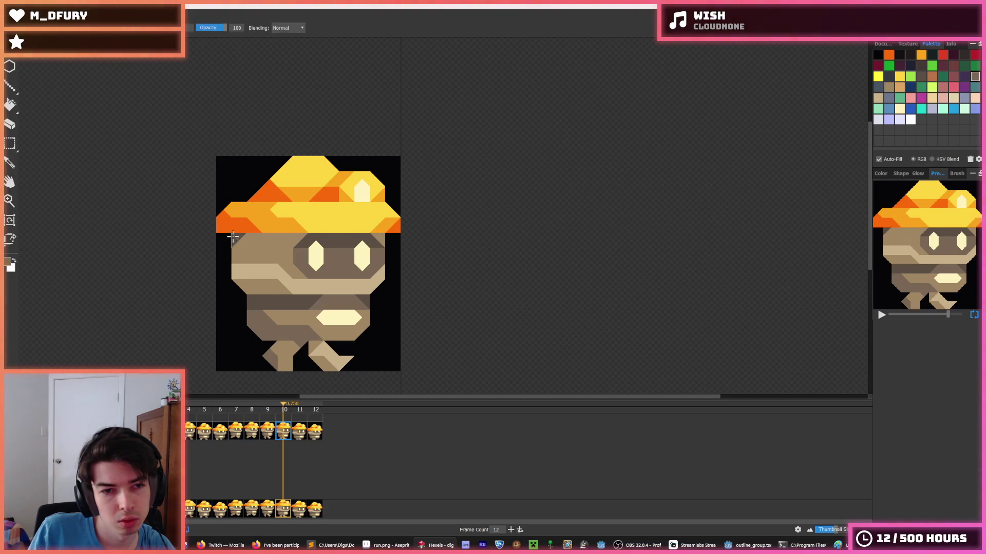
pyautogui.keyDown('alt'); pyautogui.click(296, 277); pyautogui.keyUp('alt')
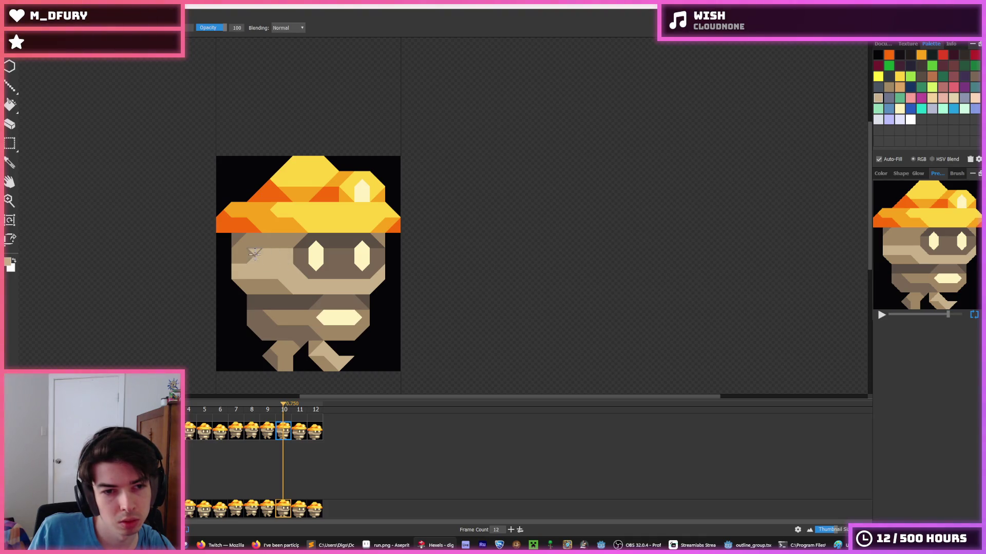
pyautogui.keyDown('alt'); pyautogui.click(286, 252); pyautogui.keyUp('alt')
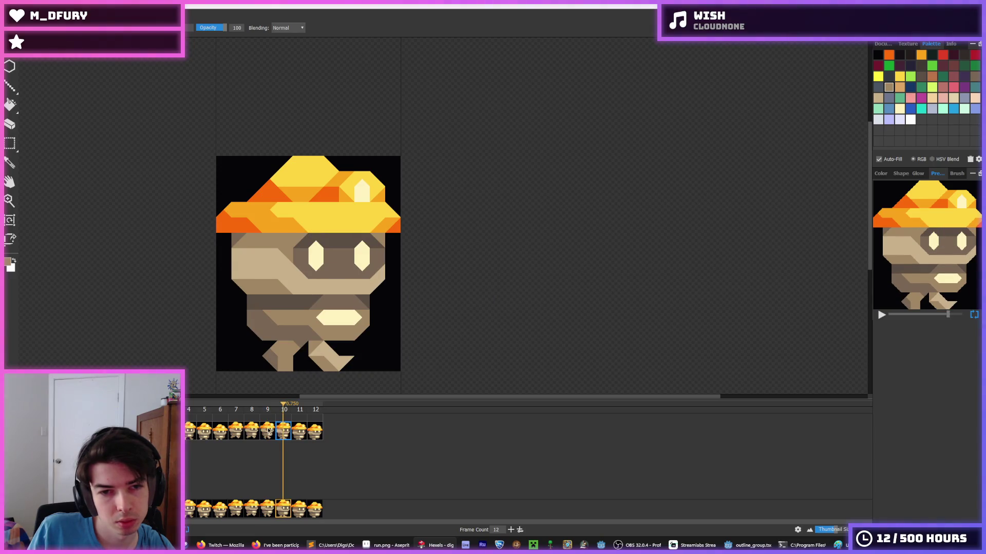
# Paste frame 9's face into frame 11 and nudge it down two cells.
pyautogui.press('m')
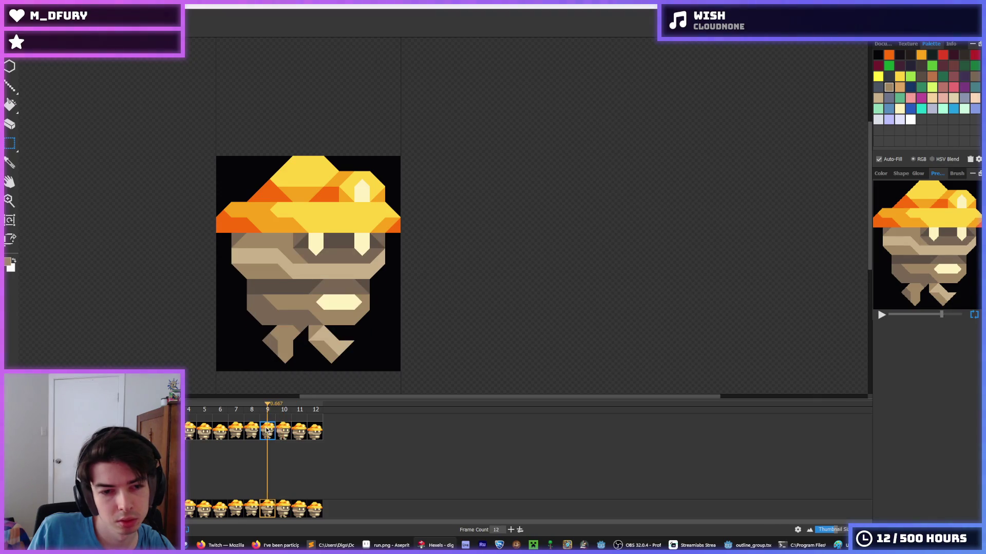
pyautogui.moveTo(401, 294); pyautogui.dragTo(216, 232)
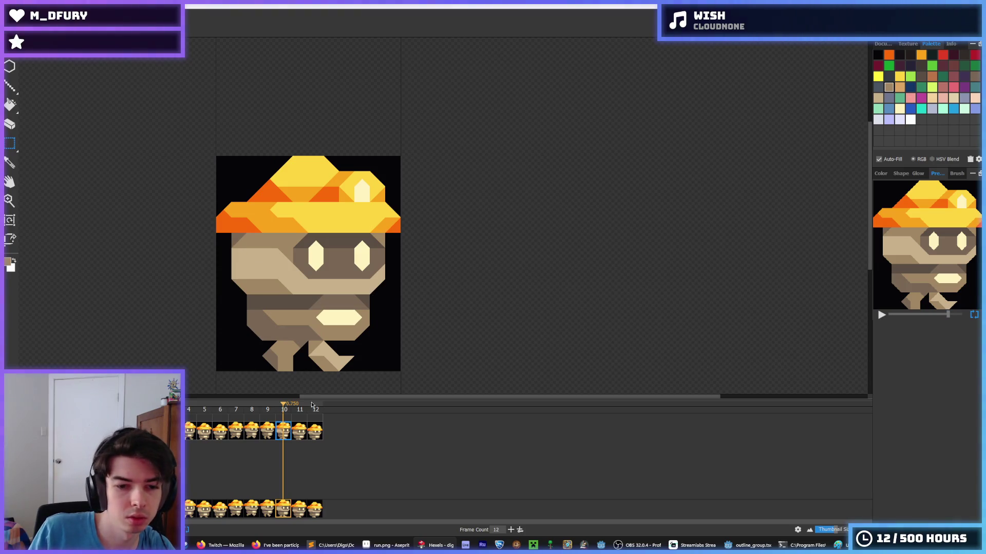
pyautogui.click(299, 433)
pyautogui.hotkey('ctrl', 'v')
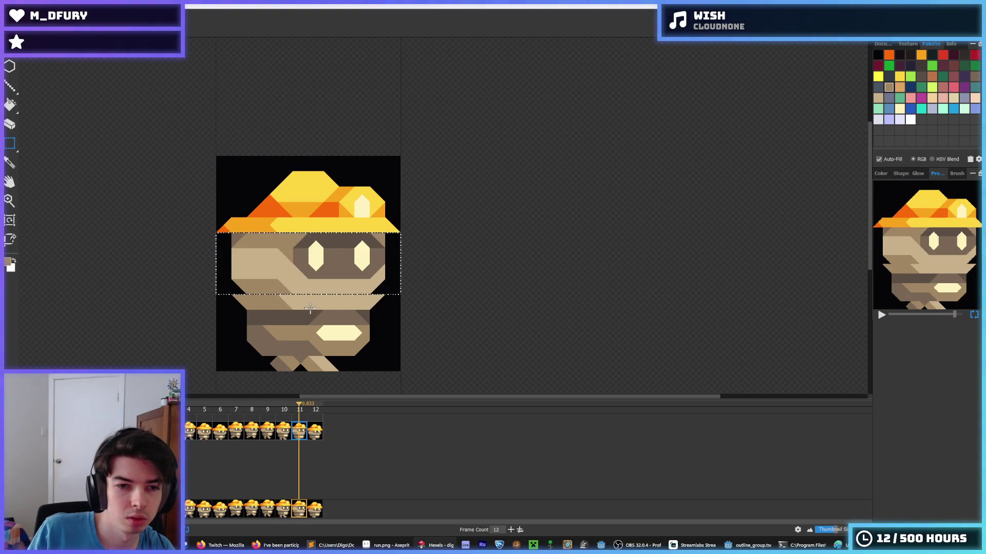
pyautogui.press('Down')
pyautogui.press('Down')
pyautogui.click(313, 433)
# Compare frames 11 and 12, then play the run cycle.
pyautogui.click(300, 433)
pyautogui.click(310, 432)
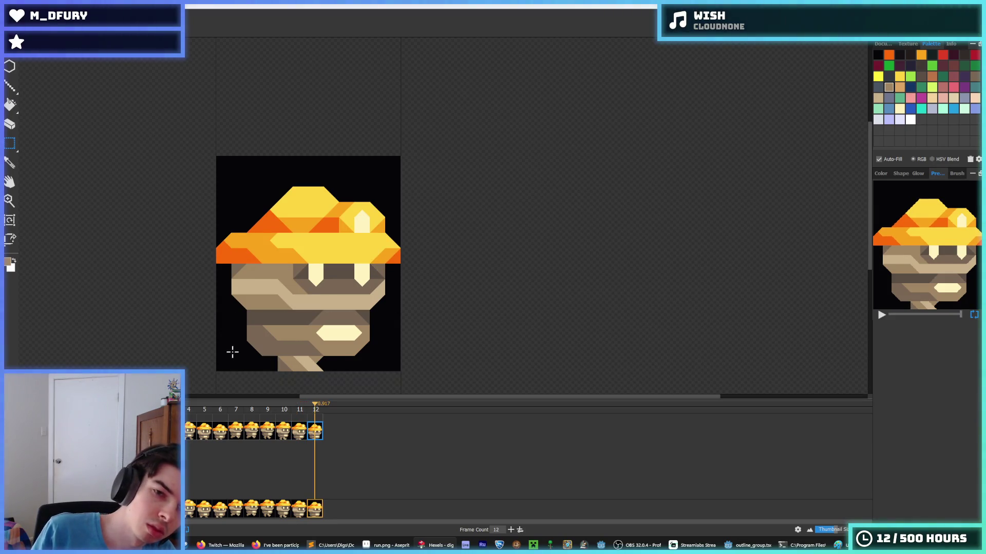
pyautogui.press('space')
pyautogui.scroll(-3, 211, 297)
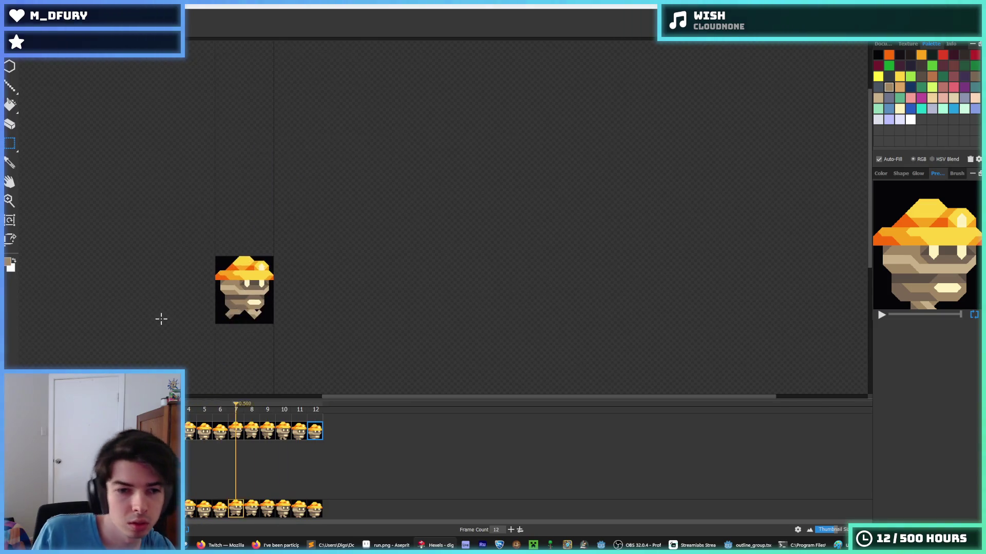
pyautogui.scroll(-1, 161, 319)
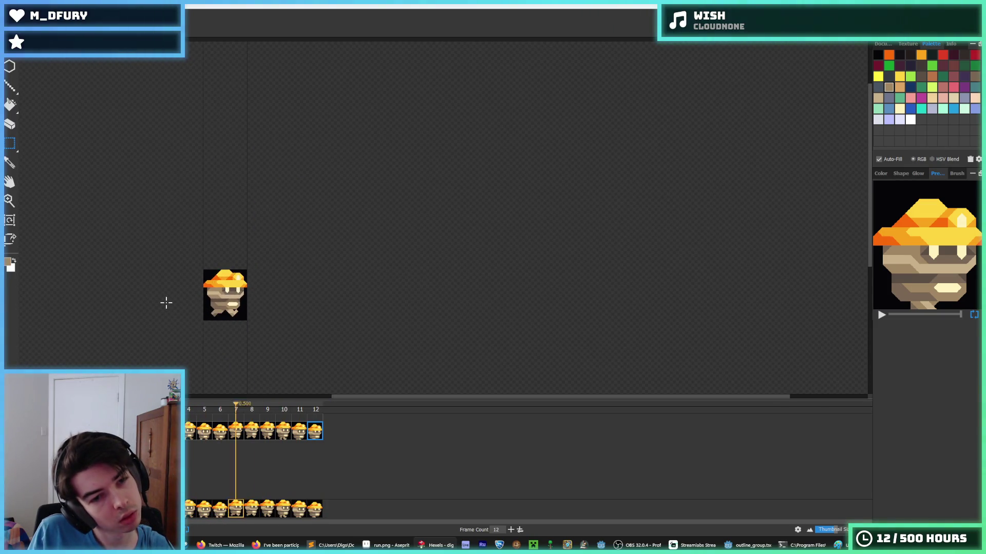
pyautogui.scroll(-1, 146, 300)
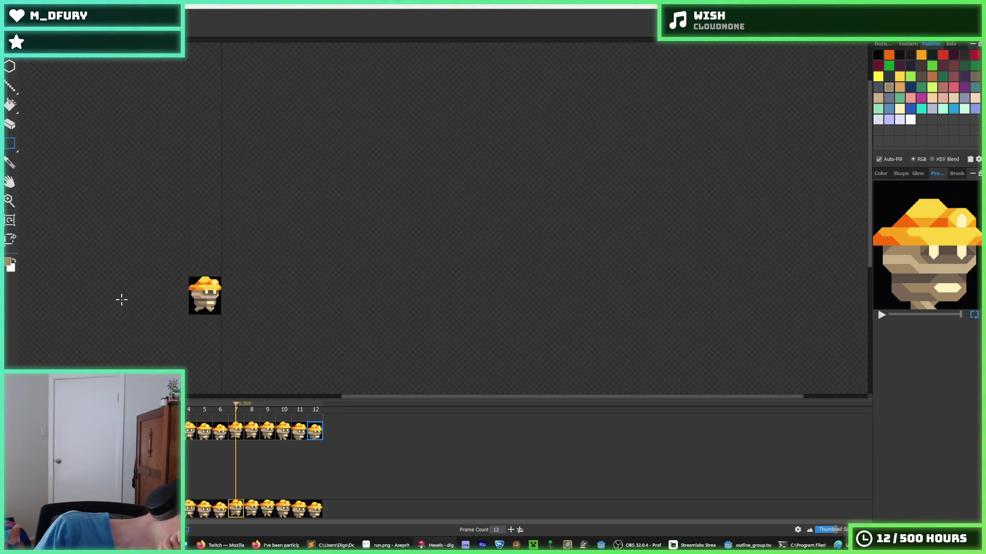
pyautogui.scroll(5, 184, 298)
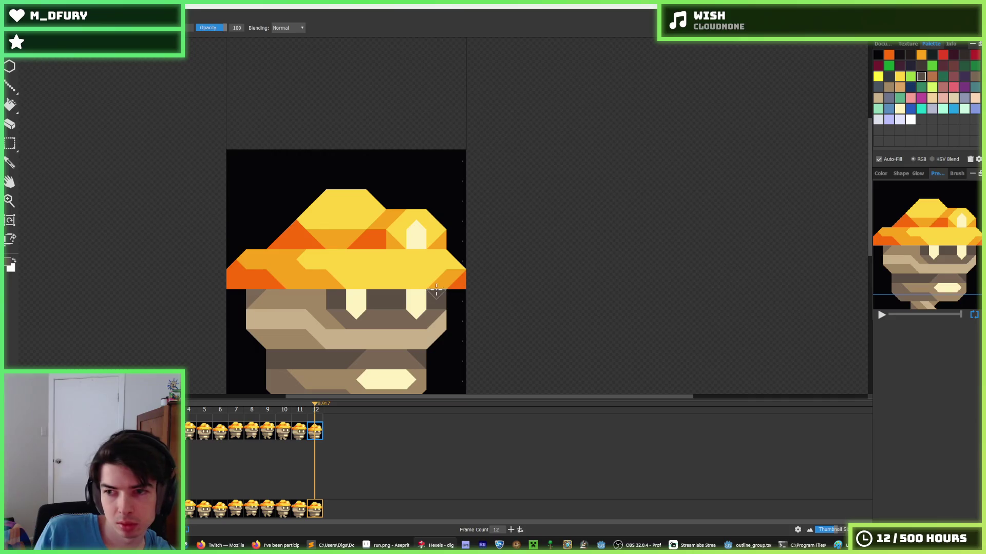
pyautogui.press('Left')
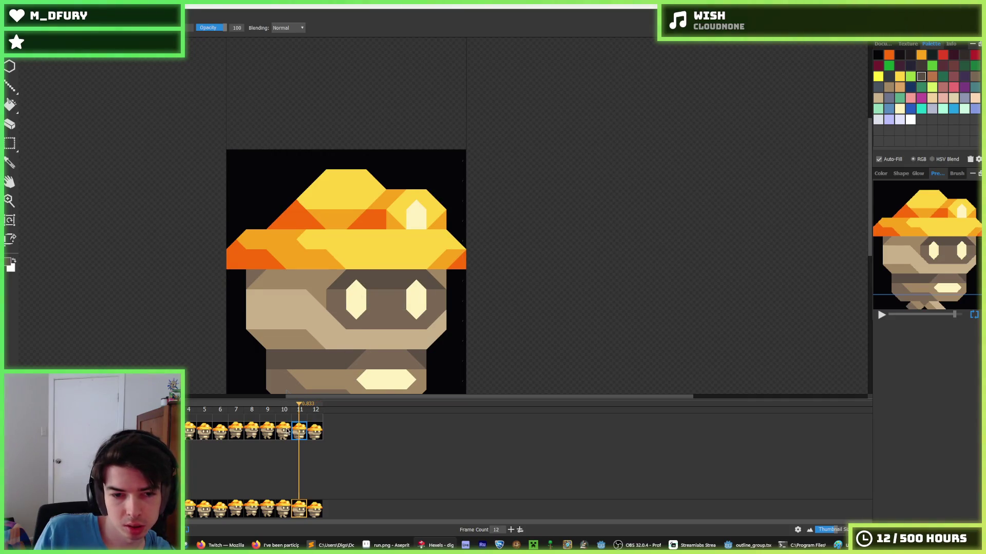
pyautogui.click(286, 431)
pyautogui.click(269, 432)
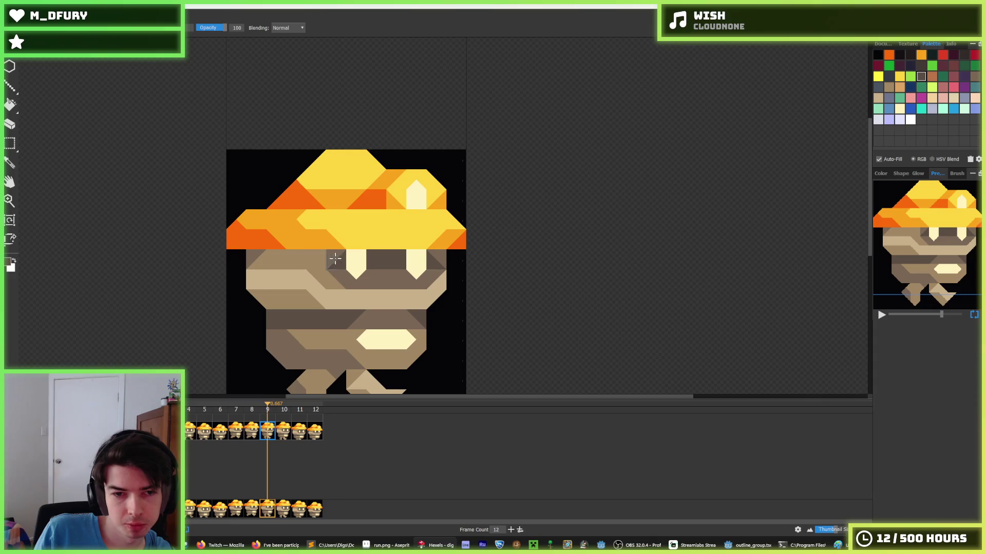
pyautogui.click(255, 435)
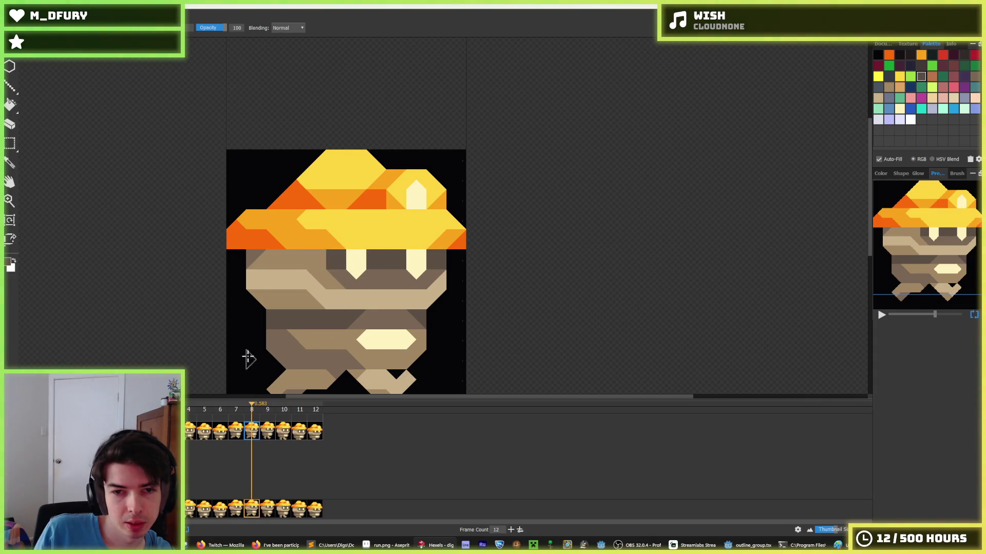
pyautogui.click(236, 430)
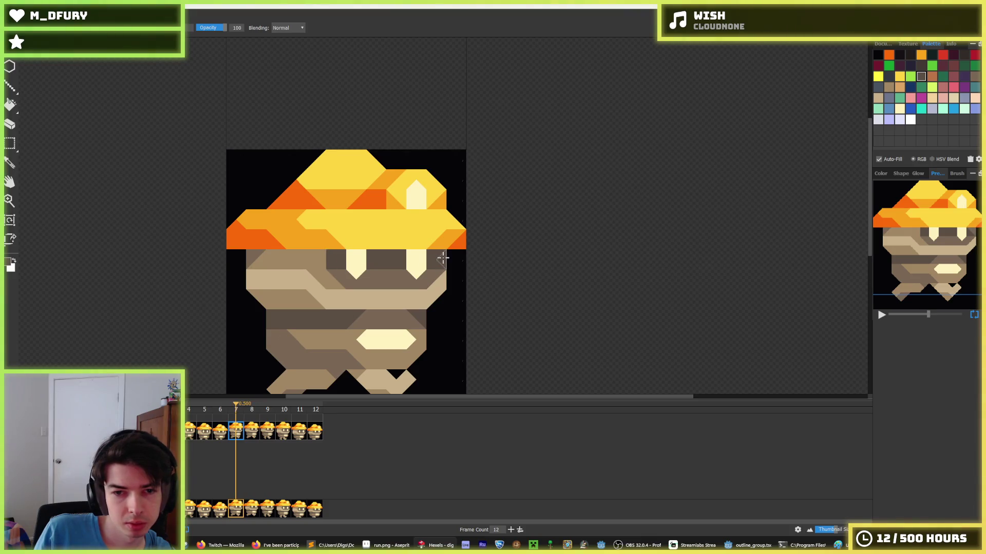
pyautogui.press(',')
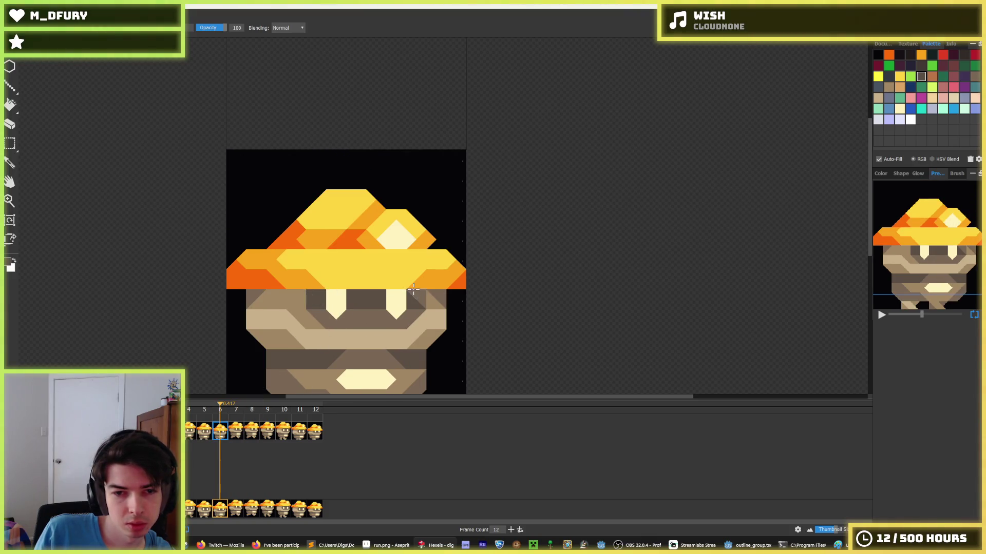
pyautogui.click(207, 435)
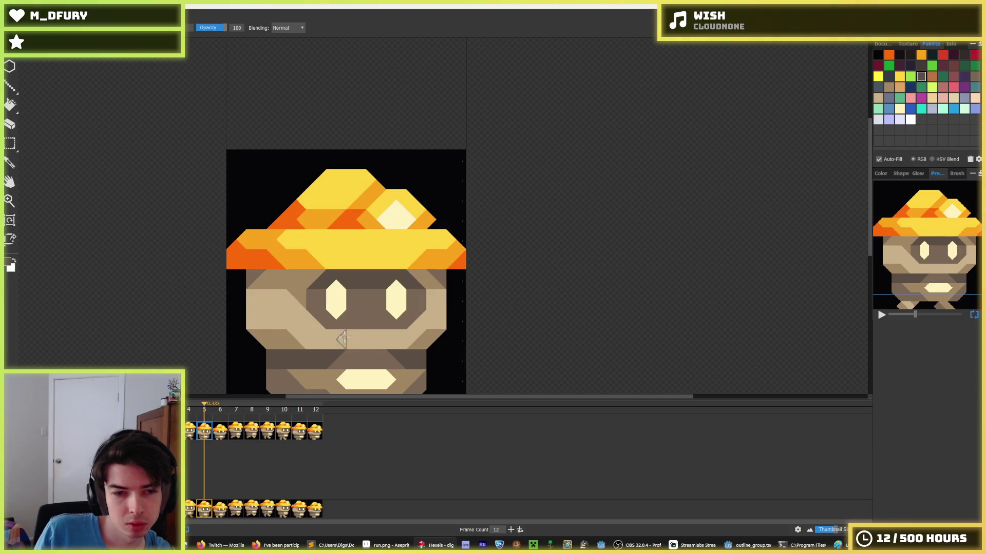
pyautogui.click(191, 433)
pyautogui.press(',')
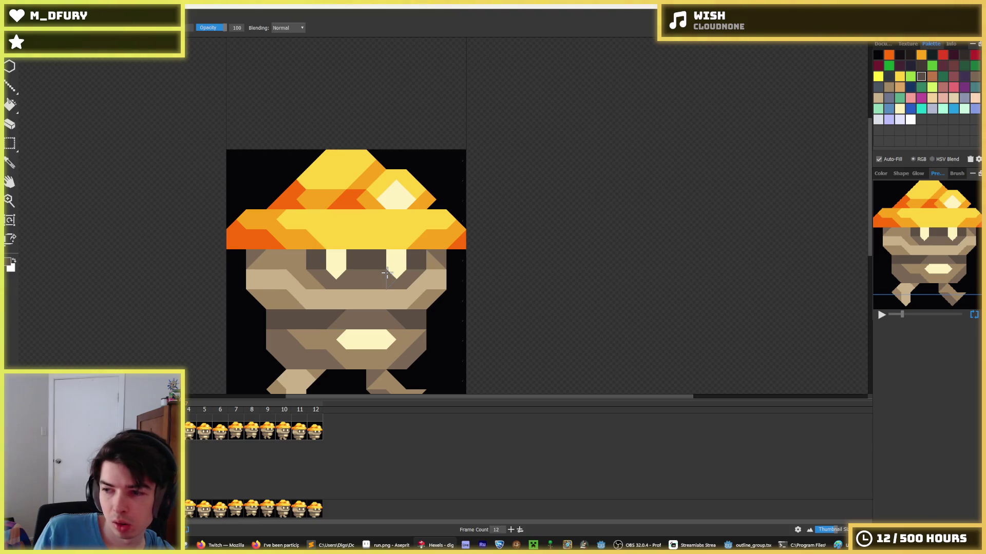
pyautogui.press(',')
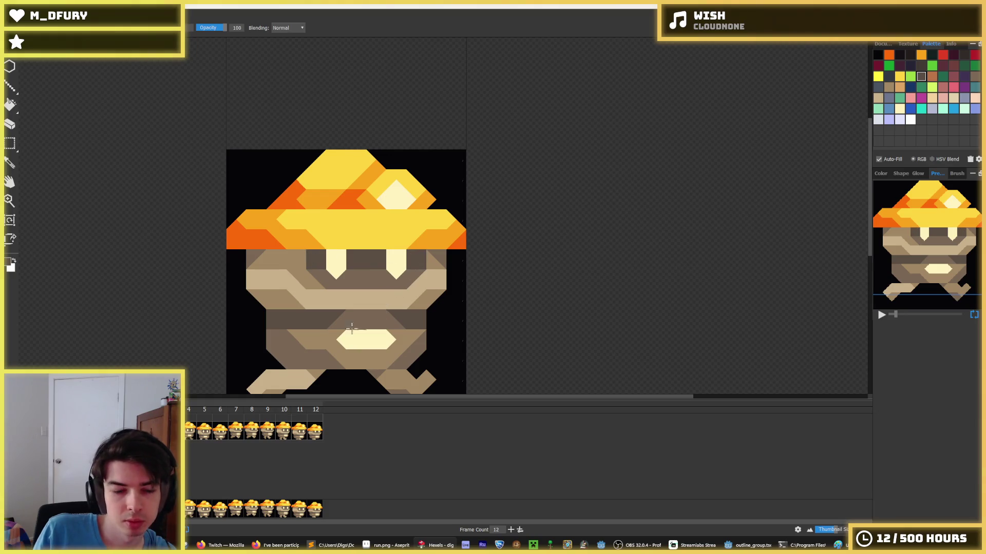
pyautogui.press(',')
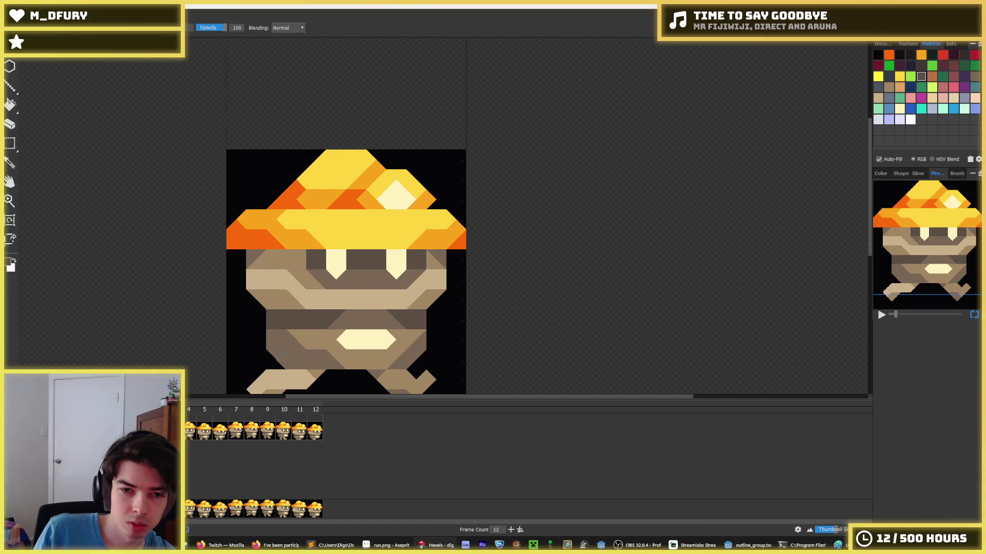
pyautogui.click(190, 434)
pyautogui.click(205, 434)
pyautogui.click(220, 434)
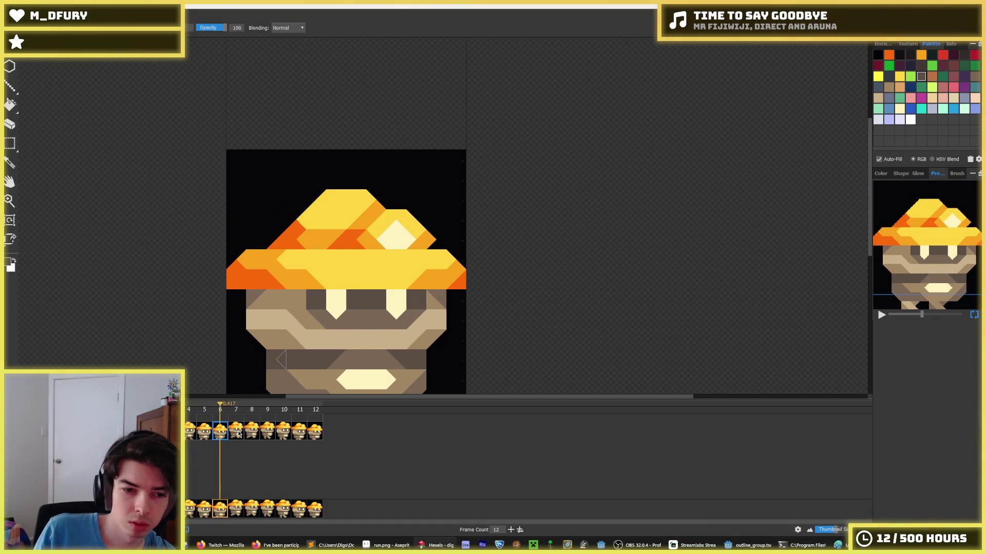
pyautogui.click(237, 434)
pyautogui.click(263, 435)
pyautogui.click(288, 436)
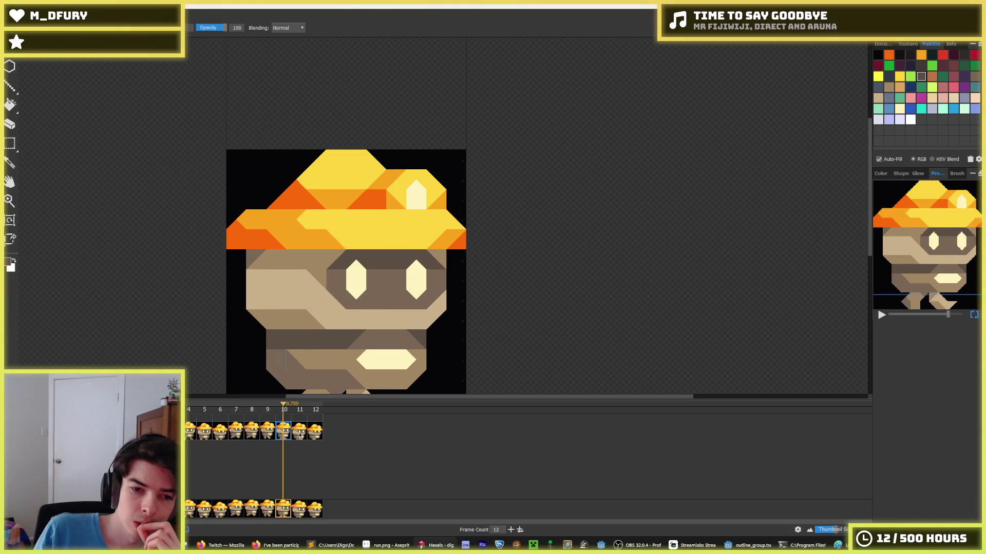
pyautogui.click(300, 435)
pyautogui.click(316, 436)
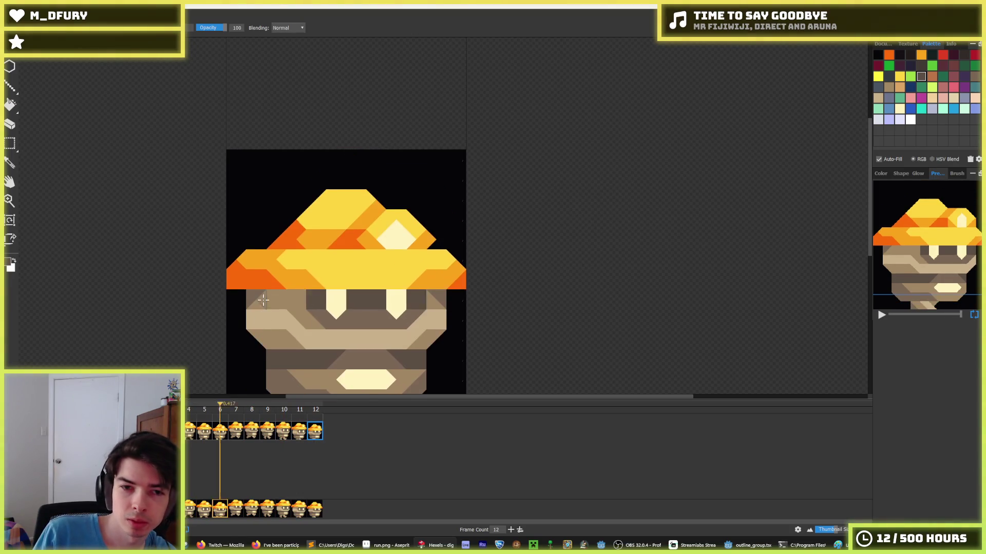
pyautogui.scroll(-3, 180, 308)
pyautogui.scroll(-1, 128, 334)
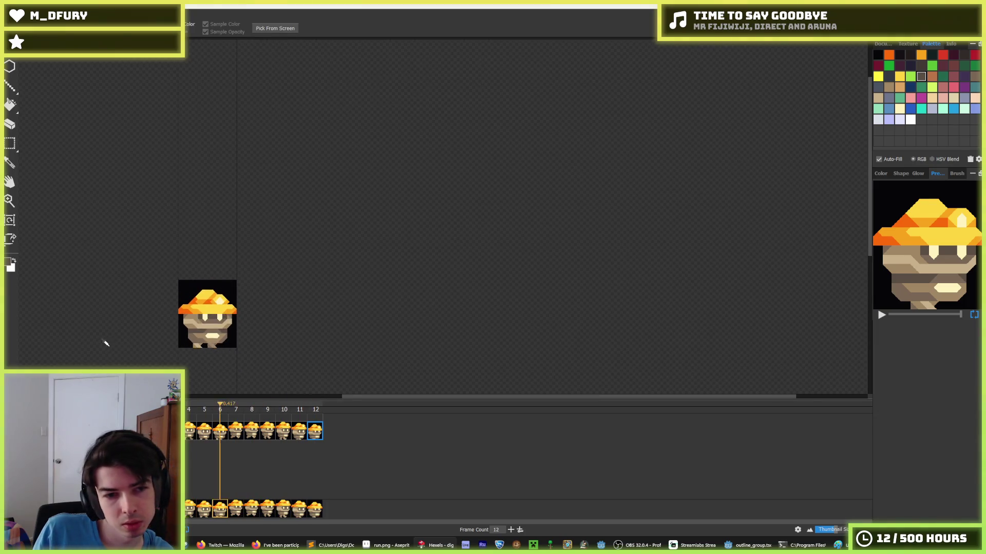
# Zoom in on the mushroom and eyedrop the mouth's cream colour.
pyautogui.scroll(-1, 108, 345)
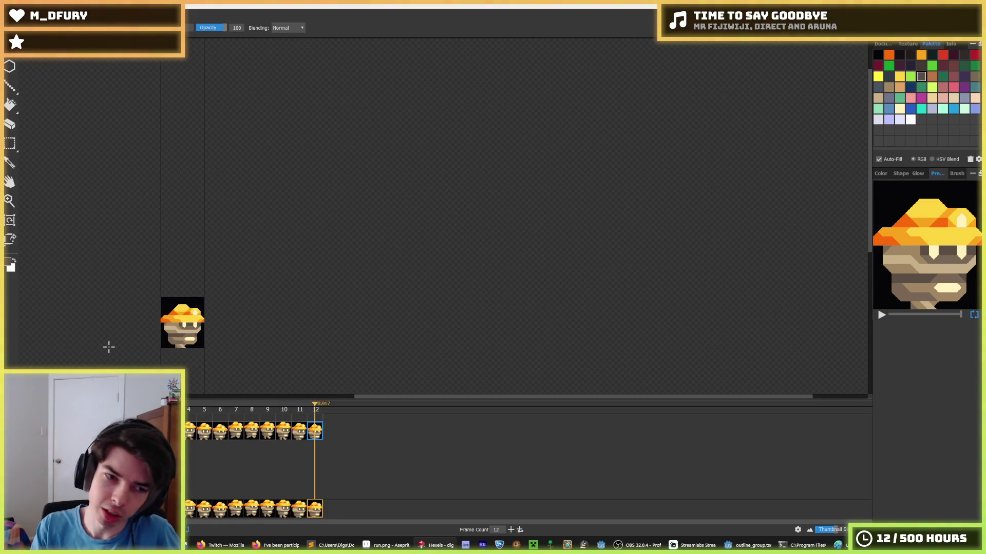
pyautogui.scroll(8, 181, 322)
pyautogui.press('i')
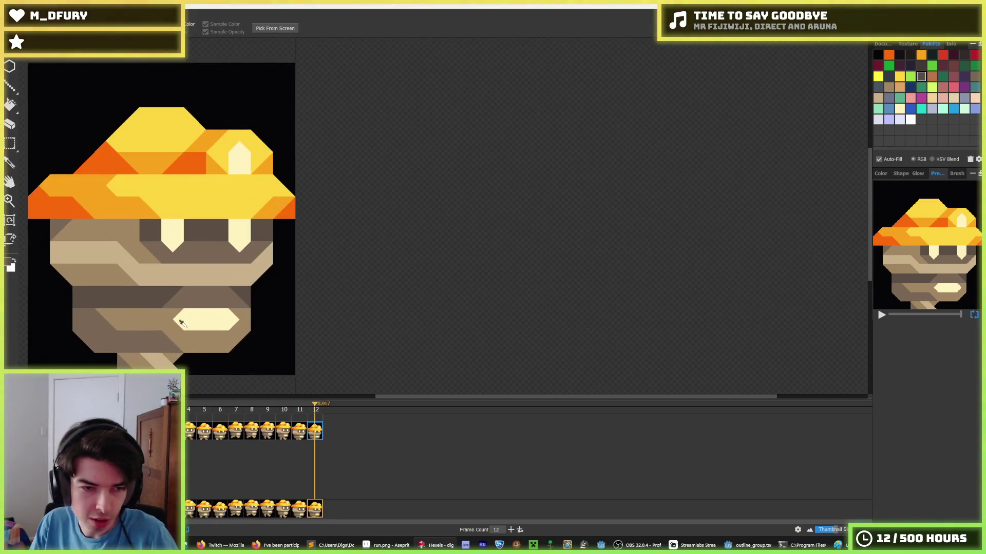
pyautogui.click(182, 319)
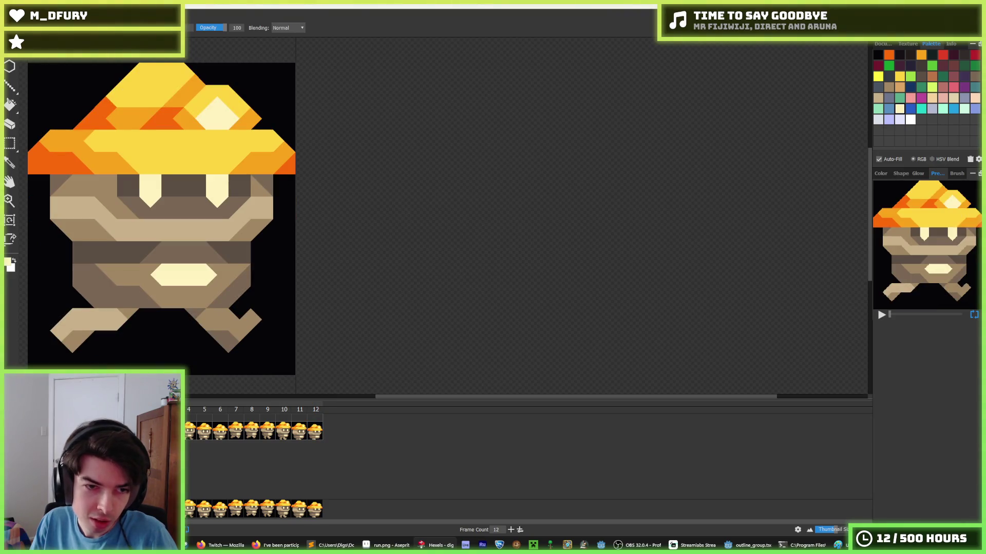
# Fill the mouth with light tan, then undo that fill.
pyautogui.scroll(-8, 99, 275)
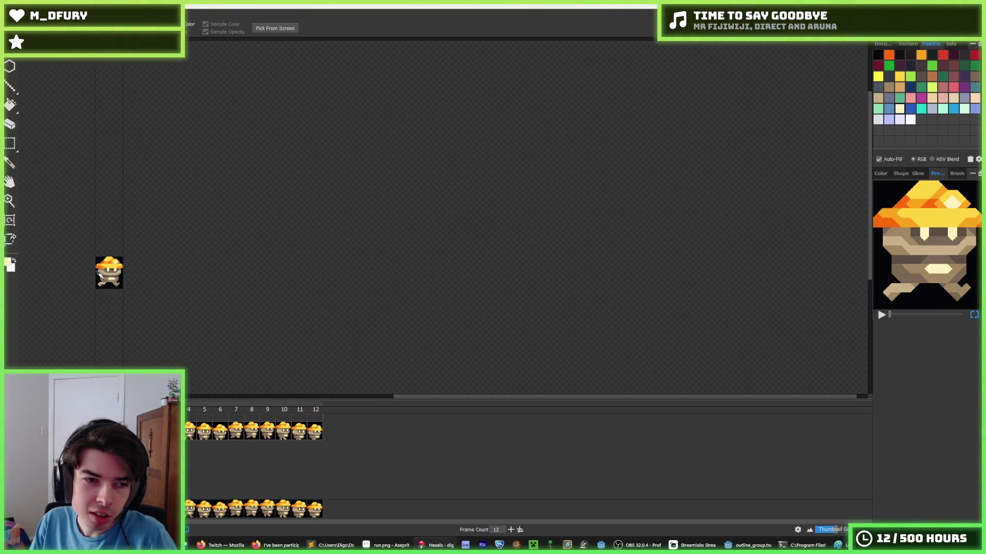
pyautogui.scroll(8, 95, 262)
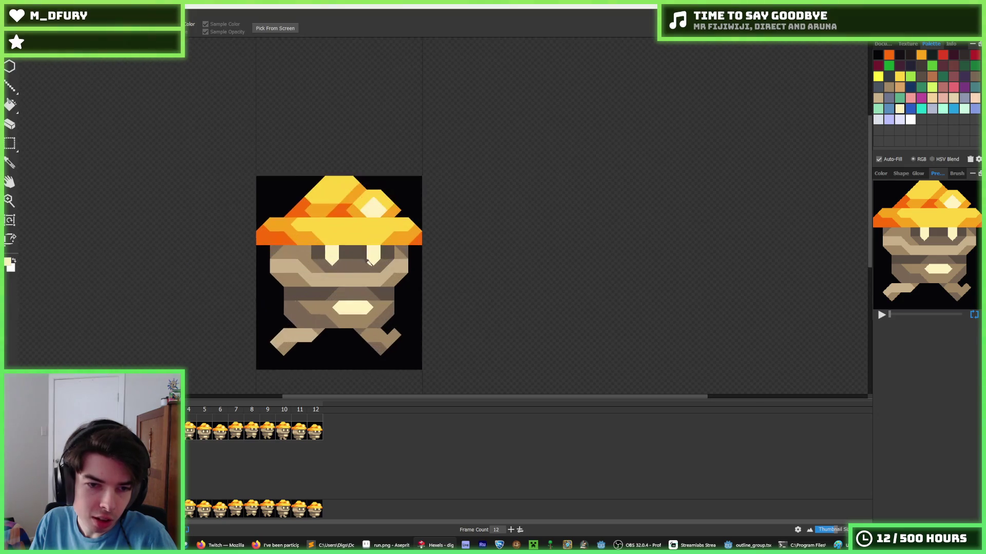
pyautogui.keyDown('alt'); pyautogui.click(289, 258); pyautogui.keyUp('alt')
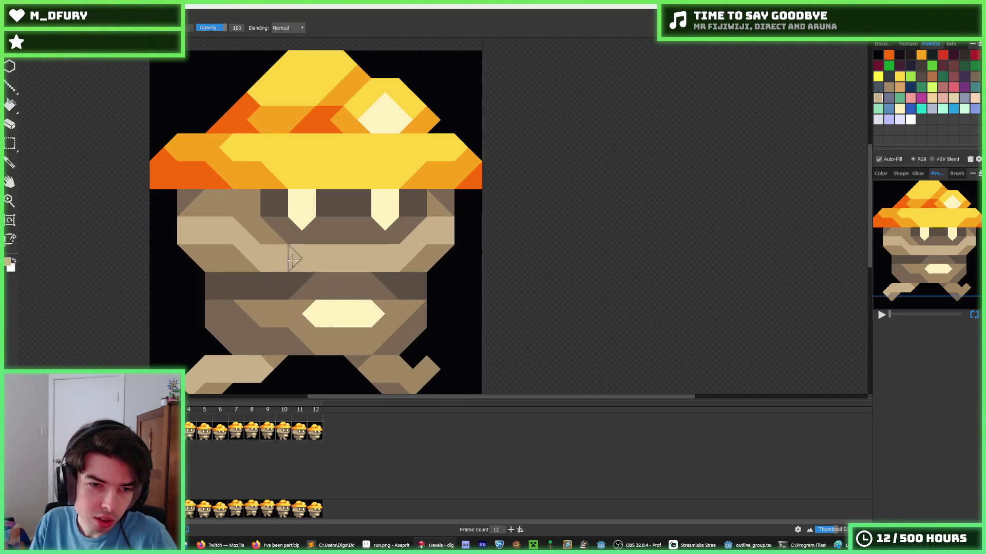
pyautogui.click(361, 312)
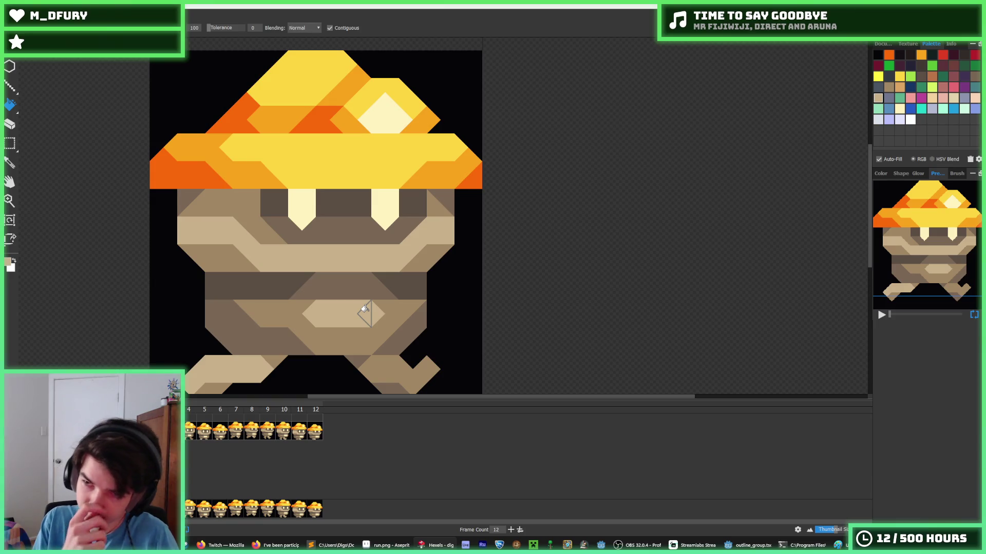
pyautogui.scroll(-8, 361, 304)
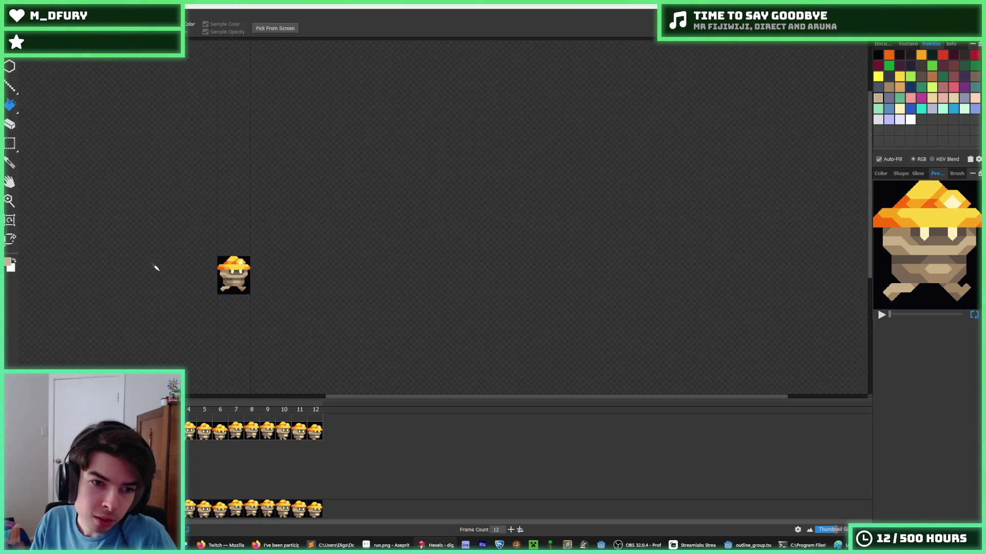
pyautogui.hotkey('ctrl', 'z')
# Take the hat's yellow and fill the mouth with it.
pyautogui.scroll(6, 192, 271)
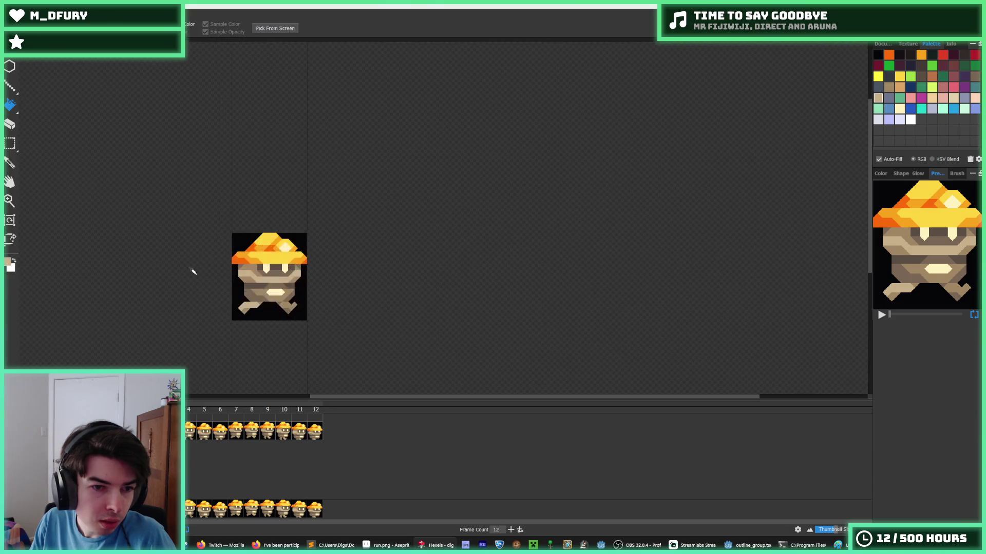
pyautogui.keyDown('alt'); pyautogui.click(331, 207); pyautogui.keyUp('alt')
pyautogui.click(348, 310)
# Recolour the yellow mouth brown, then move on to frame 4.
pyautogui.scroll(-6, 247, 258)
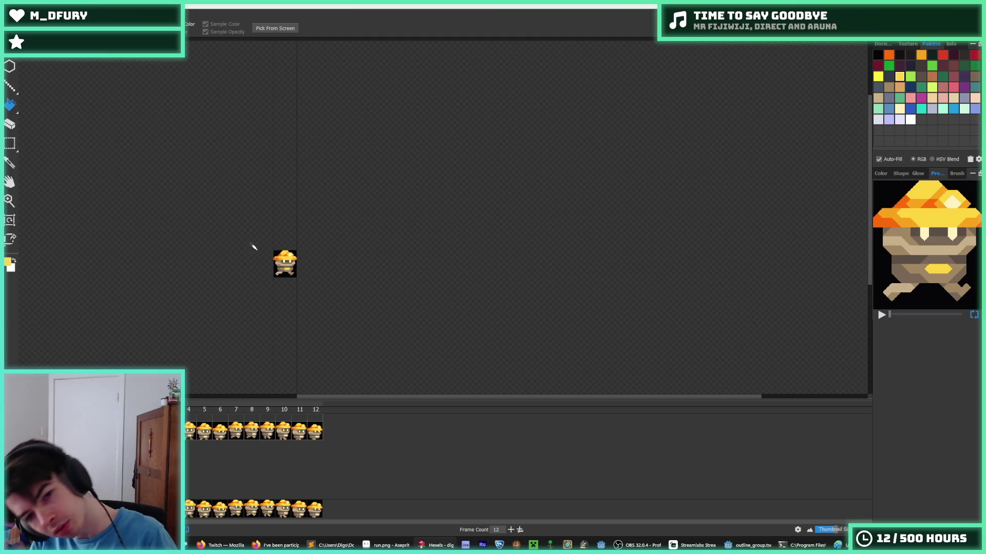
pyautogui.scroll(3, 264, 253)
pyautogui.scroll(4, 295, 277)
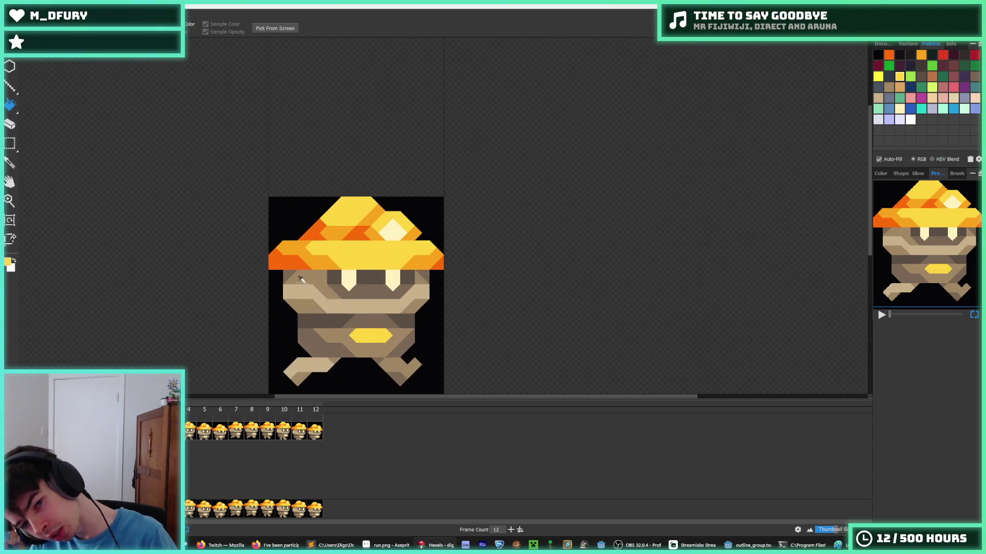
pyautogui.scroll(1, 324, 290)
pyautogui.scroll(-2, 367, 344)
pyautogui.scroll(3, 365, 347)
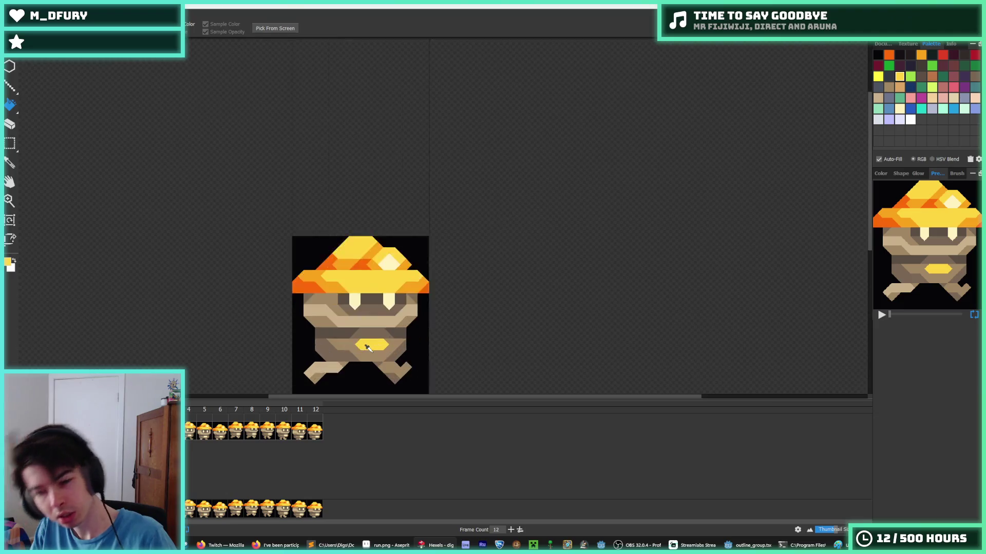
pyautogui.keyDown('alt'); pyautogui.click(376, 354); pyautogui.keyUp('alt')
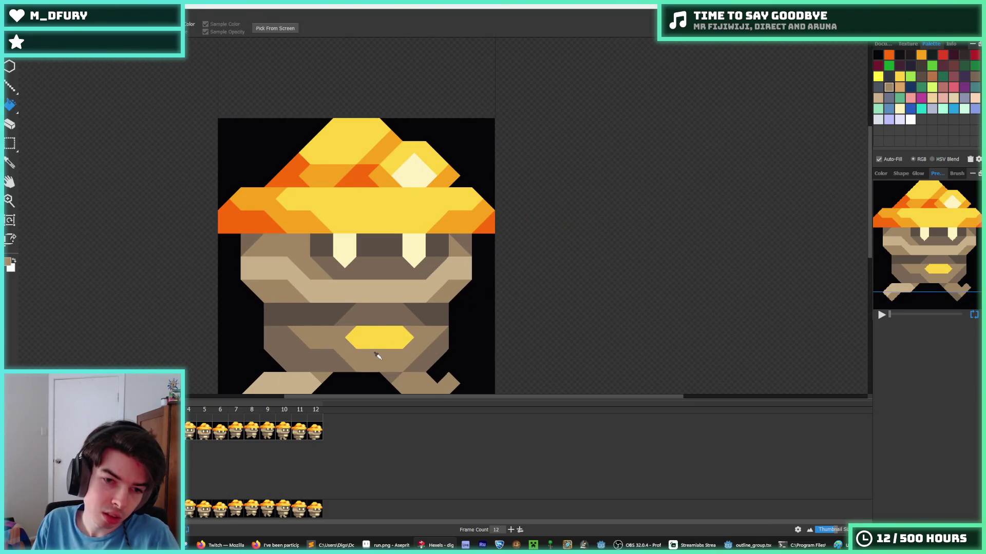
pyautogui.click(378, 338)
pyautogui.scroll(-6, 195, 276)
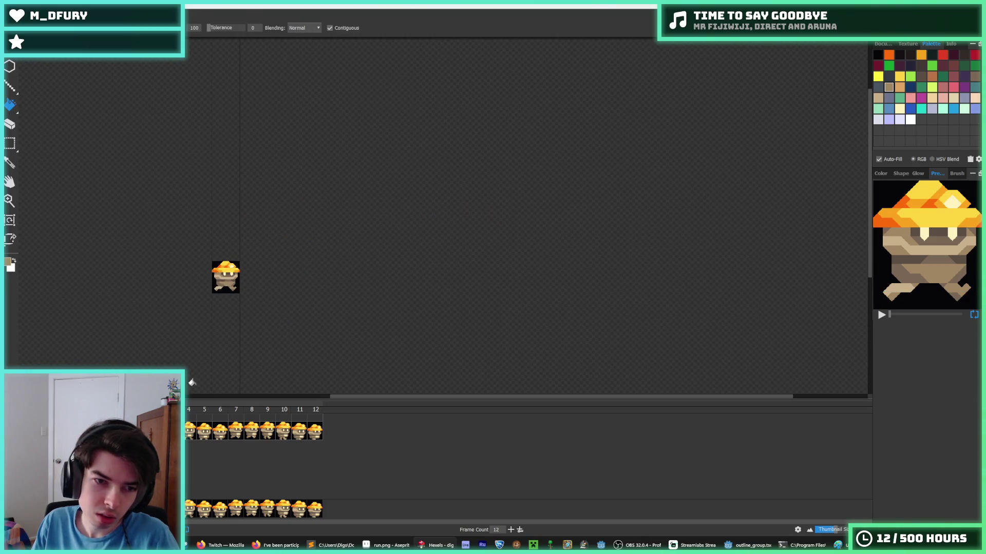
pyautogui.scroll(5, 212, 283)
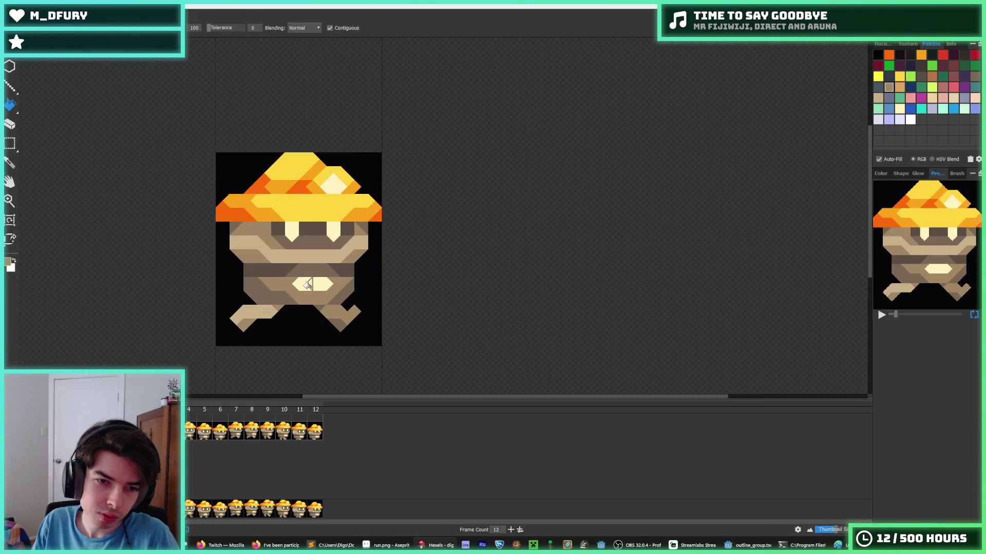
pyautogui.press('Right')
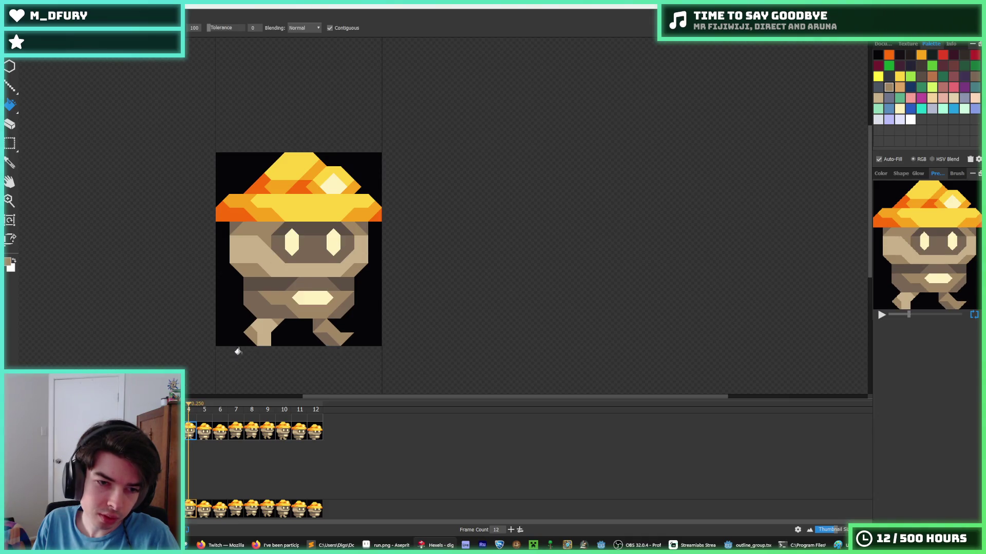
pyautogui.press('Right')
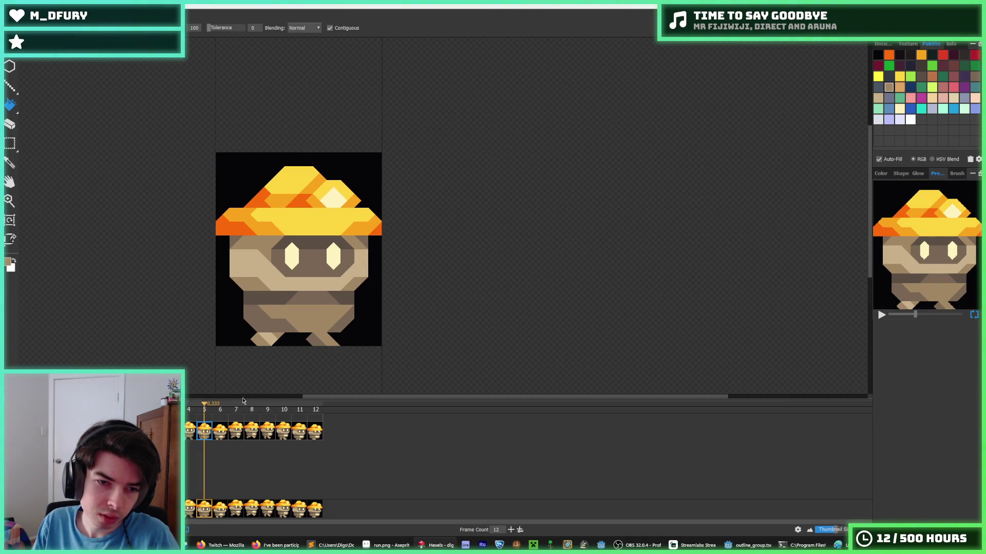
pyautogui.press('Right')
pyautogui.press('Right')
pyautogui.press('Right')
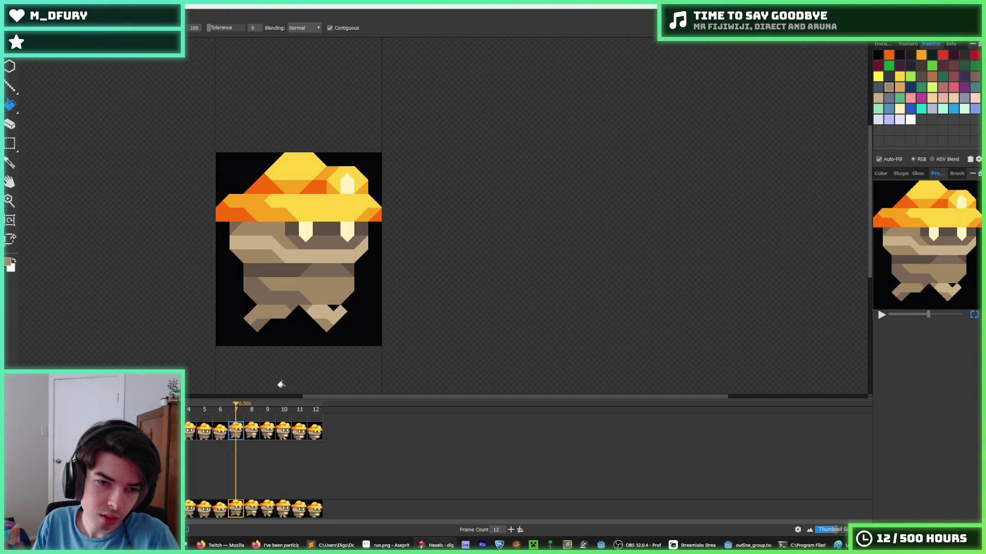
pyautogui.press('Right')
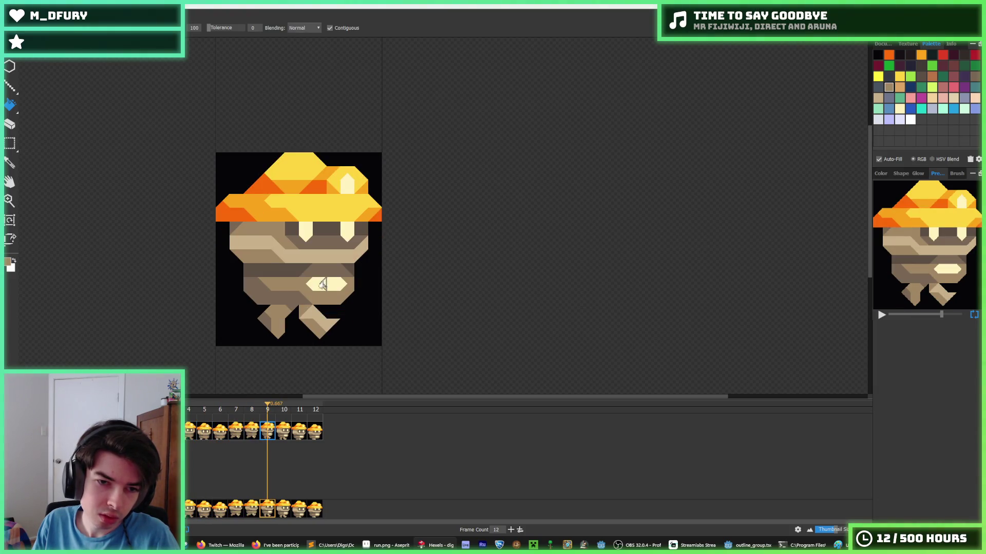
pyautogui.press('Right')
pyautogui.press('Right')
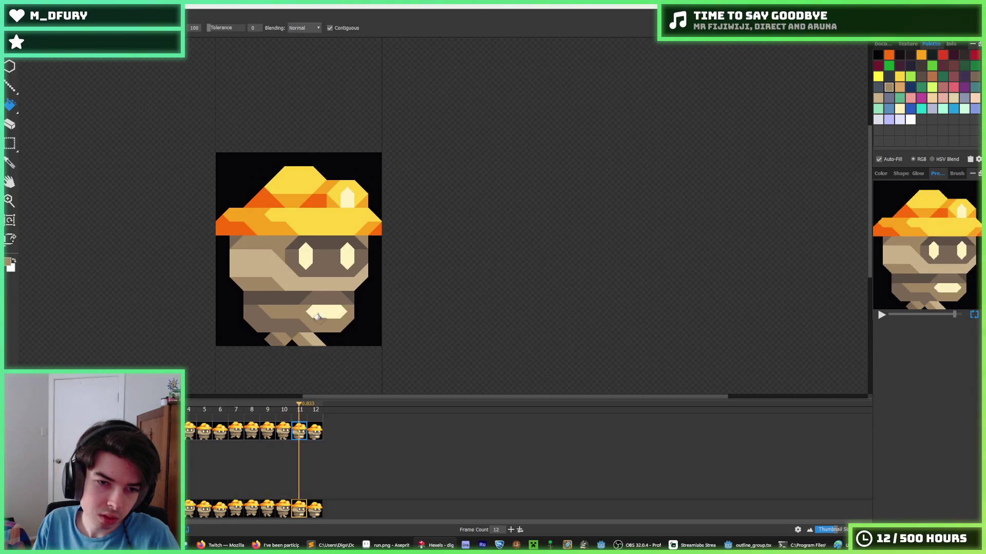
pyautogui.press('Right')
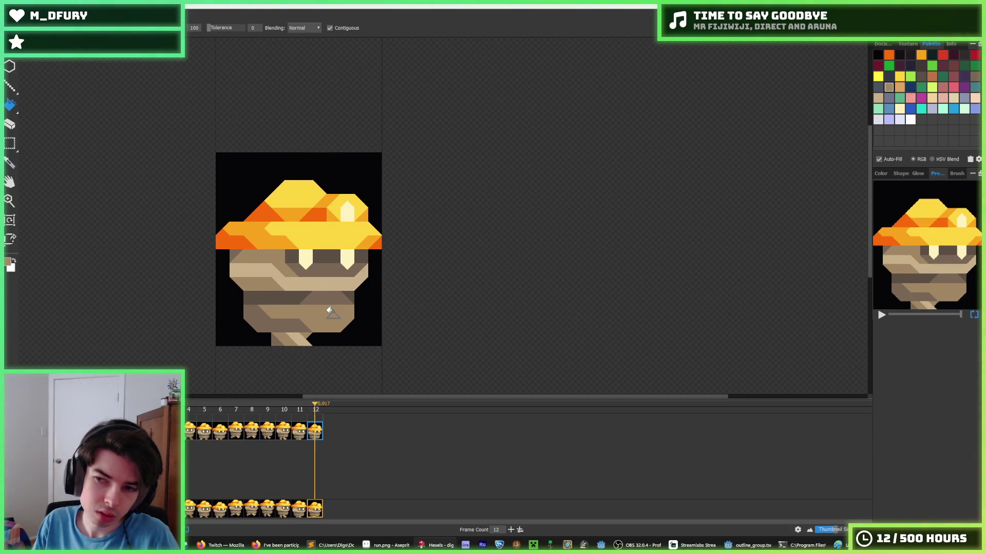
pyautogui.press('space')
pyautogui.scroll(-3, 195, 241)
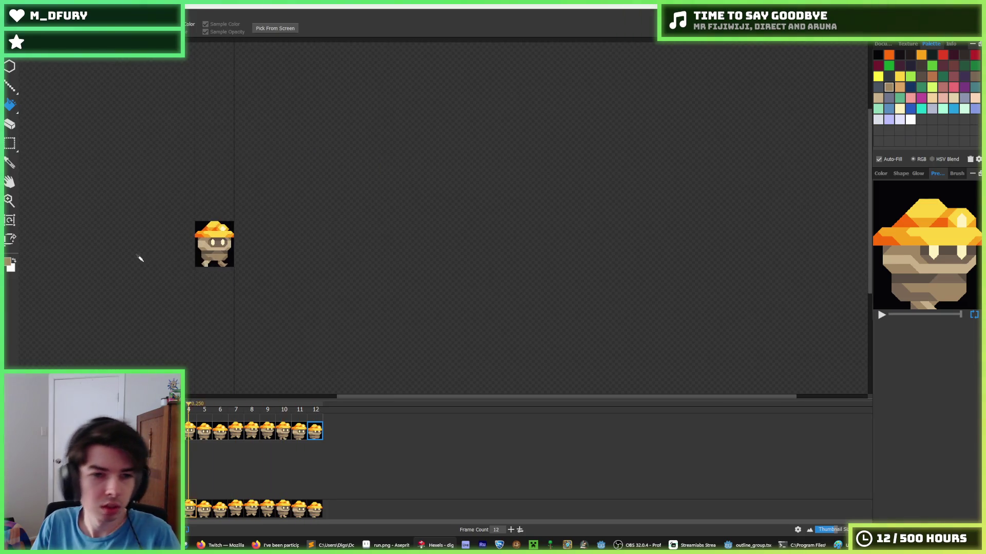
pyautogui.press('alt')
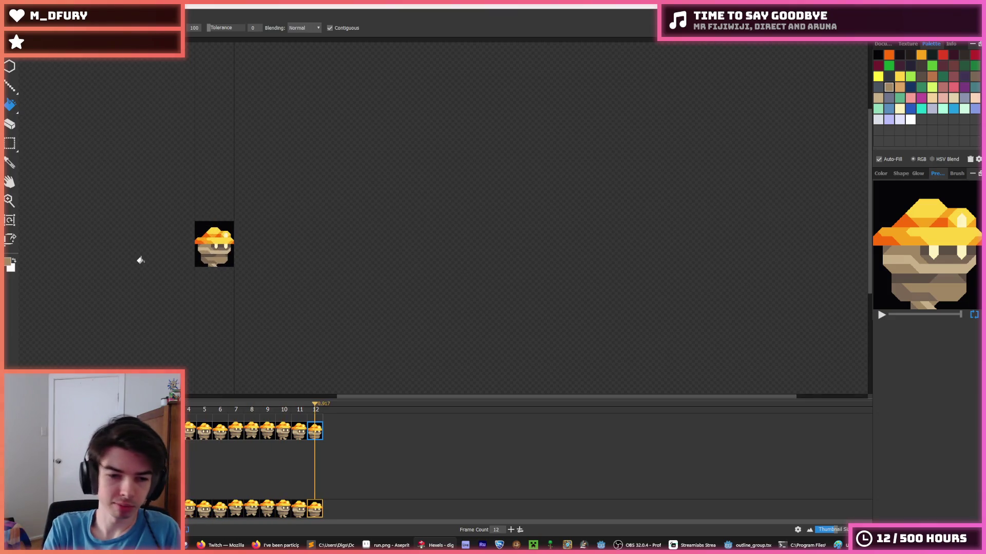
# Zoom in and switch to the Magic Wand to select by colour, then show frame 11.
pyautogui.scroll(3, 134, 231)
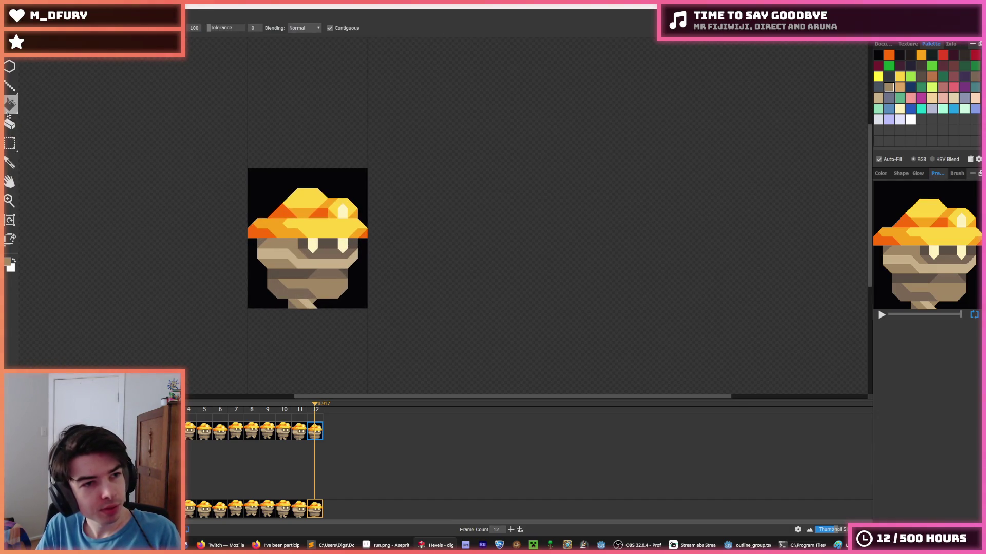
pyautogui.click(11, 146)
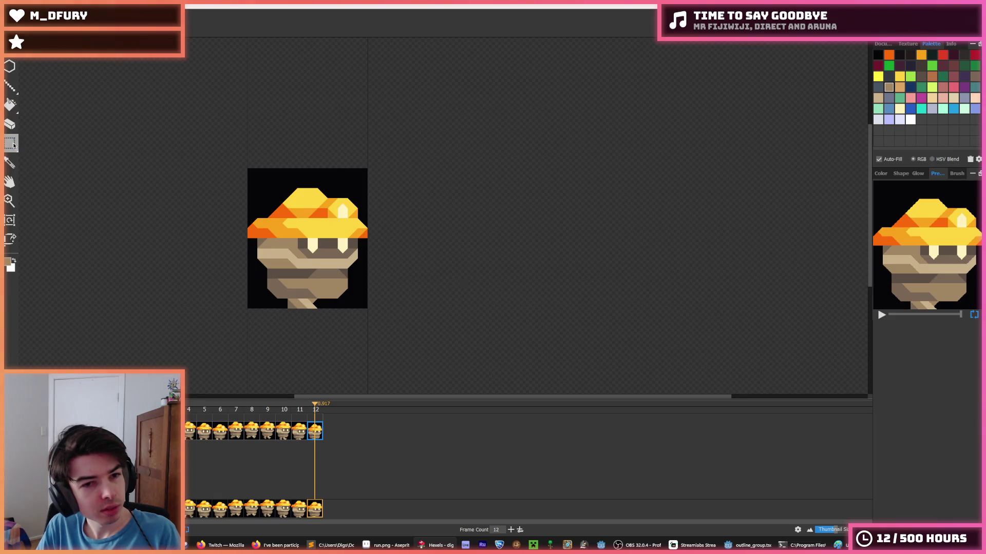
pyautogui.click(18, 147)
pyautogui.click(30, 143)
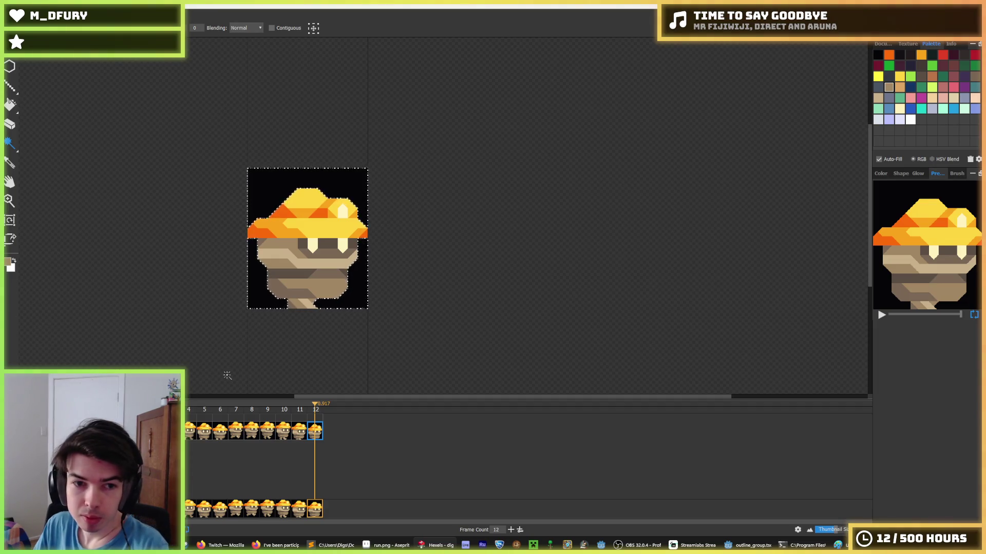
pyautogui.click(298, 439)
pyautogui.press('Delete')
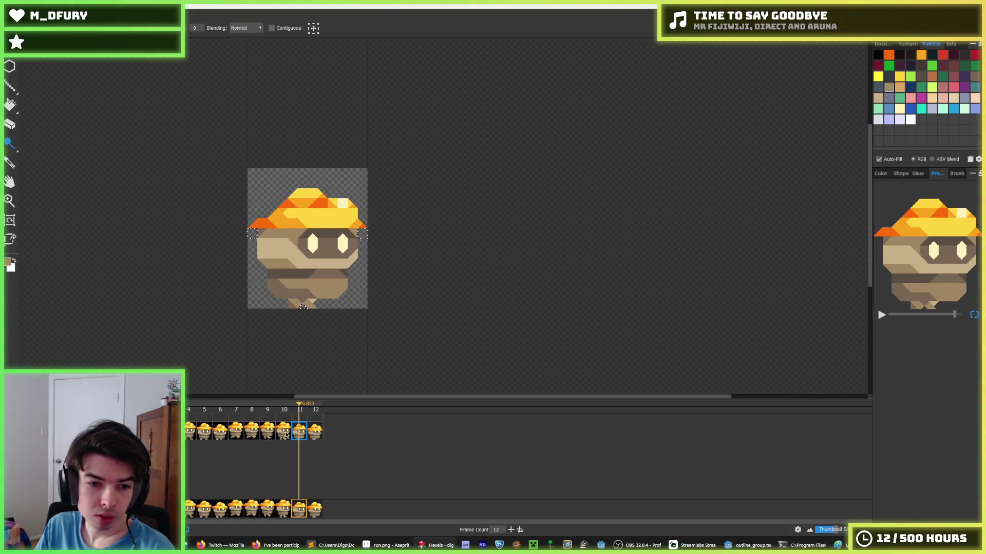
pyautogui.click(287, 435)
pyautogui.click(272, 430)
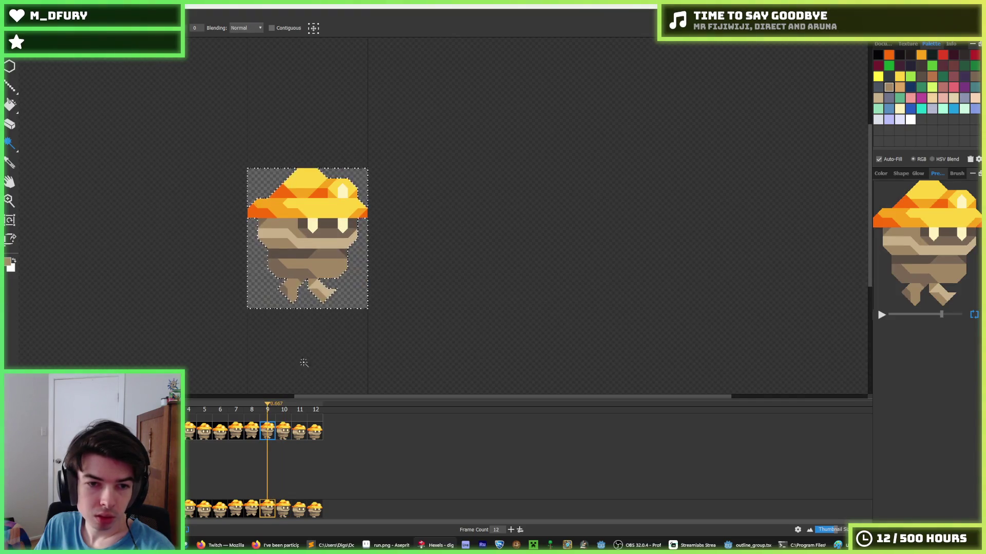
pyautogui.press(',')
pyautogui.click(233, 426)
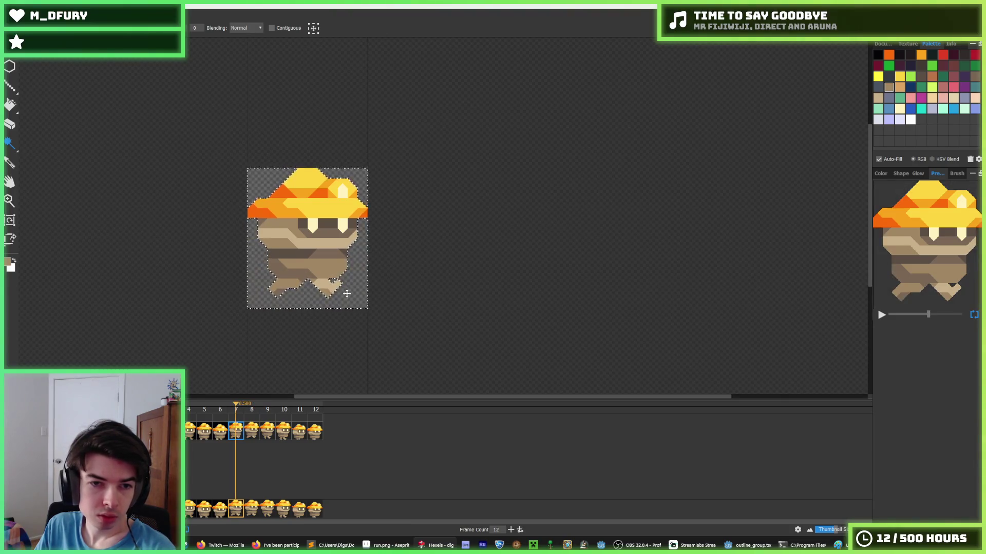
pyautogui.press(',')
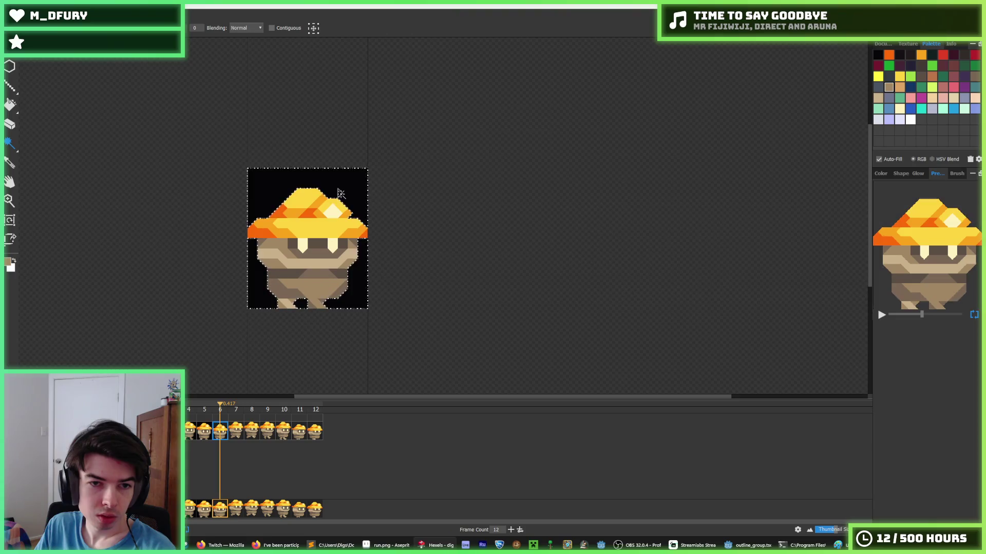
pyautogui.press(',')
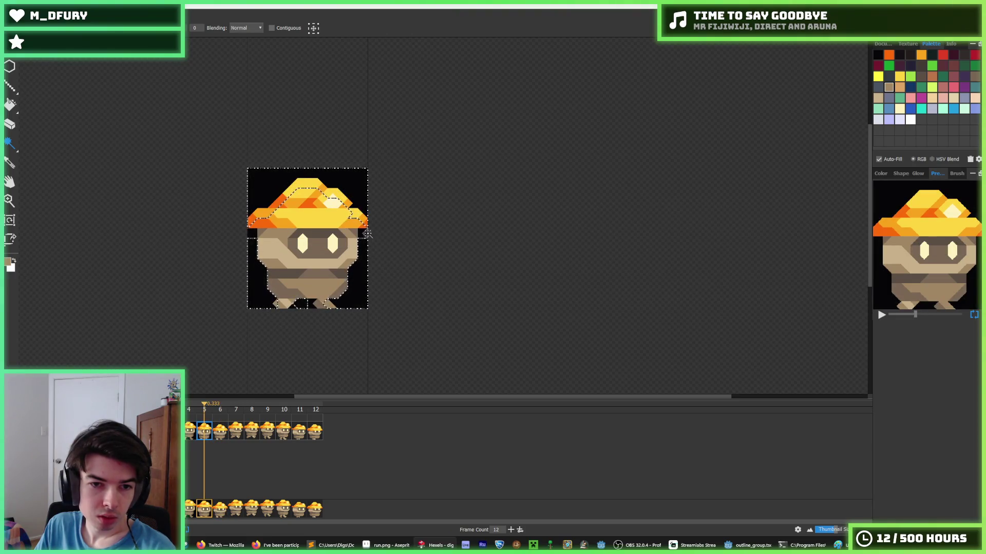
pyautogui.press(',')
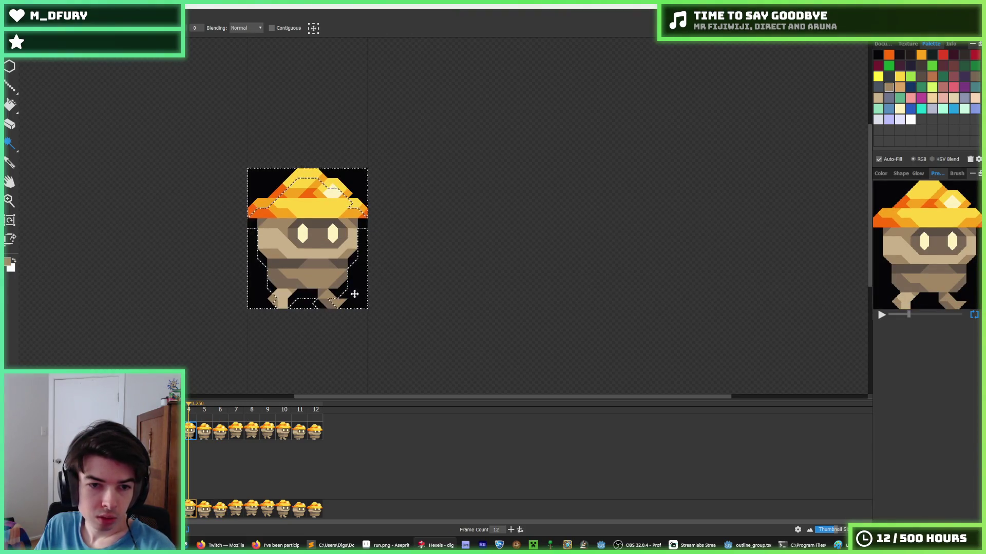
pyautogui.click(315, 430)
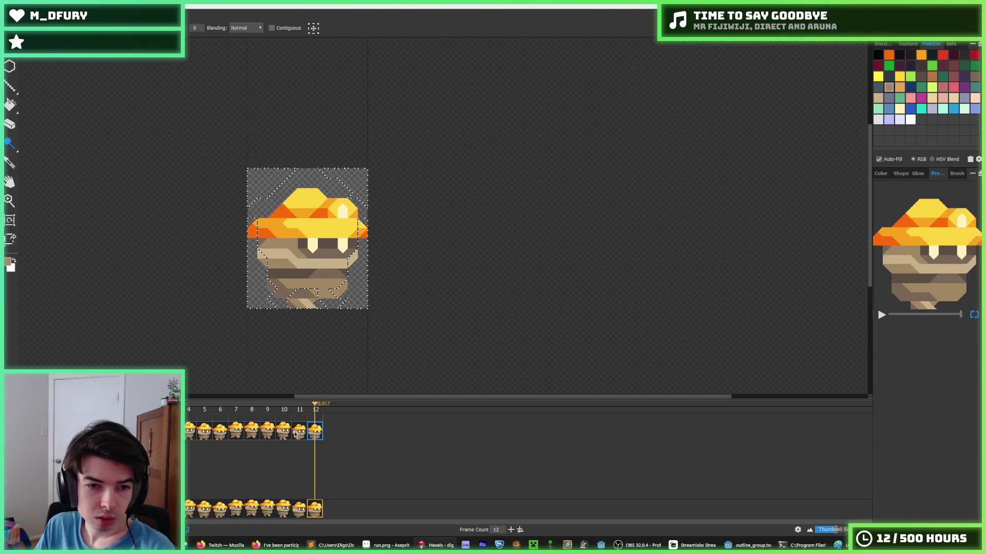
pyautogui.click(296, 435)
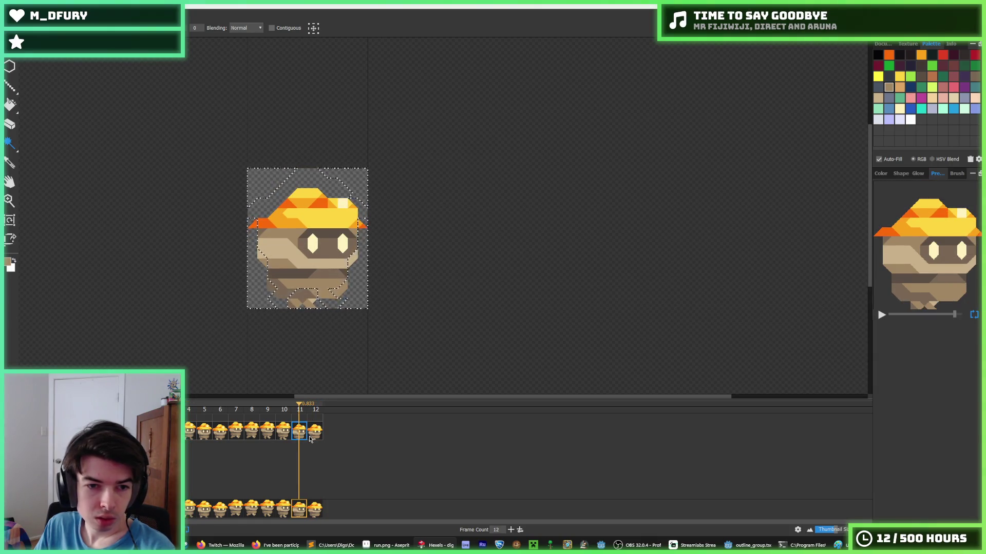
pyautogui.press('space')
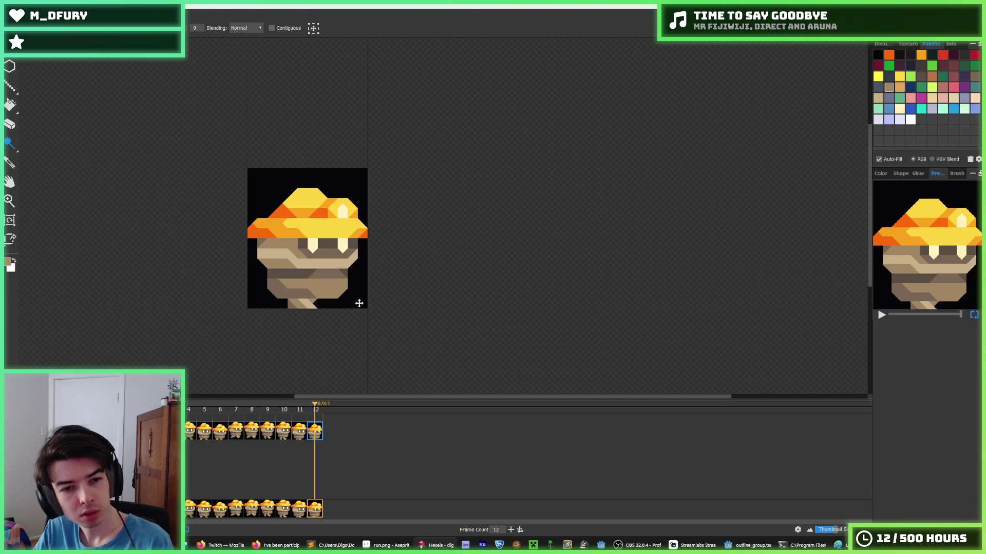
pyautogui.click(302, 433)
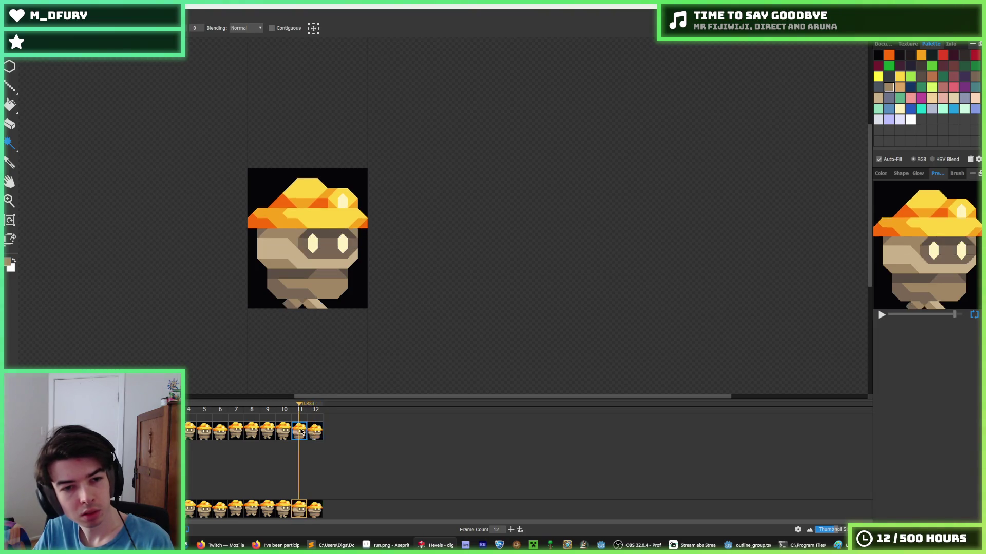
# Delete the black background from frames 12, 11 and 10.
pyautogui.click(315, 433)
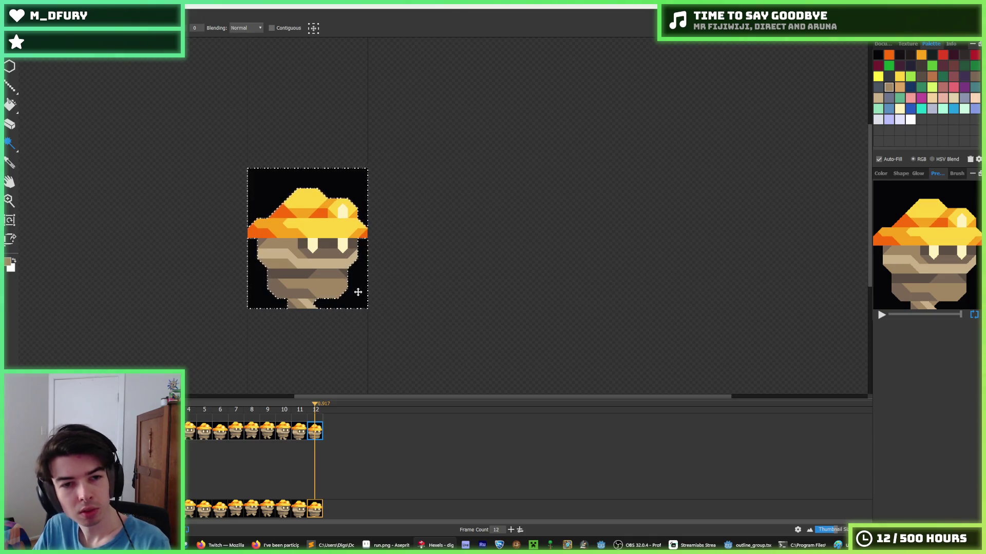
pyautogui.press('Delete')
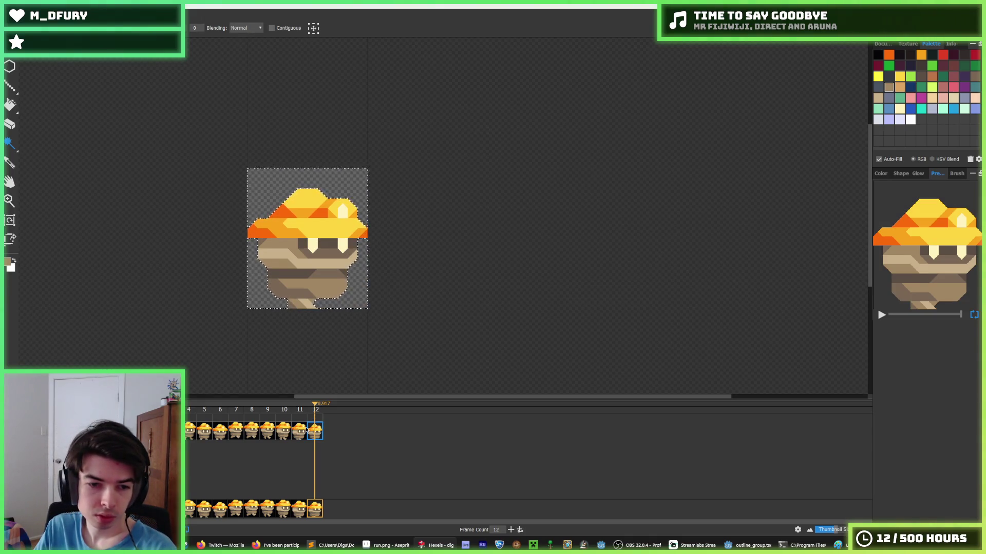
pyautogui.click(301, 435)
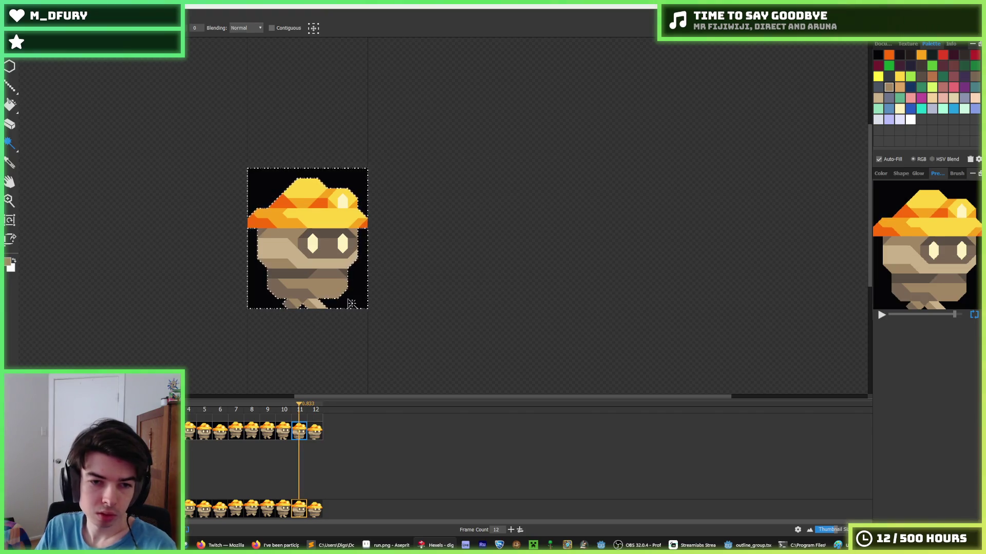
pyautogui.press('Delete')
pyautogui.click(279, 437)
pyautogui.click(359, 301)
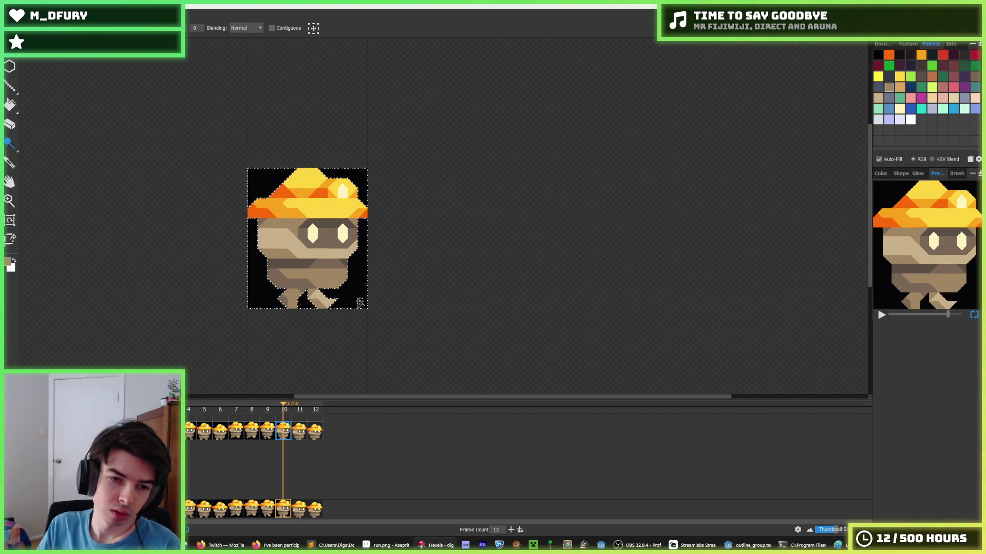
pyautogui.press('Delete')
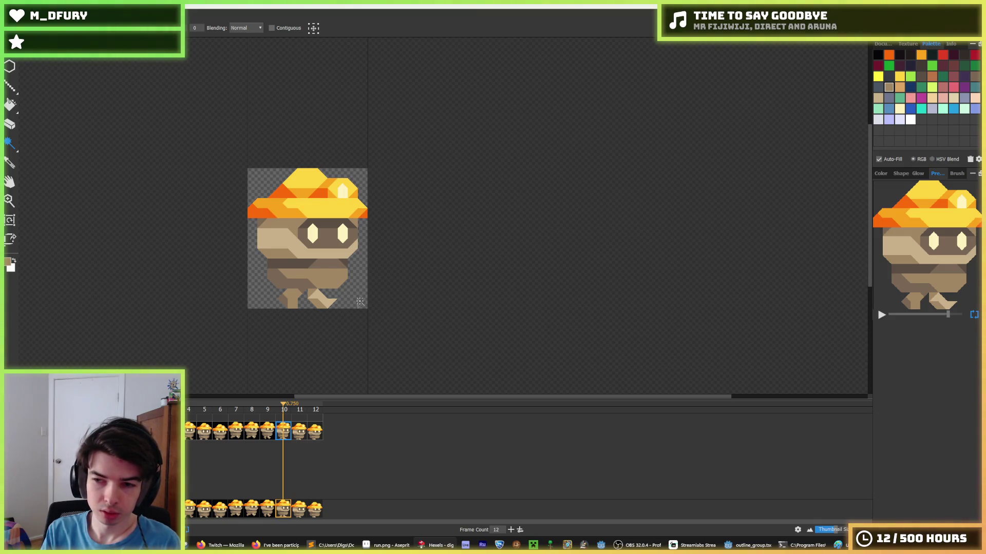
# Clear the black background from frames 9 down to 5.
pyautogui.press(',')
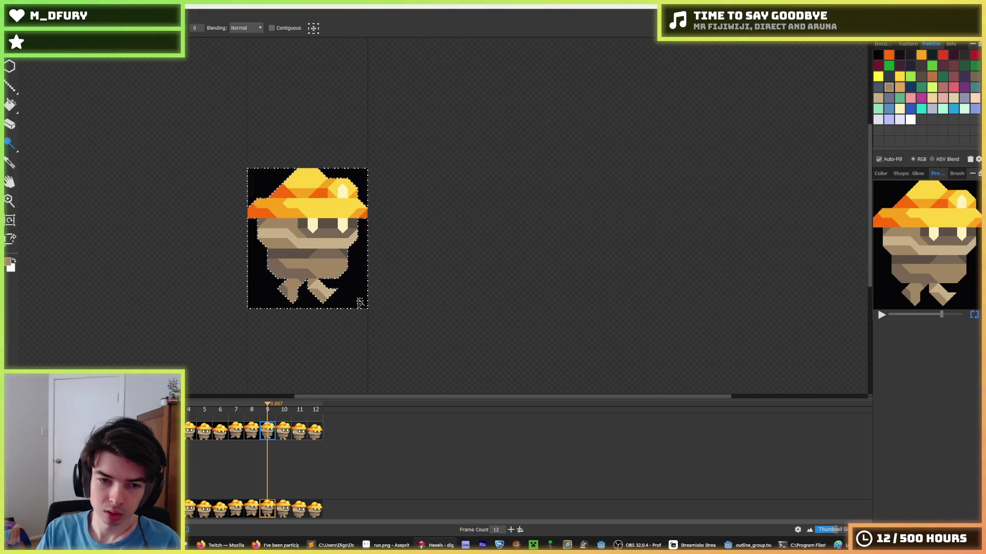
pyautogui.press('Delete')
pyautogui.press(',')
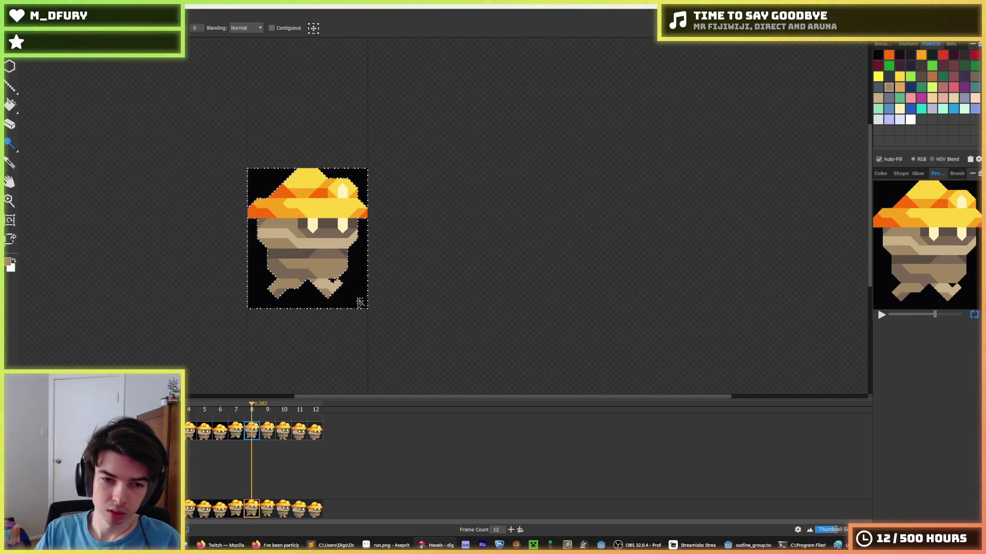
pyautogui.press('Delete')
pyautogui.press(',')
pyautogui.press('Delete')
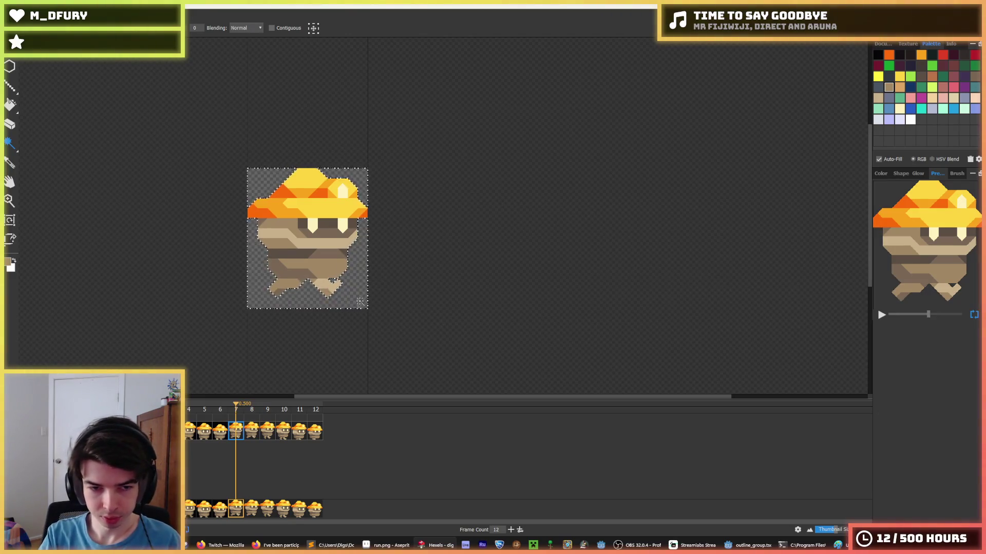
pyautogui.press(',')
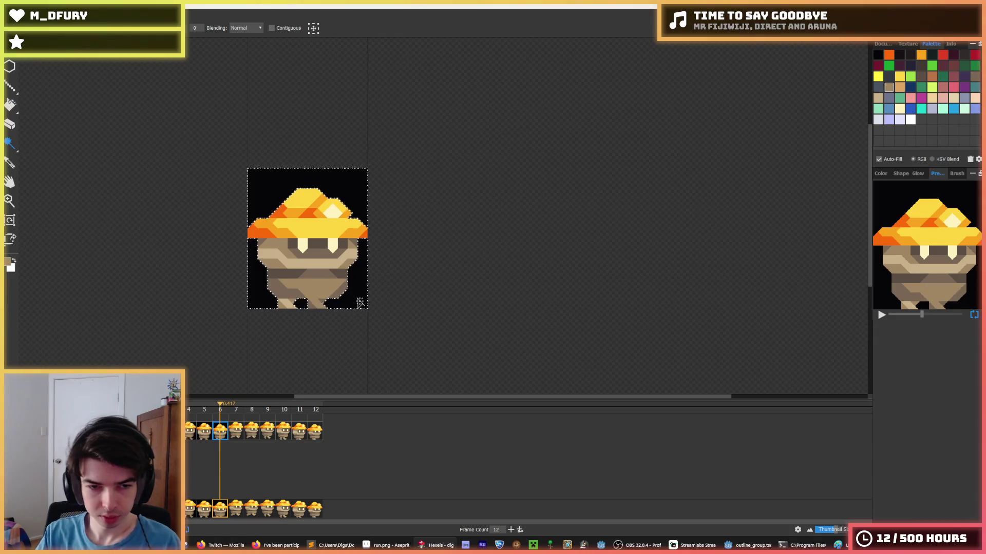
pyautogui.press('Delete')
pyautogui.press(',')
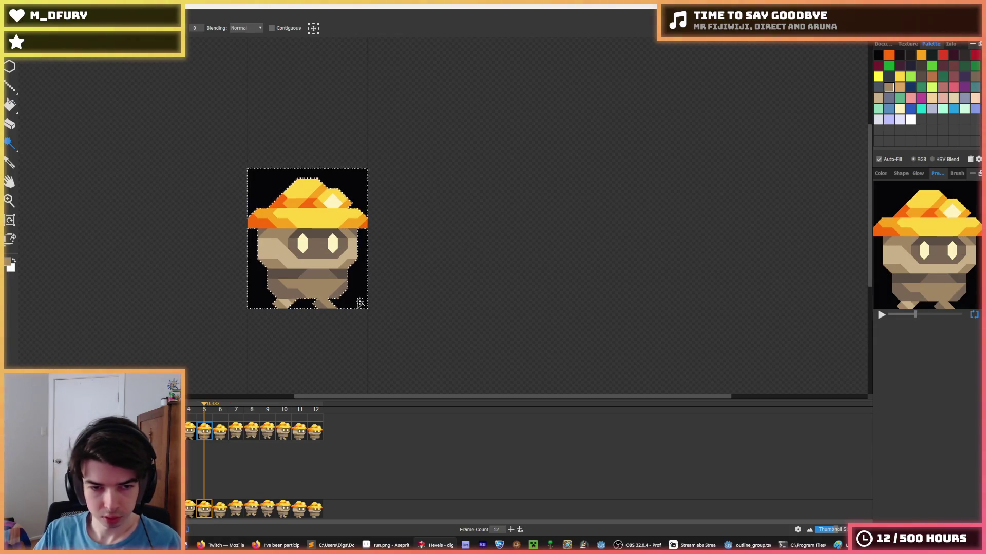
pyautogui.press('Delete')
# Clear the black background from frames 4 through 1 and start the animation export.
pyautogui.press(',')
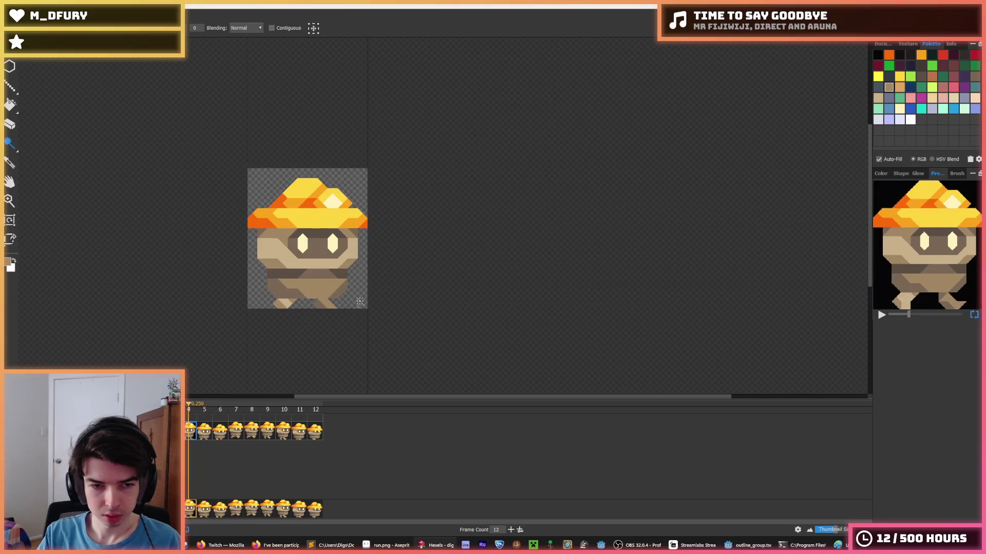
pyautogui.press('Delete')
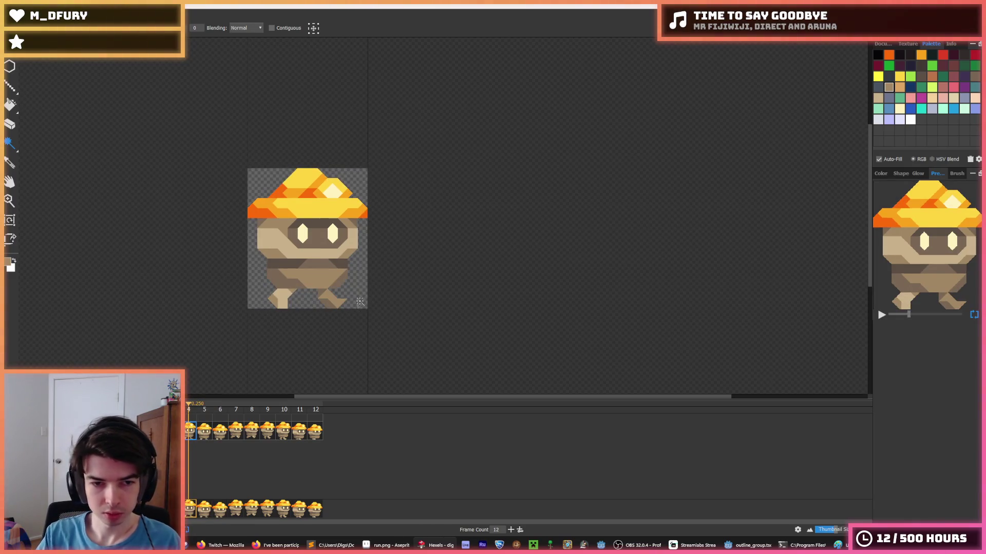
pyautogui.press(',')
pyautogui.press('Delete')
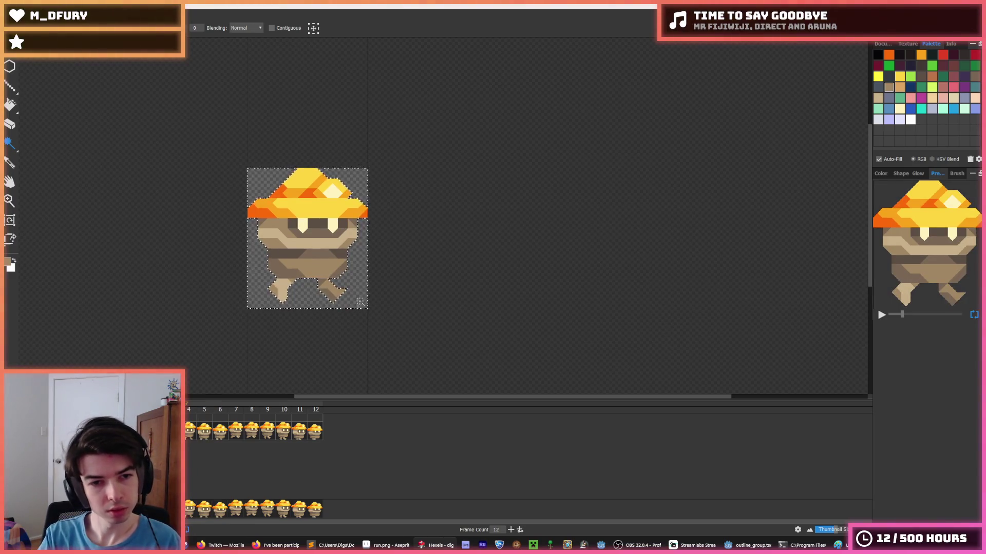
pyautogui.press(',')
pyautogui.press('Delete')
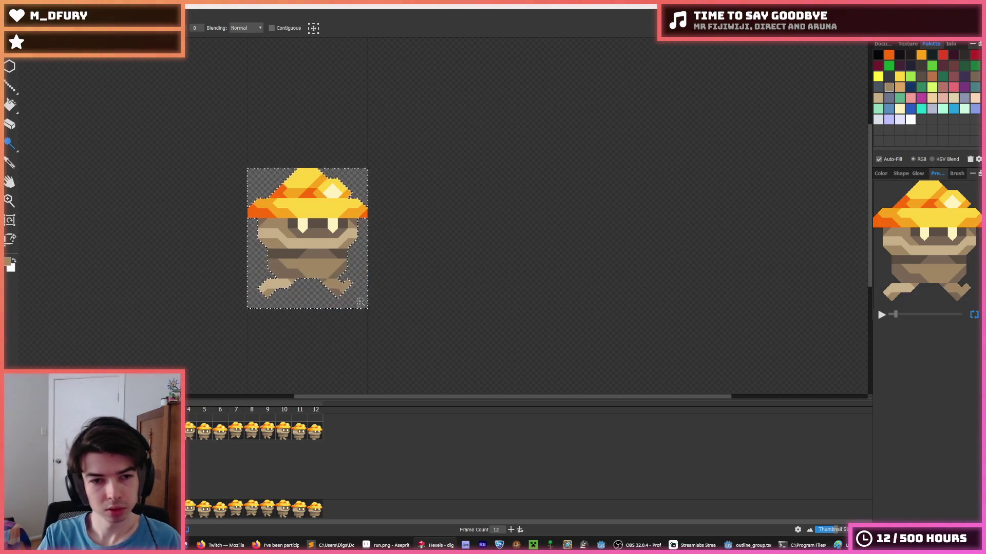
pyautogui.press(',')
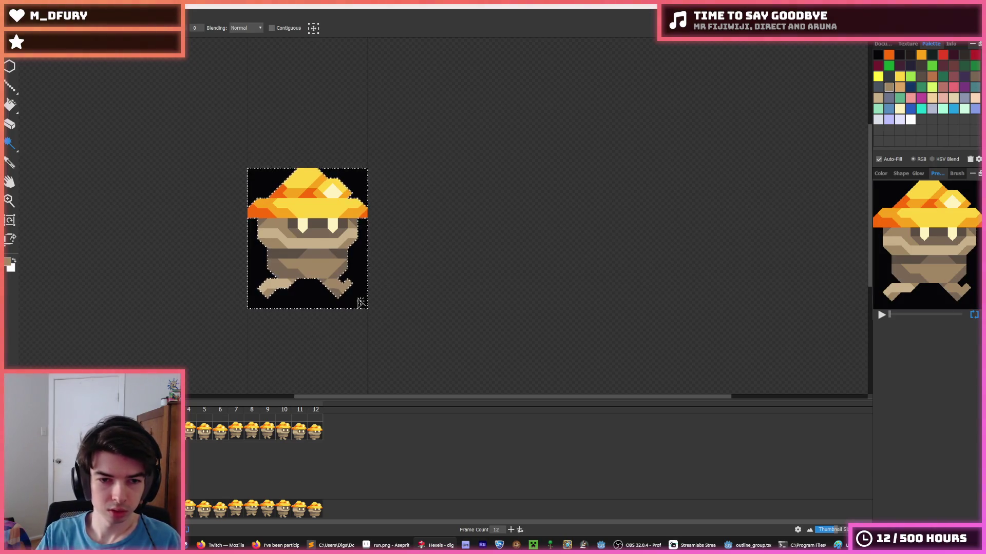
pyautogui.press('Delete')
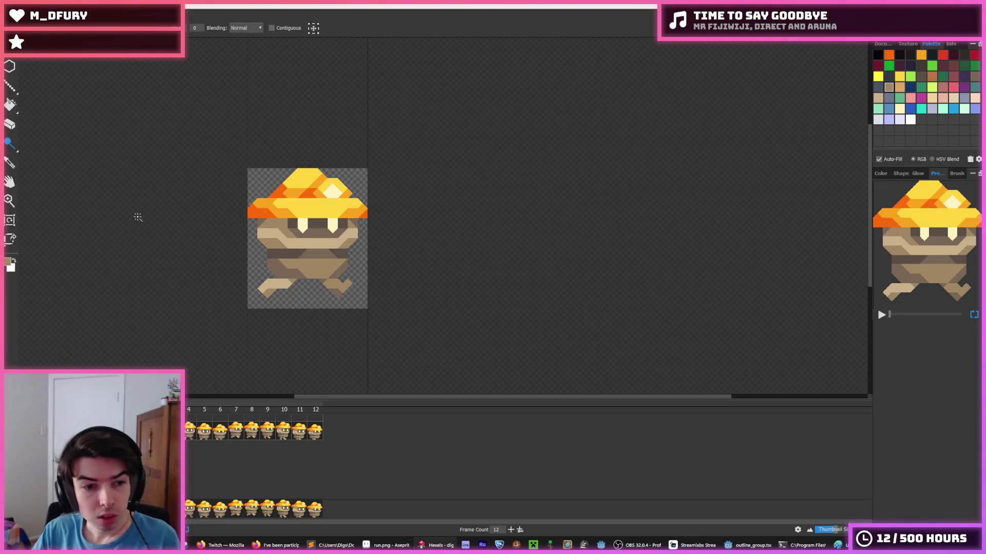
pyautogui.hotkey('ctrl', 'e')
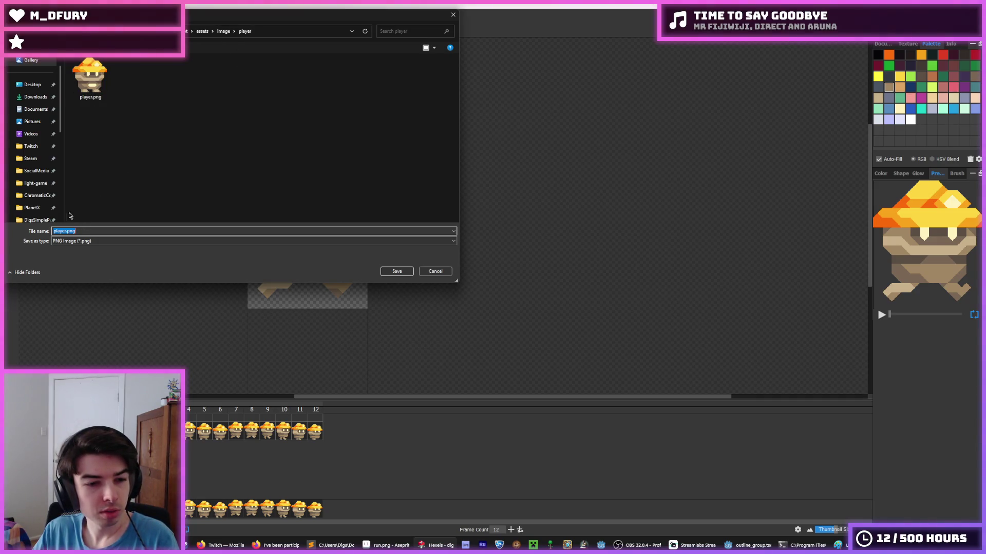
# Save the export as run.png and confirm the Export dialog settings.
pyautogui.click(65, 231)
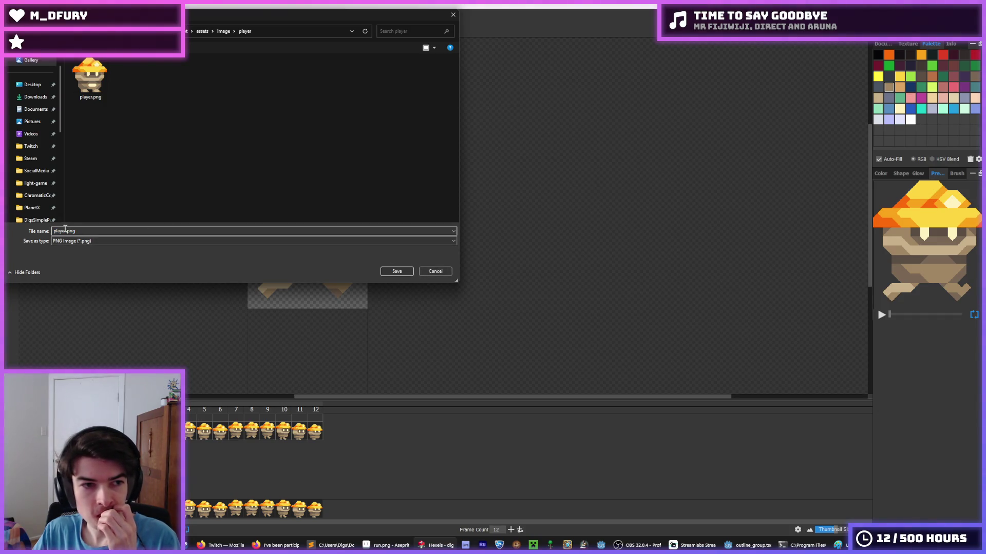
pyautogui.write('_run')
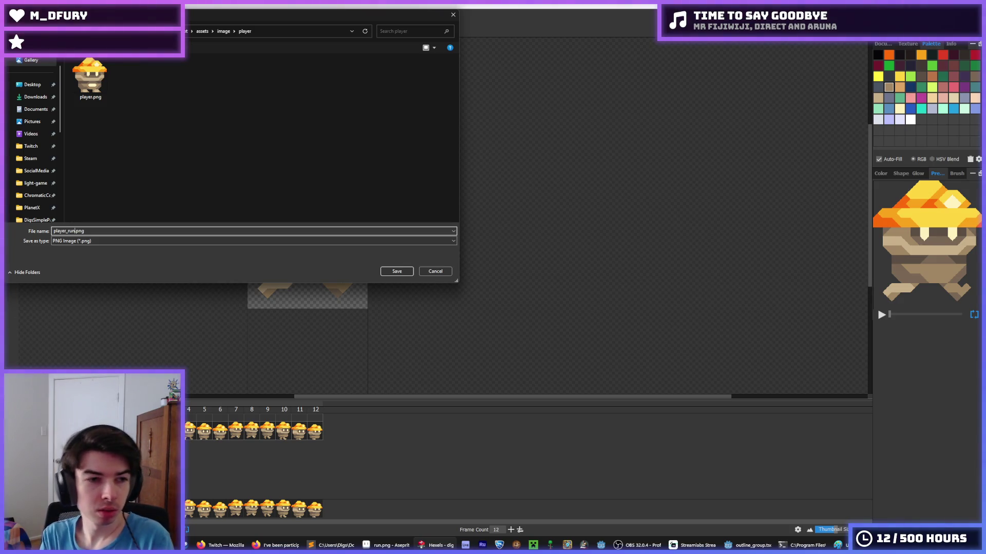
pyautogui.press('BackSpace')
pyautogui.press('BackSpace')
pyautogui.press('BackSpace')
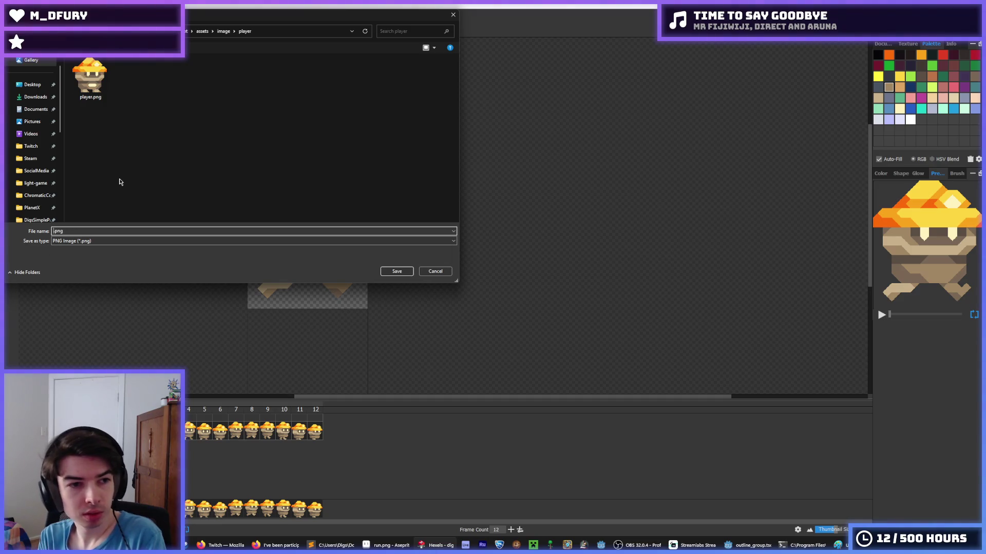
pyautogui.write('d')
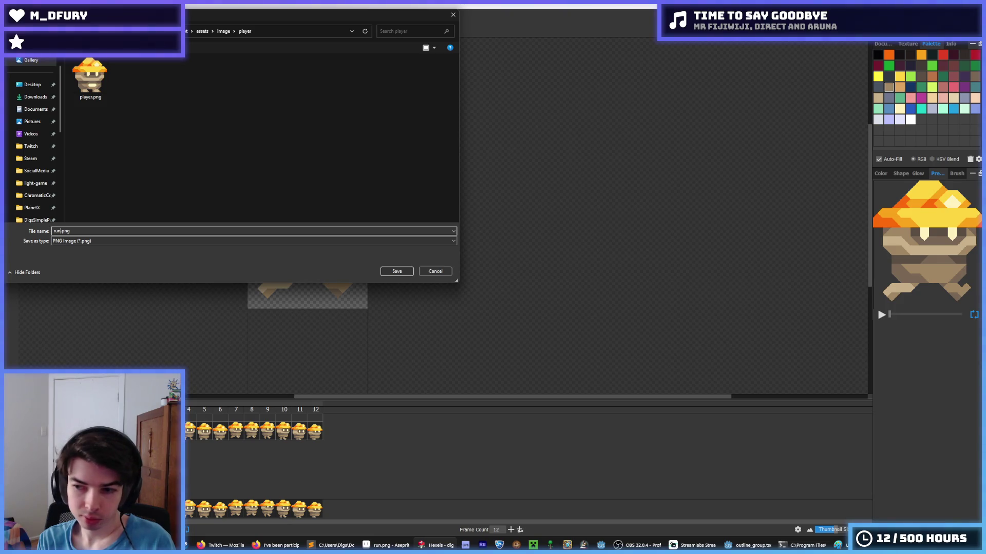
pyautogui.press('Return')
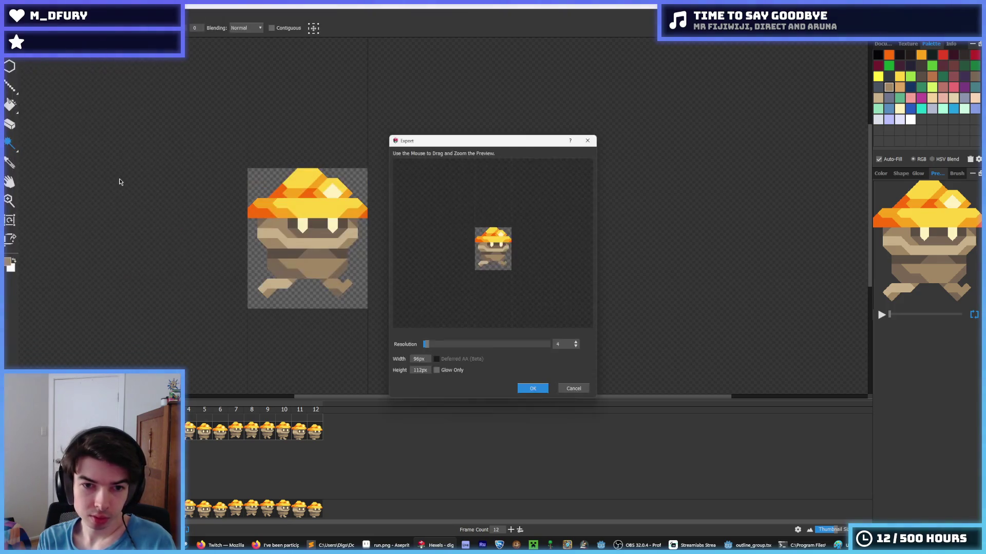
pyautogui.click(536, 388)
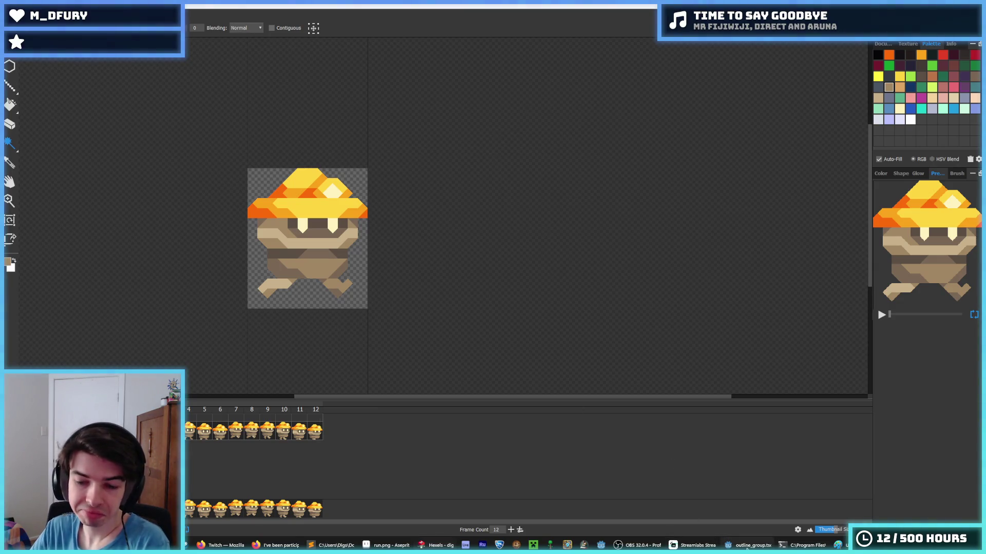
pyautogui.click(728, 545)
# Switch Godot to the player scene tab.
pyautogui.scroll(5, 254, 362)
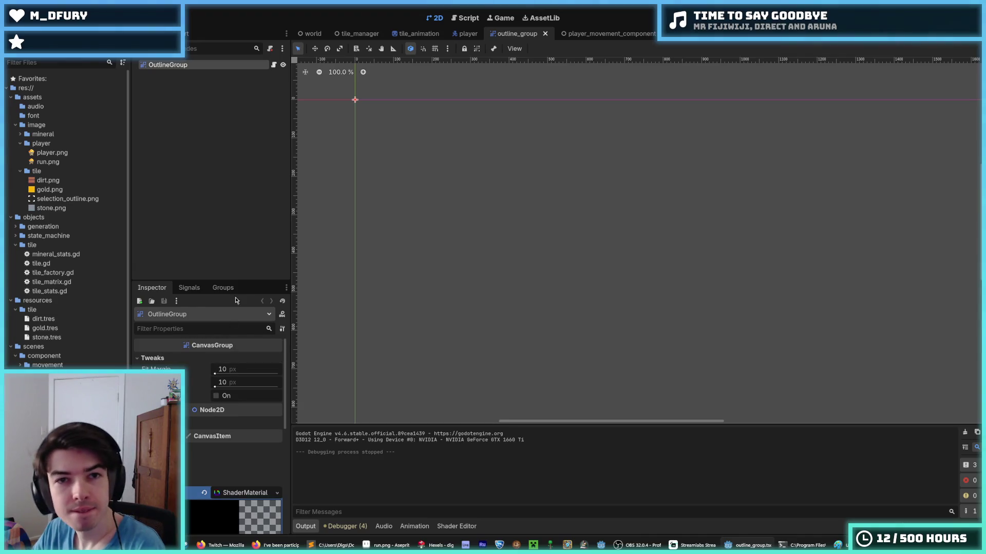
pyautogui.click(465, 33)
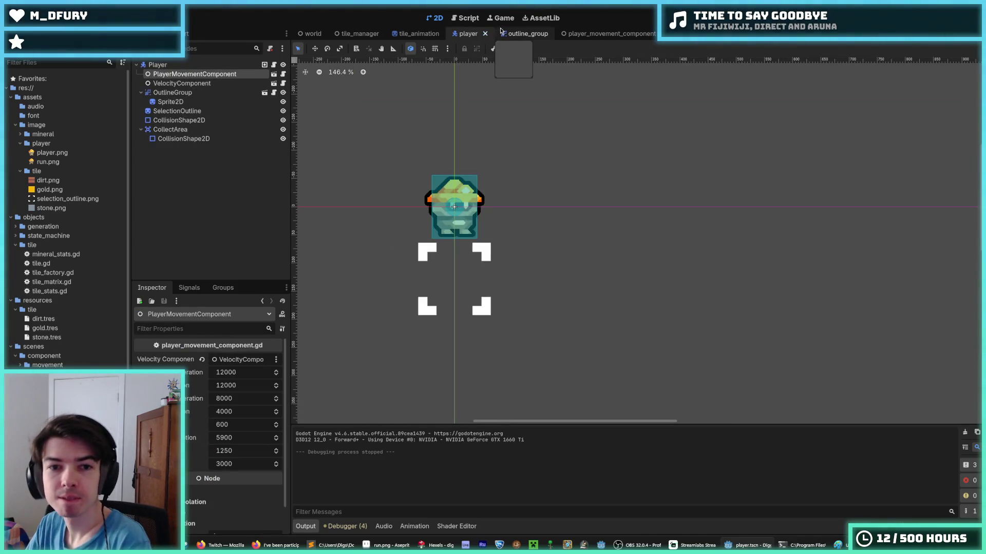
pyautogui.click(501, 33)
pyautogui.click(464, 33)
pyautogui.click(508, 32)
pyautogui.click(467, 33)
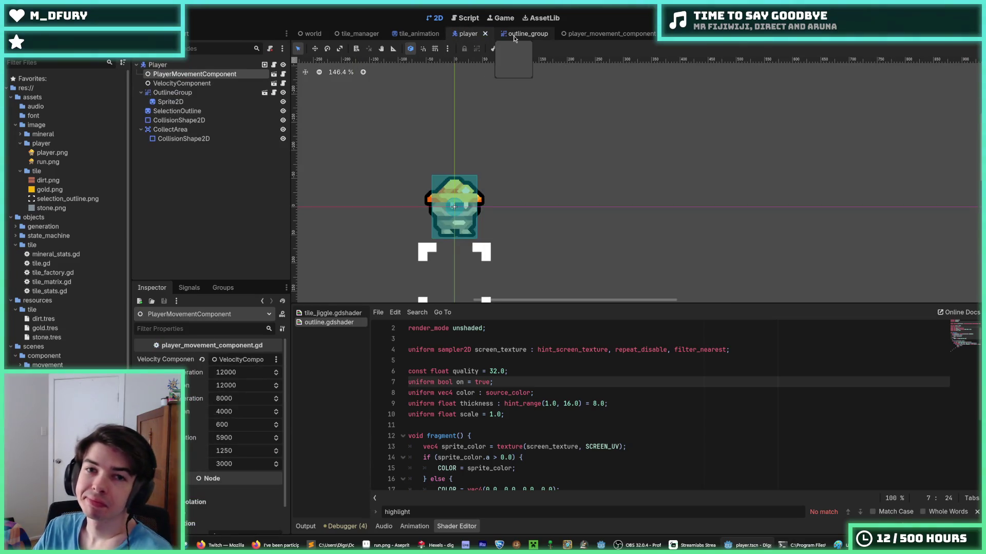
pyautogui.click(513, 36)
pyautogui.click(467, 34)
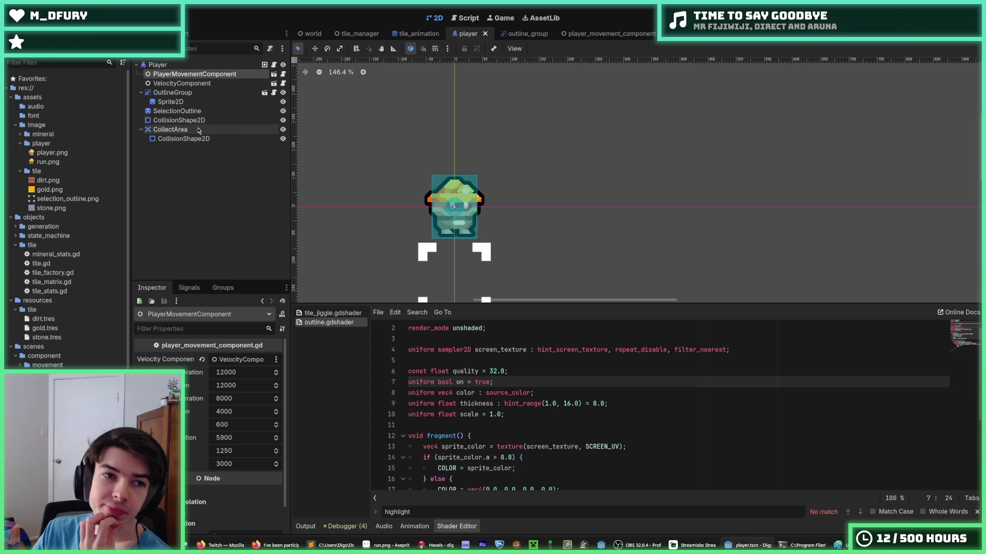
# Select the Player root node, open player.gd and enlarge the script editor.
pyautogui.click(201, 64)
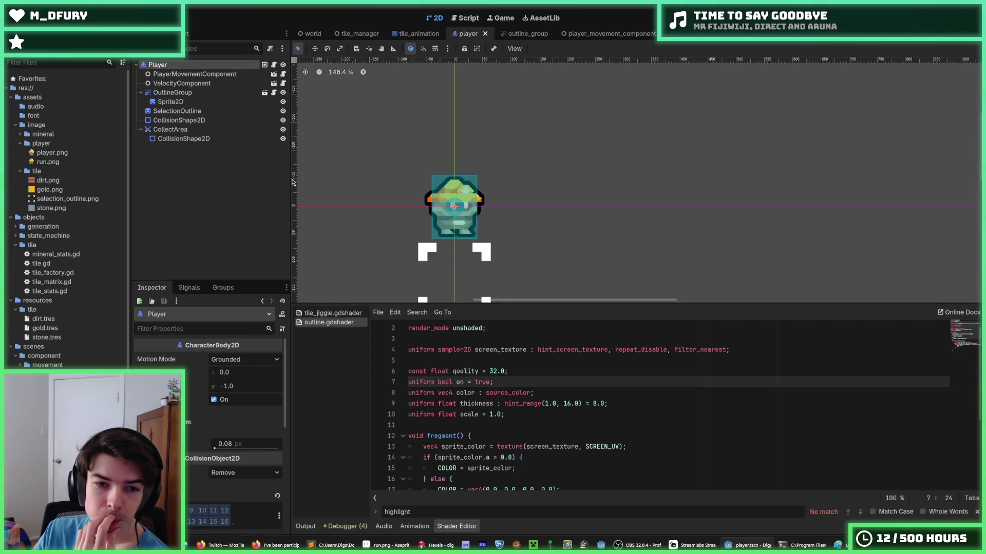
pyautogui.click(273, 64)
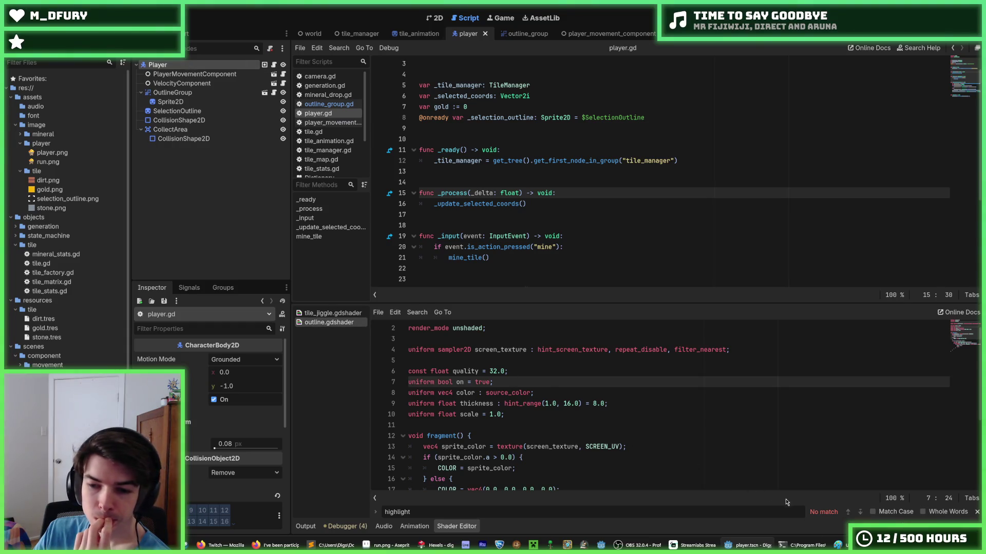
pyautogui.rightClick(176, 66)
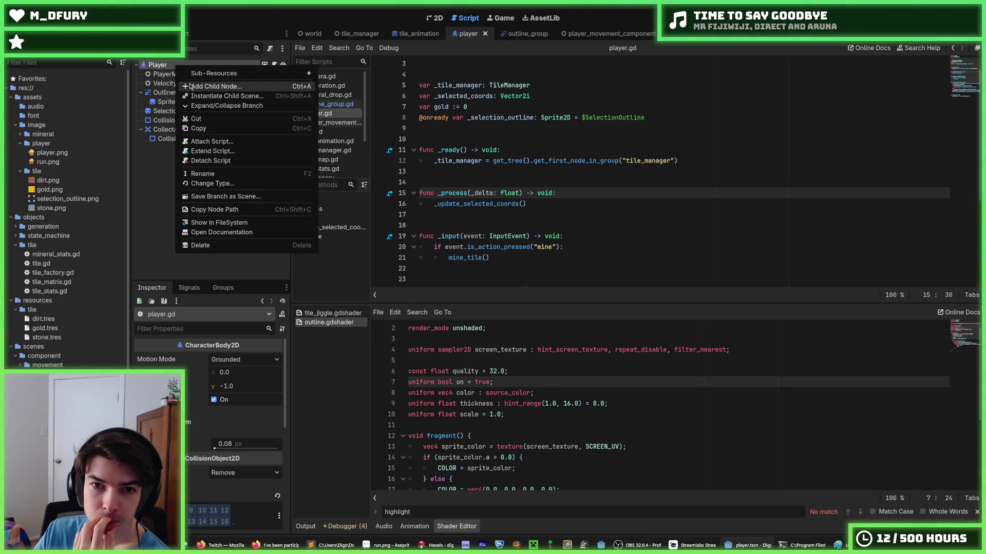
pyautogui.click(582, 195)
pyautogui.click(561, 236)
pyautogui.moveTo(517, 303); pyautogui.dragTo(516, 388)
# Add an AnimatedSprite2D child node under OutlineGroup.
pyautogui.rightClick(164, 67)
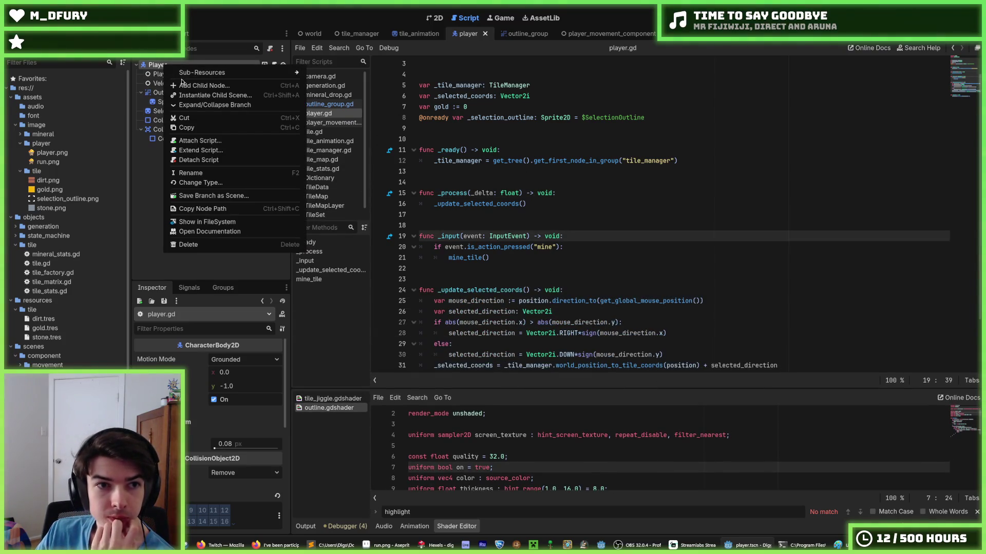
pyautogui.rightClick(164, 97)
pyautogui.rightClick(162, 97)
pyautogui.click(186, 116)
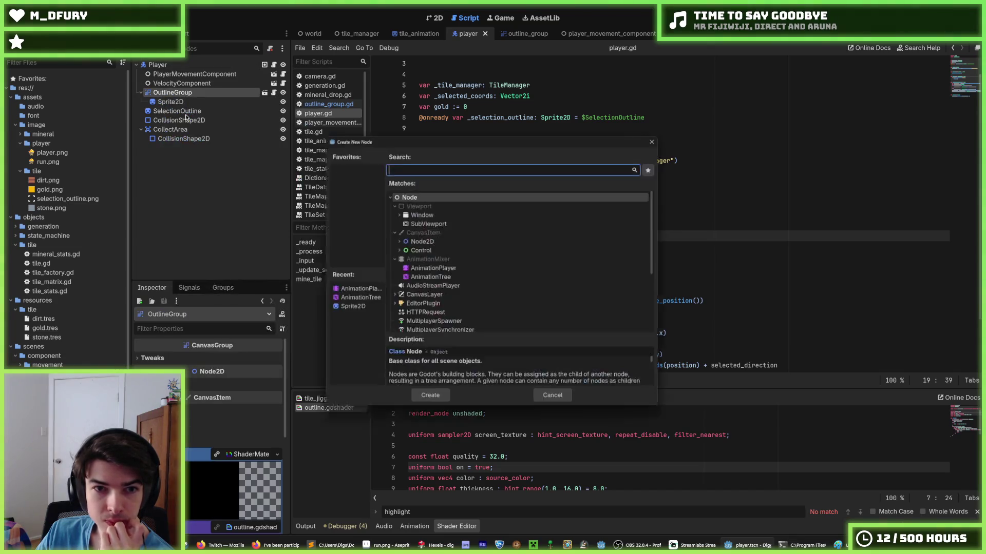
pyautogui.write('animated')
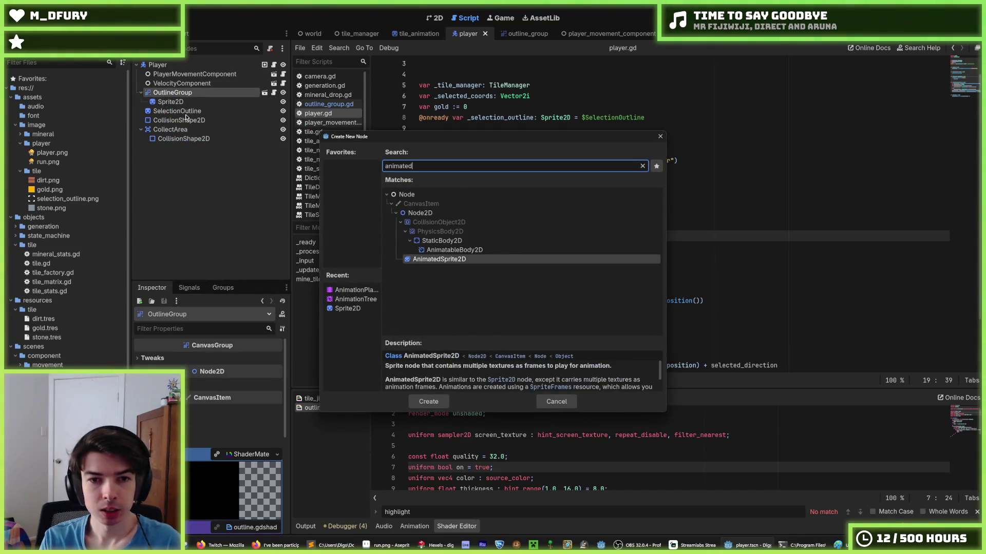
pyautogui.press('Return')
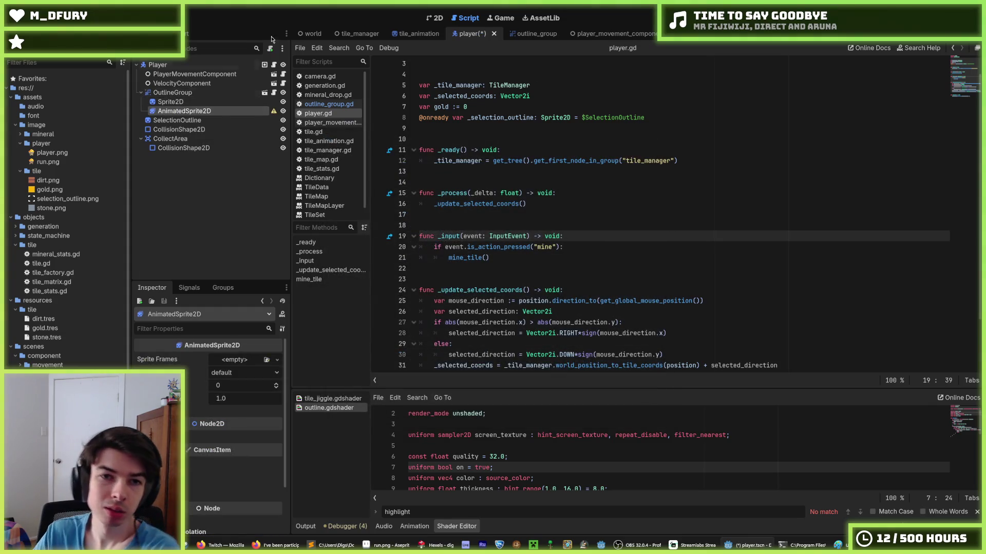
# Return to the 2D view and check the empty Sprite Frames property and run.png.
pyautogui.click(437, 18)
pyautogui.click(234, 360)
pyautogui.click(234, 361)
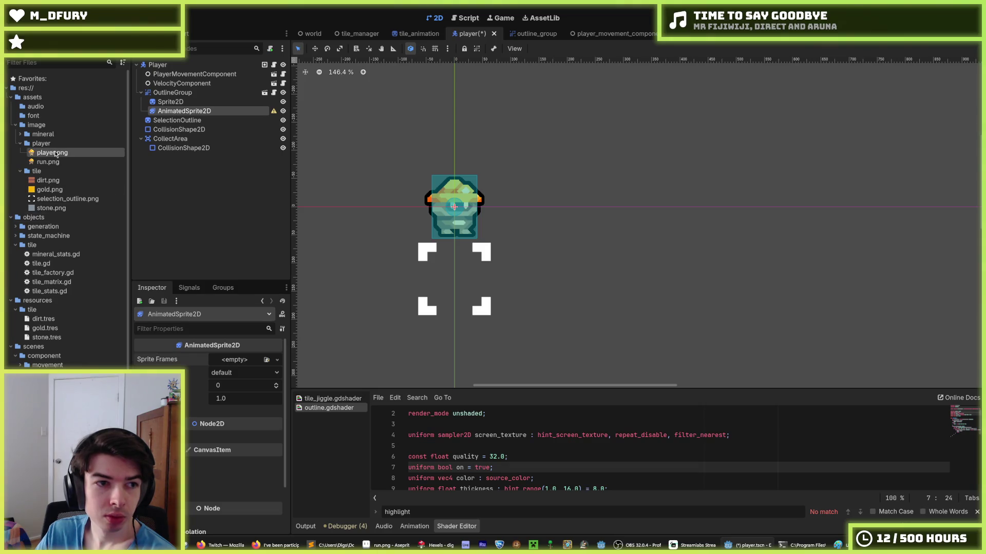
pyautogui.click(49, 162)
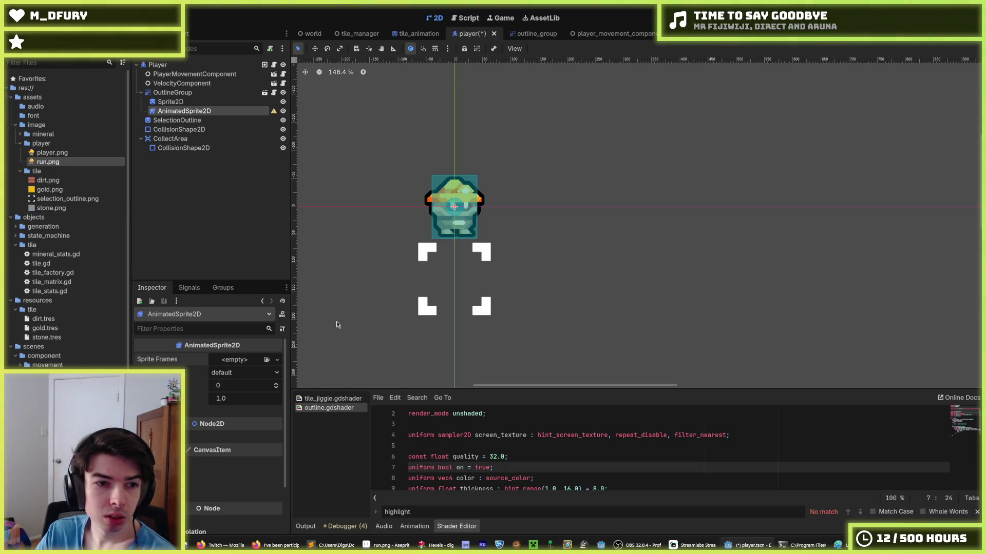
pyautogui.click(437, 545)
# Re-export frames 1–12 as a spritesheet, replacing run.png, then return to Godot.
pyautogui.click(13, 16)
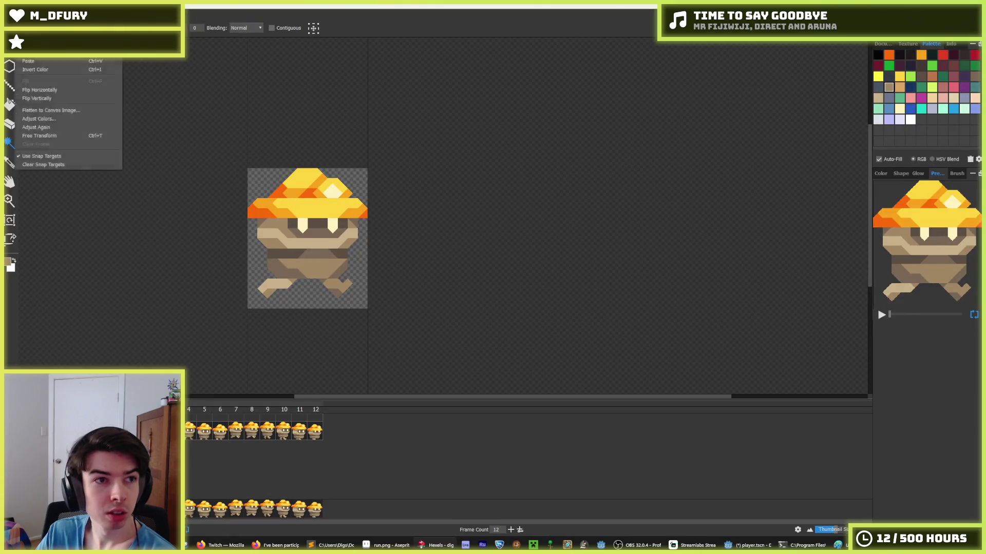
pyautogui.click(42, 107)
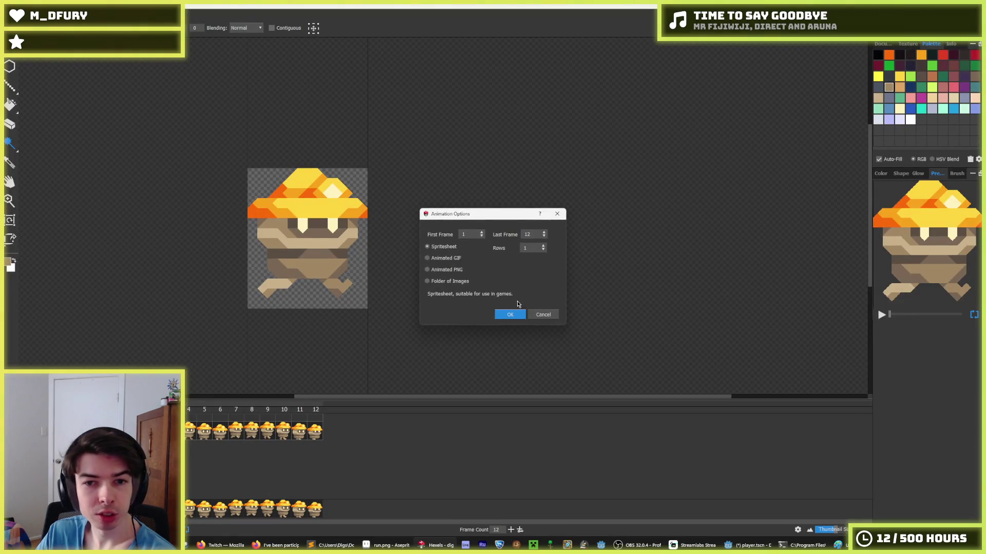
pyautogui.click(510, 314)
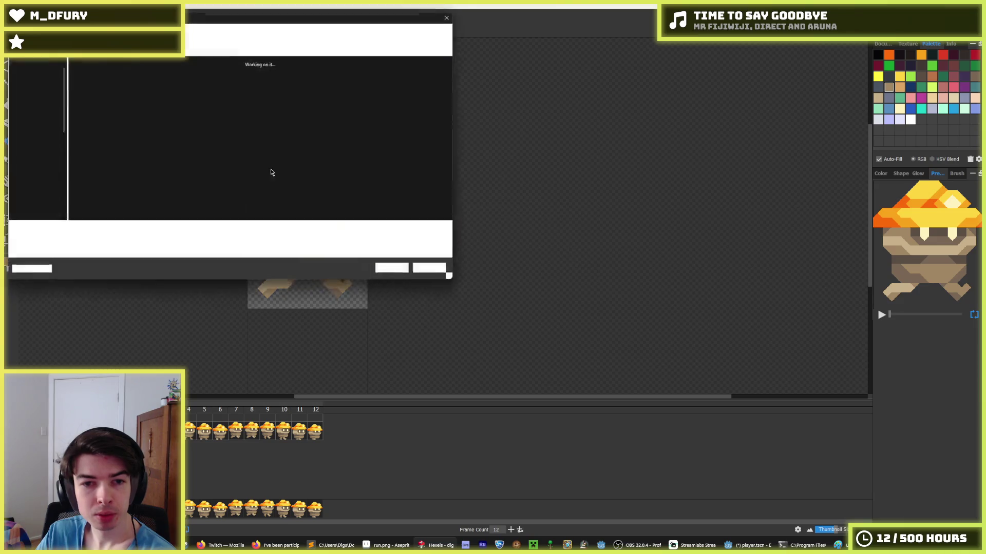
pyautogui.press('Return')
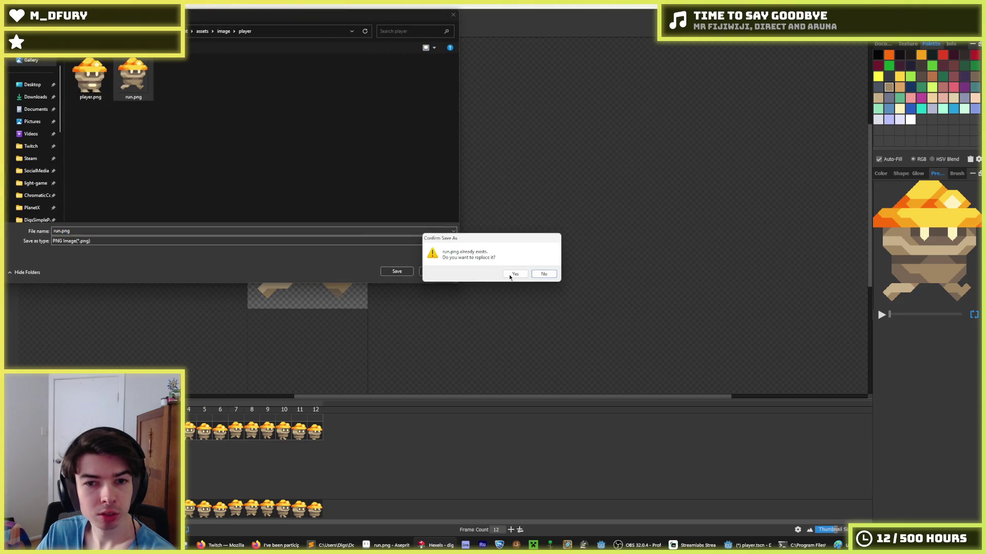
pyautogui.click(512, 273)
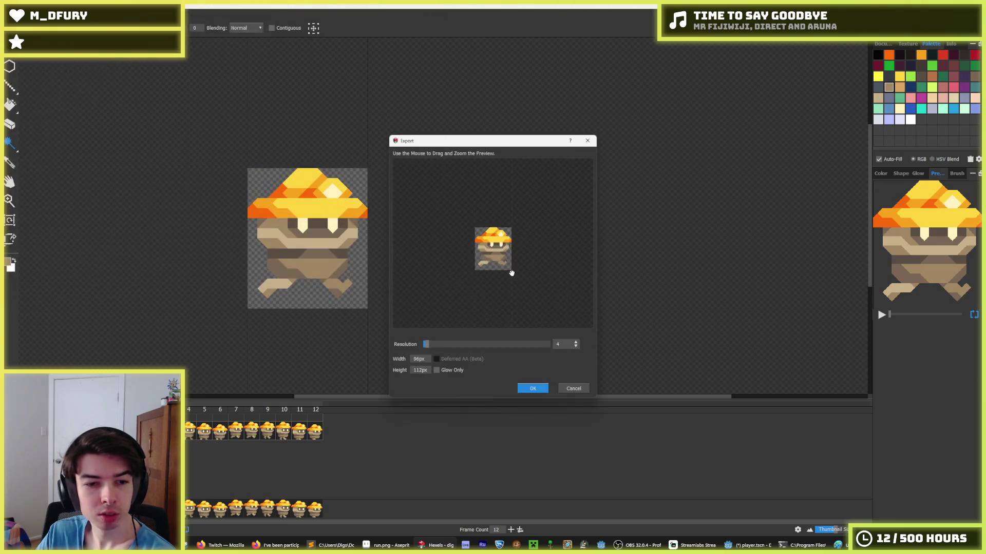
pyautogui.click(534, 390)
pyautogui.click(760, 549)
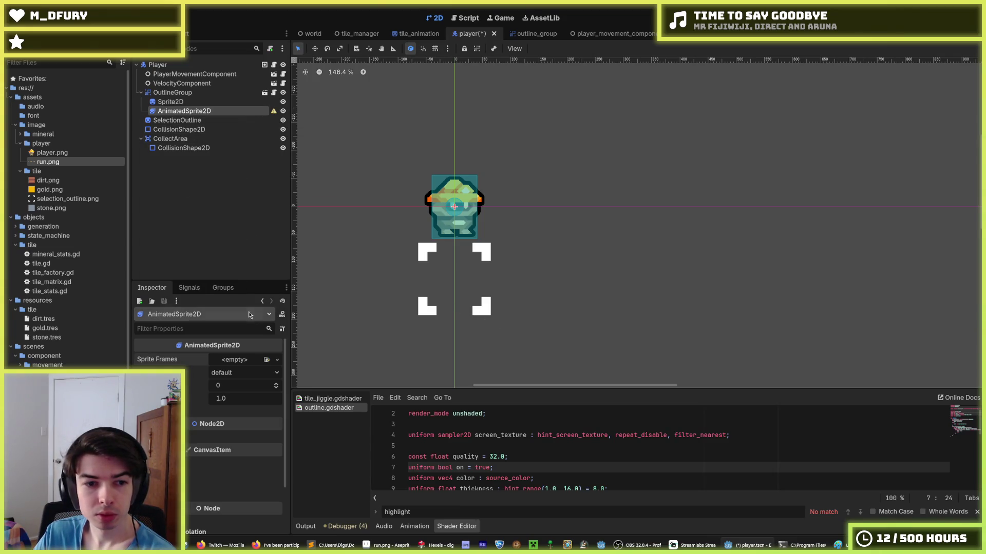
# Give the AnimatedSprite2D a new SpriteFrames resource and rename its default animation to 'run'.
pyautogui.click(245, 359)
pyautogui.click(243, 384)
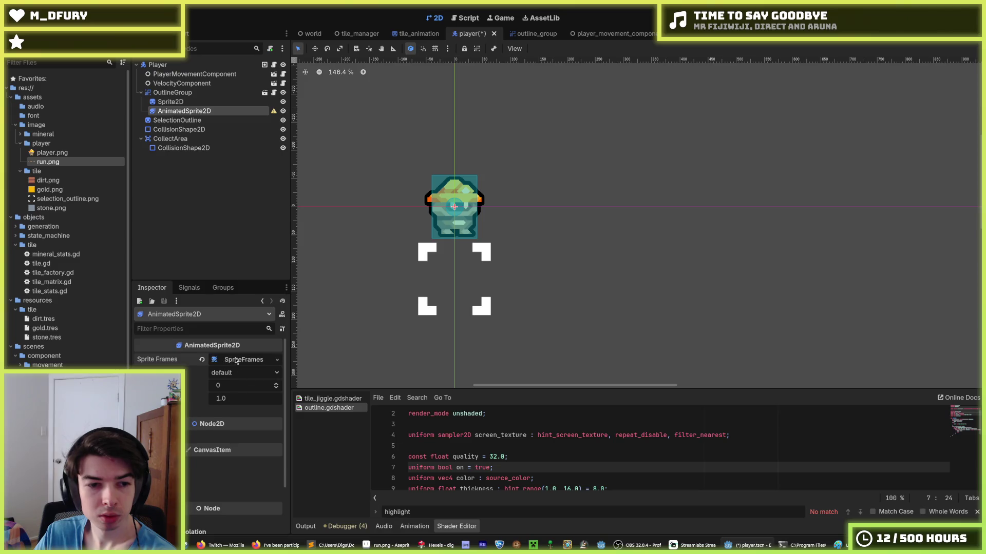
pyautogui.doubleClick(348, 453)
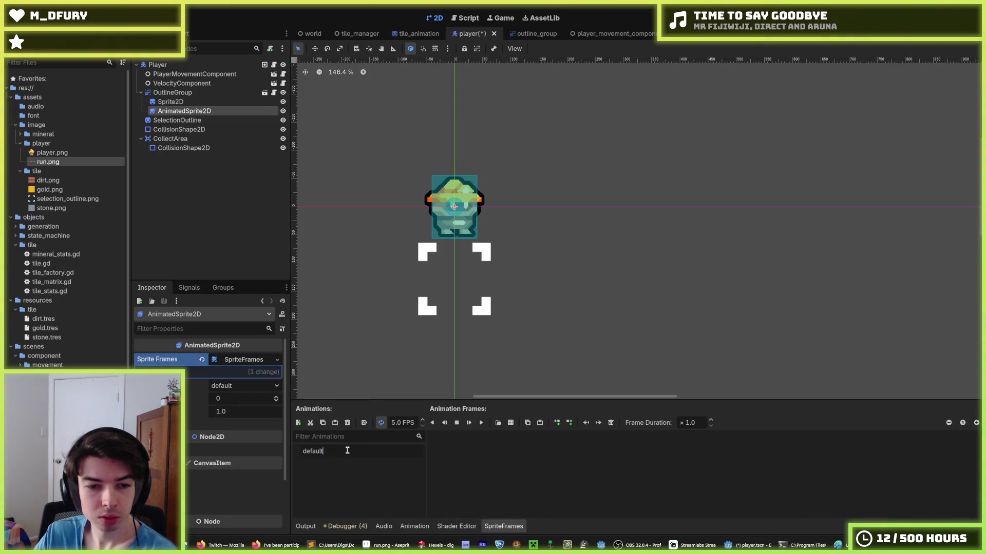
pyautogui.write('run')
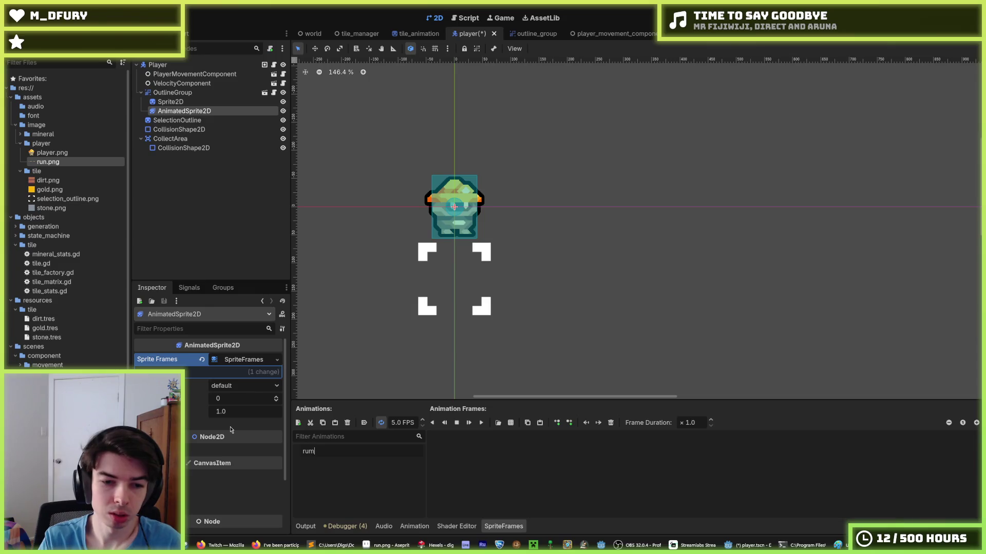
pyautogui.press('Return')
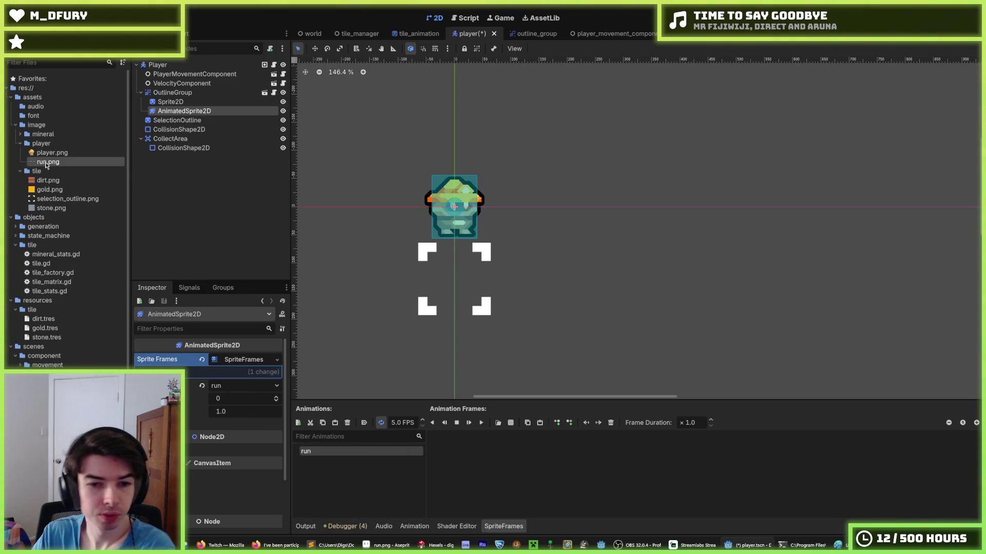
# Drop run.png in as a single frame, remove it, and open the sprite-sheet picker.
pyautogui.moveTo(47, 163)
pyautogui.mouseDown()
pyautogui.moveTo(131, 206)
pyautogui.moveTo(458, 468)
pyautogui.mouseUp()
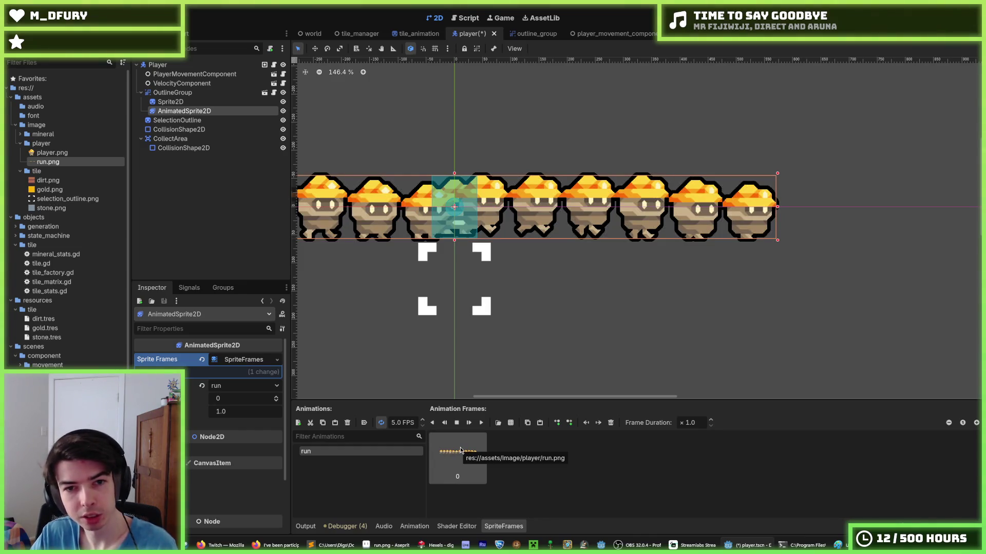
pyautogui.press('Delete')
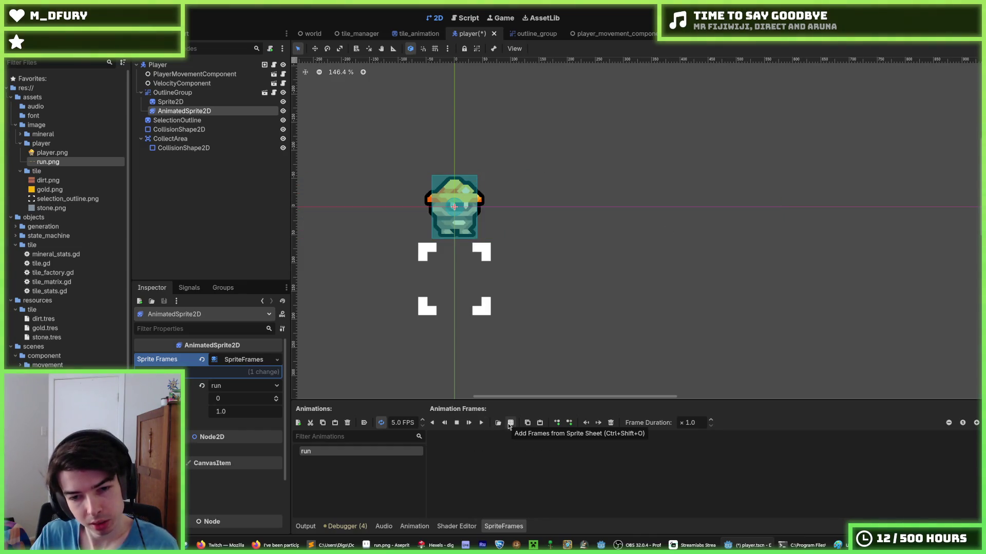
pyautogui.click(510, 423)
# Slice assets/image/player/run.png into 12 columns by 1 row and add all 12 frames.
pyautogui.doubleClick(378, 194)
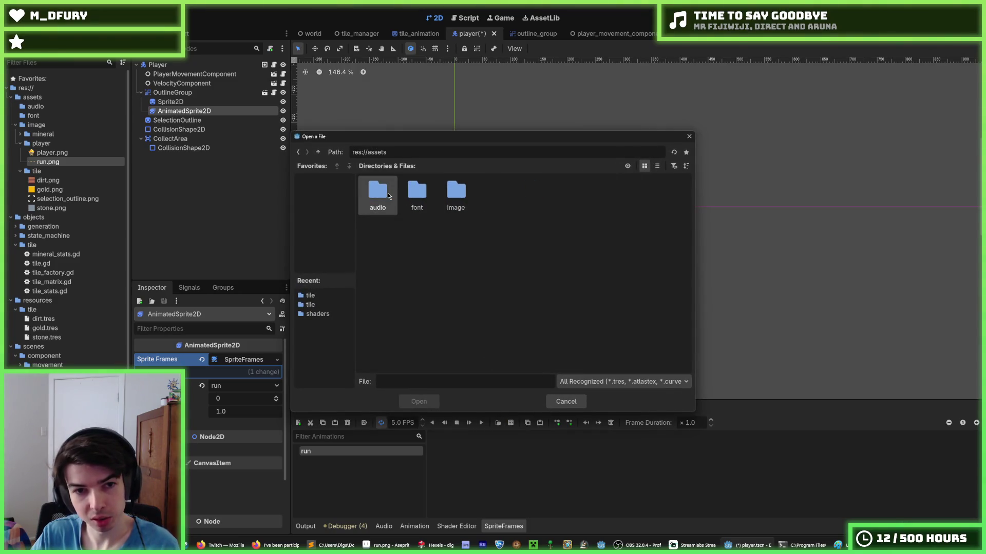
pyautogui.doubleClick(452, 203)
pyautogui.doubleClick(417, 194)
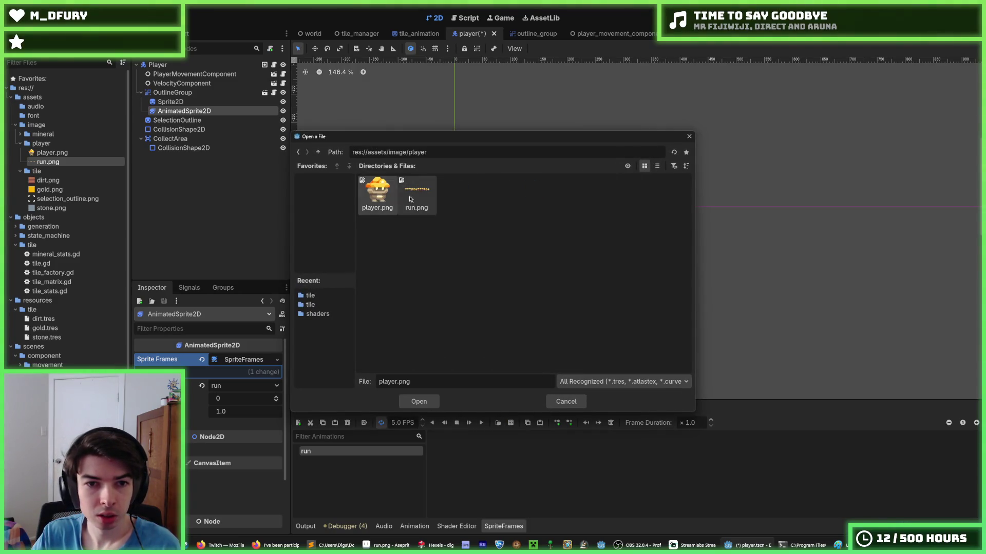
pyautogui.doubleClick(417, 194)
pyautogui.click(780, 107)
pyautogui.write('1')
pyautogui.write('12')
pyautogui.press('Tab')
pyautogui.press('Return')
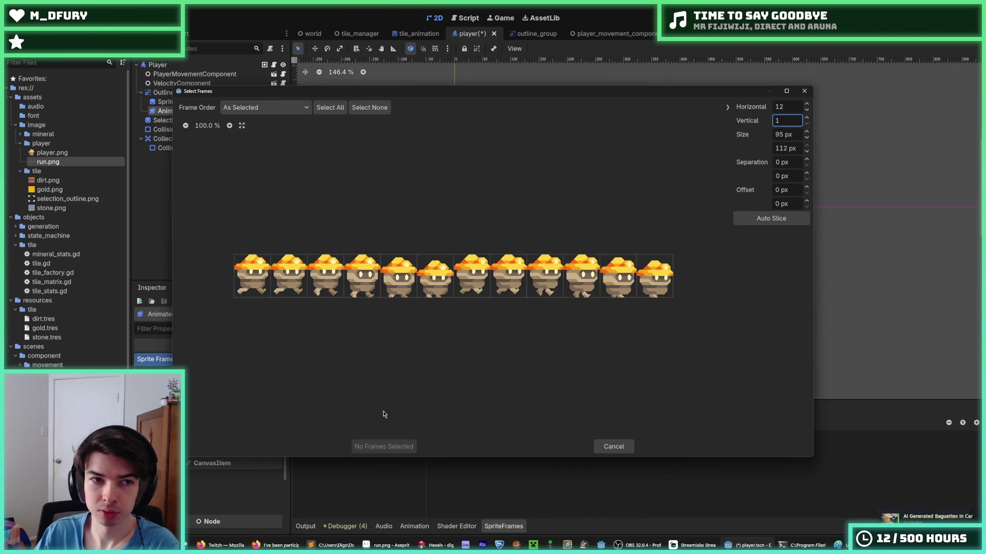
pyautogui.moveTo(252, 277); pyautogui.dragTo(655, 282)
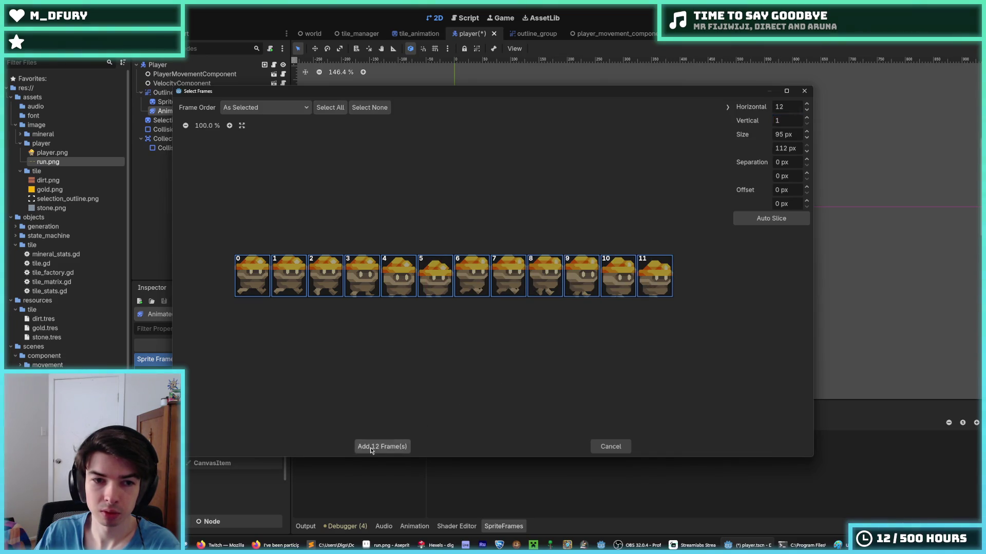
pyautogui.click(372, 447)
# Play the run animation and set its speed, typing 10 FPS then scrolling it up.
pyautogui.click(481, 423)
pyautogui.doubleClick(395, 422)
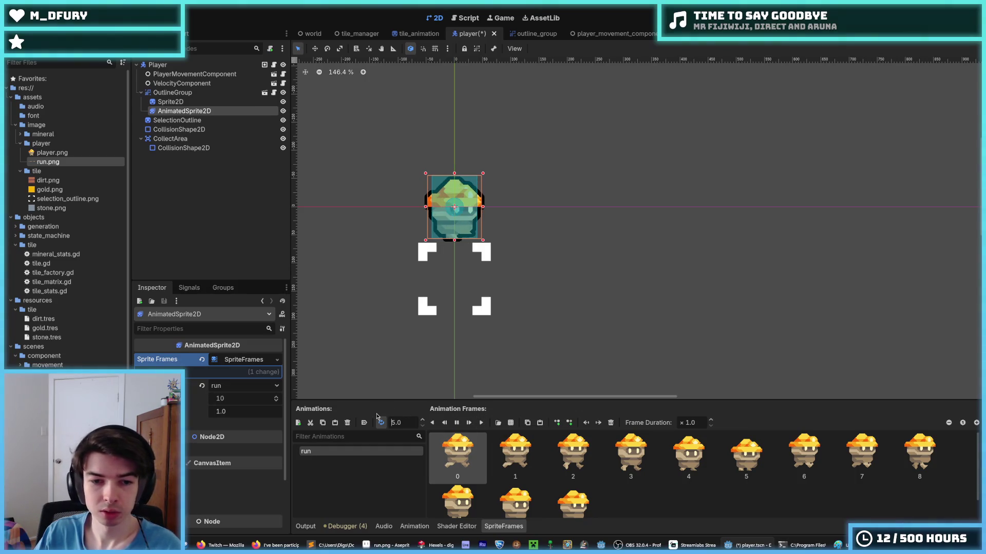
pyautogui.write('10')
pyautogui.press('Return')
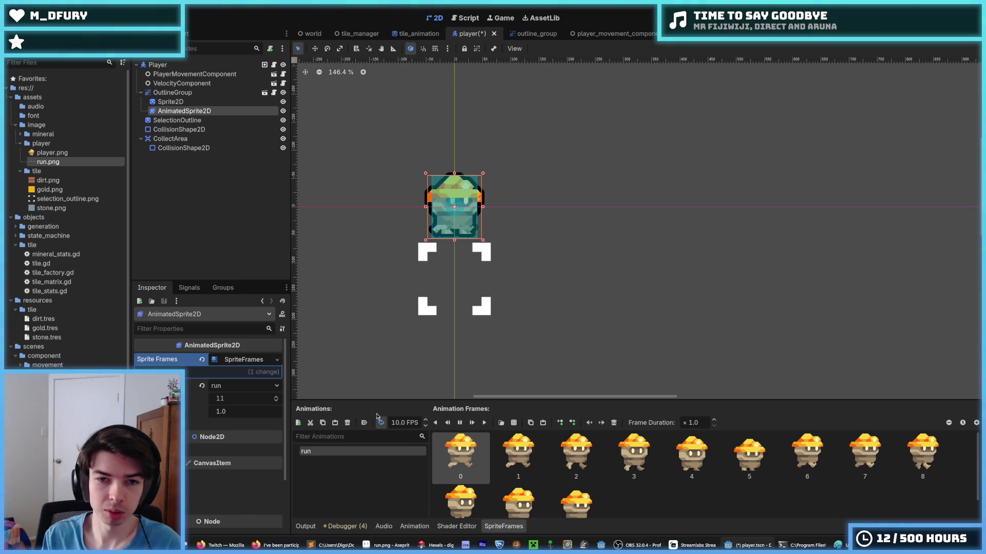
pyautogui.scroll(2, 396, 422)
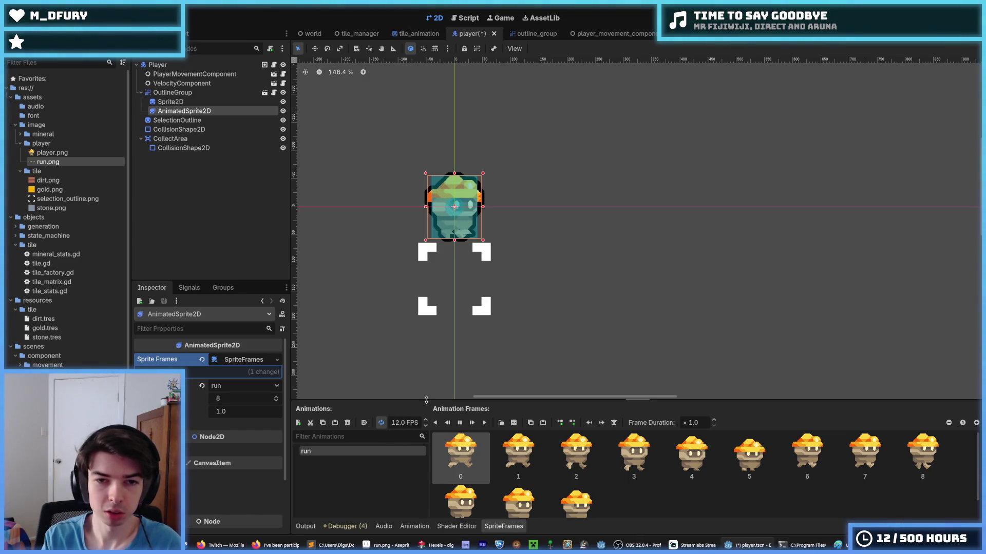
# Raise the run animation to 15 FPS and delete the old Sprite2D node.
pyautogui.scroll(3, 397, 417)
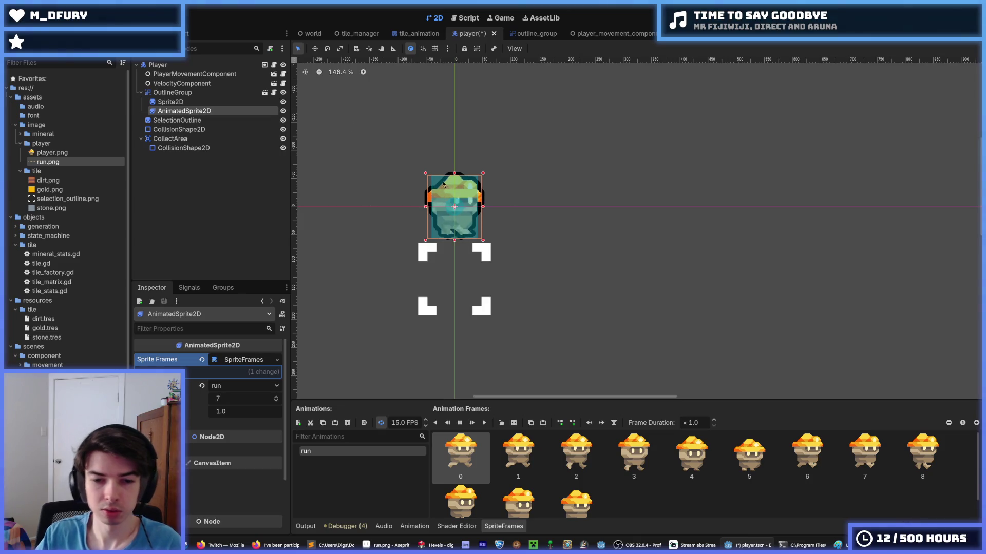
pyautogui.click(202, 103)
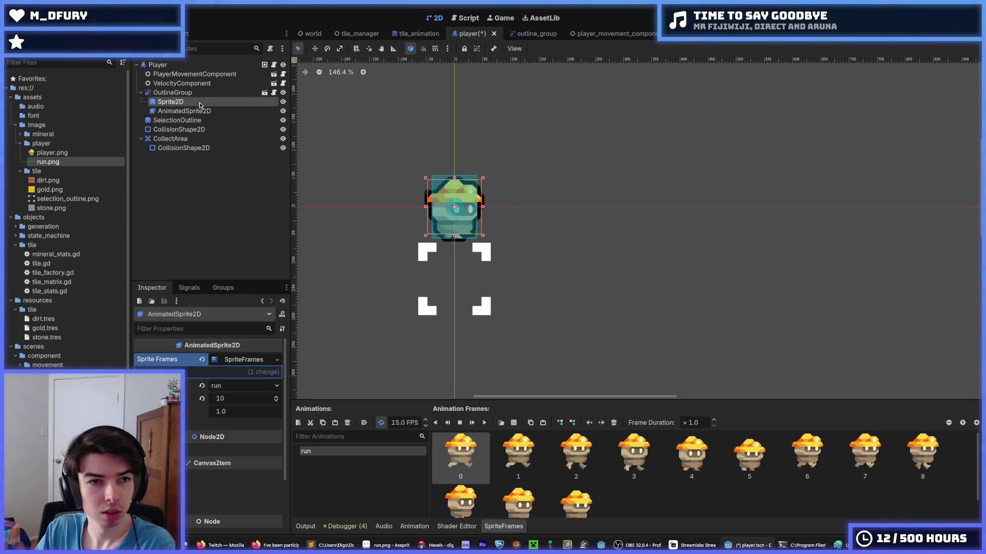
pyautogui.rightClick(199, 103)
pyautogui.click(239, 325)
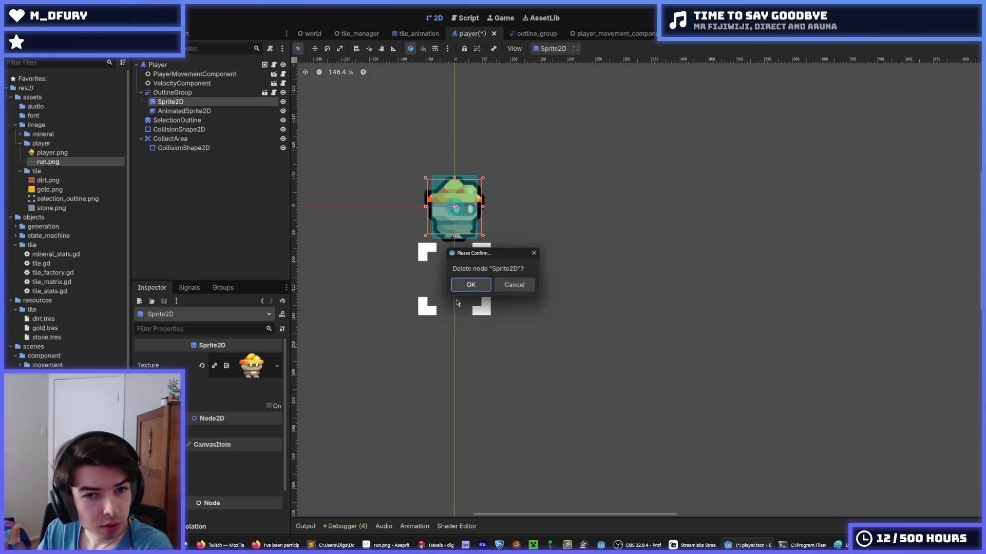
pyautogui.click(470, 283)
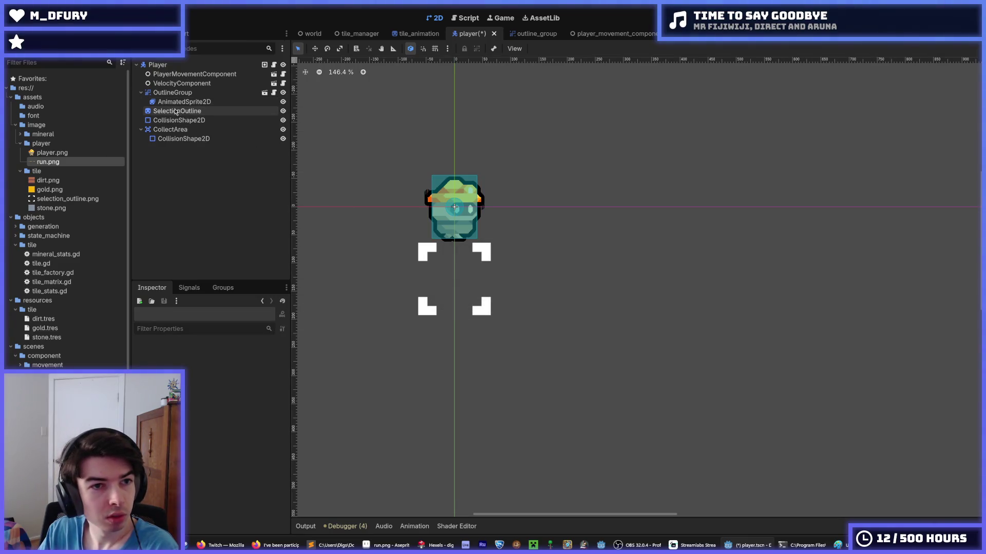
# Save the player scene and preview the AnimatedSprite2D's run animation.
pyautogui.click(179, 101)
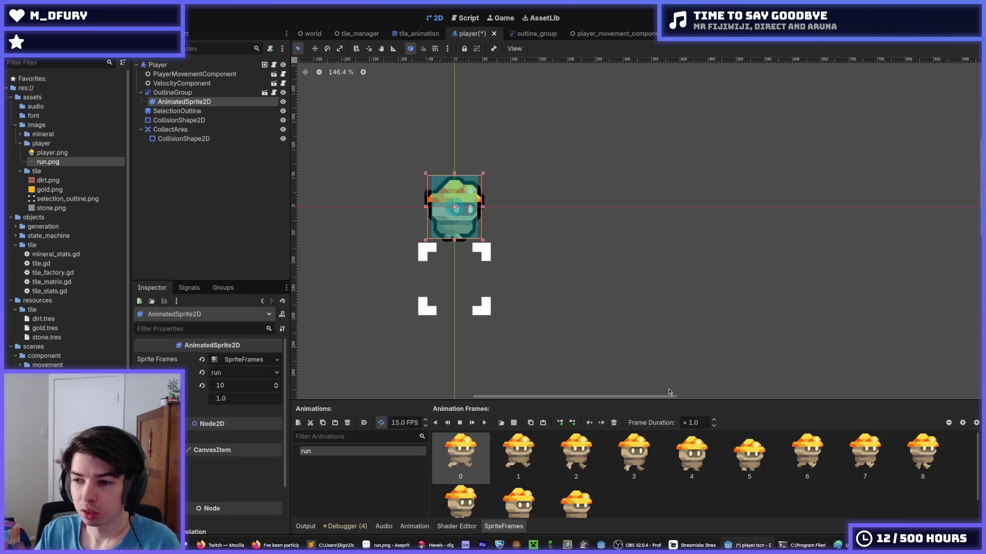
pyautogui.moveTo(619, 400)
pyautogui.mouseDown()
pyautogui.moveTo(605, 346)
pyautogui.moveTo(605, 357)
pyautogui.mouseUp()
pyautogui.hotkey('ctrl', 's')
pyautogui.click(482, 379)
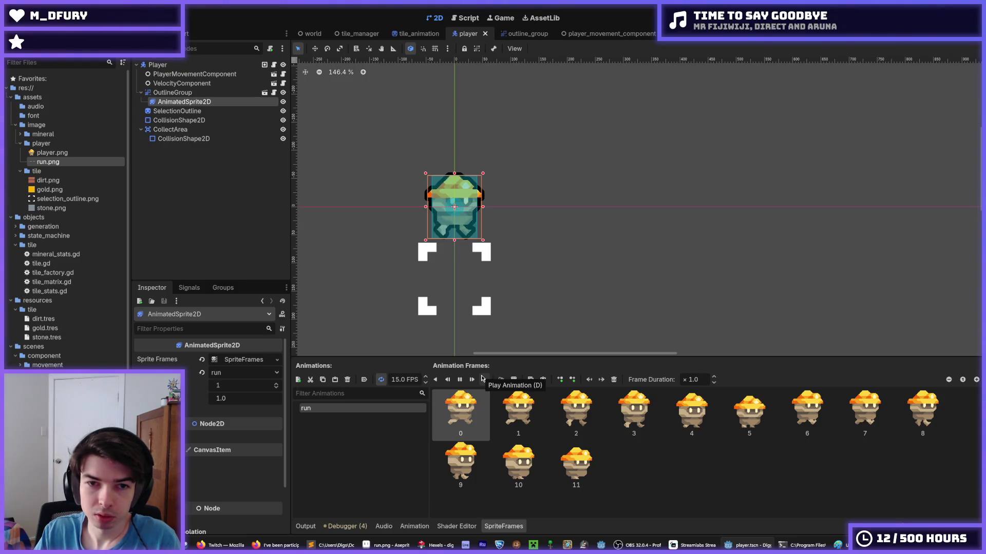
pyautogui.click(464, 380)
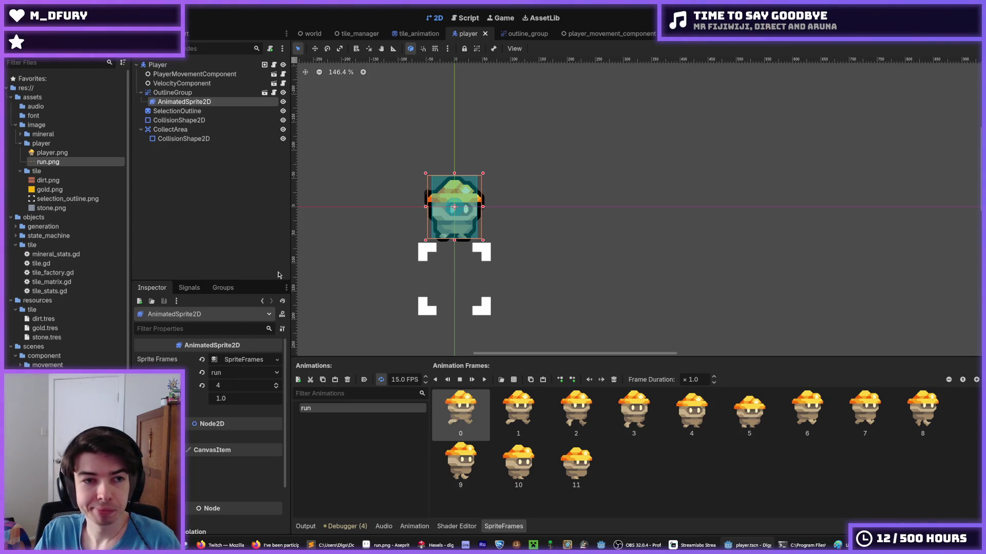
# Add an animation() call at the end of _process in player.gd.
pyautogui.click(274, 64)
pyautogui.scroll(-2, 499, 223)
pyautogui.scroll(2, 513, 215)
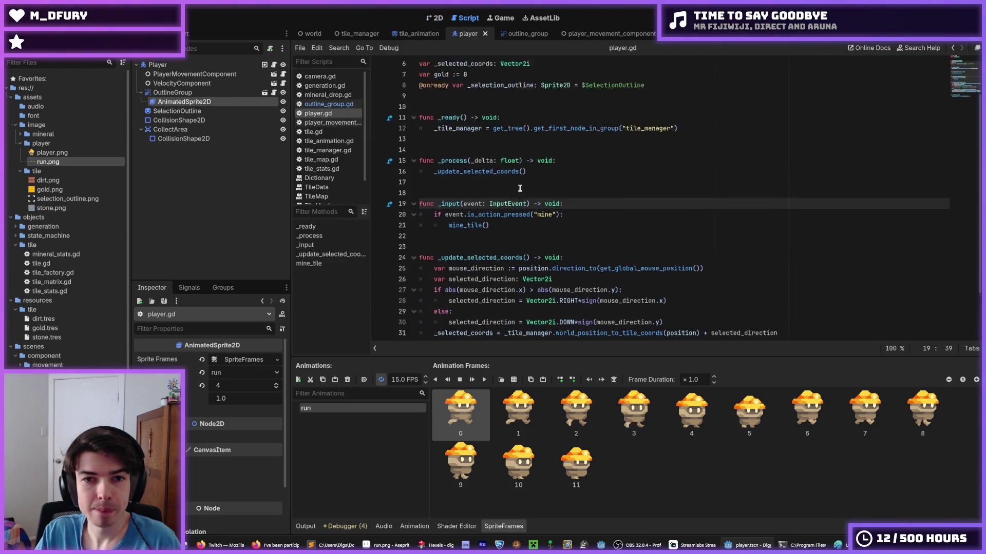
pyautogui.click(540, 206)
pyautogui.press('Return')
pyautogui.write('animation()')
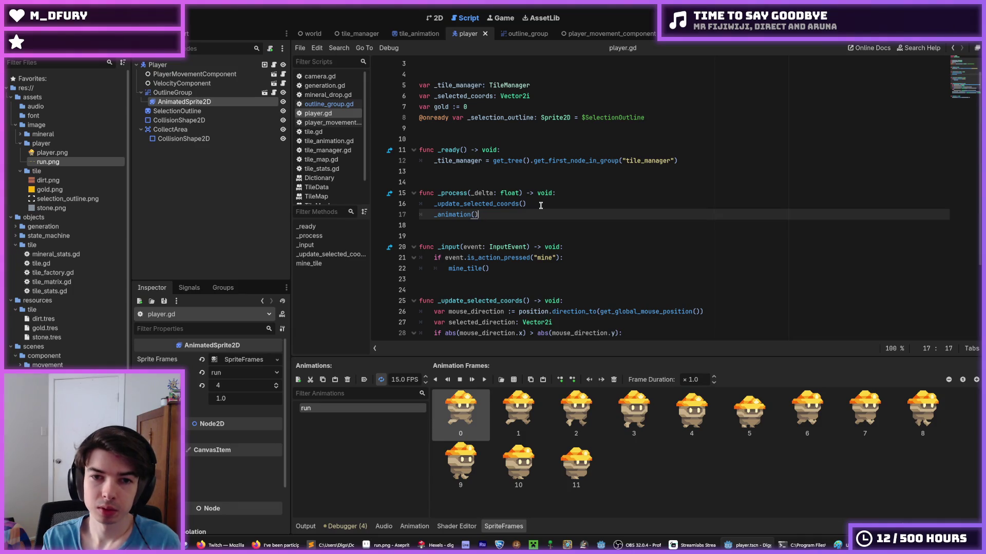
# Declare 'func _animation() -> void' at the script's end and begin its body with 'player.'.
pyautogui.press('Down')
pyautogui.press('Down')
pyautogui.press('Down')
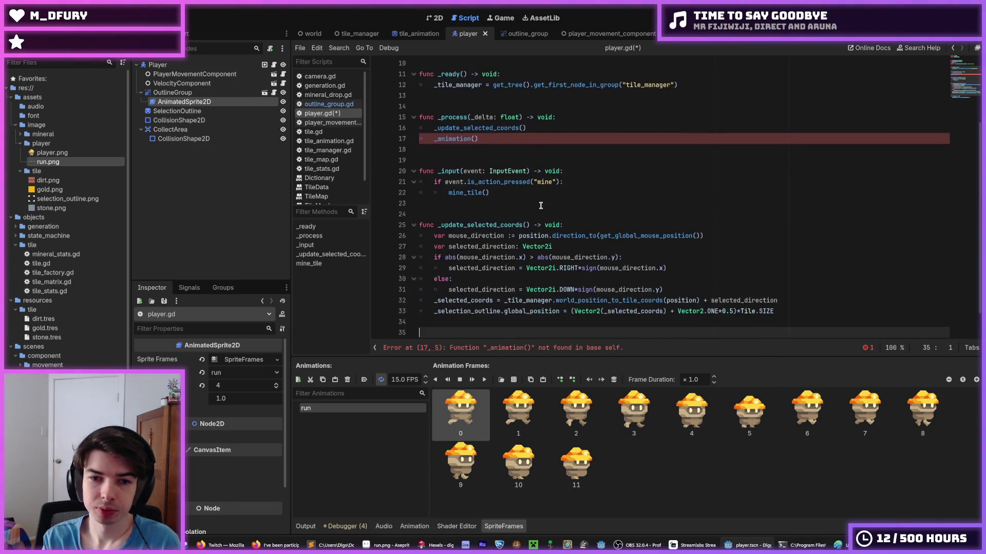
pyautogui.press('Up')
pyautogui.press('Up')
pyautogui.press('Up')
pyautogui.press('Down')
pyautogui.press('Down')
pyautogui.press('Down')
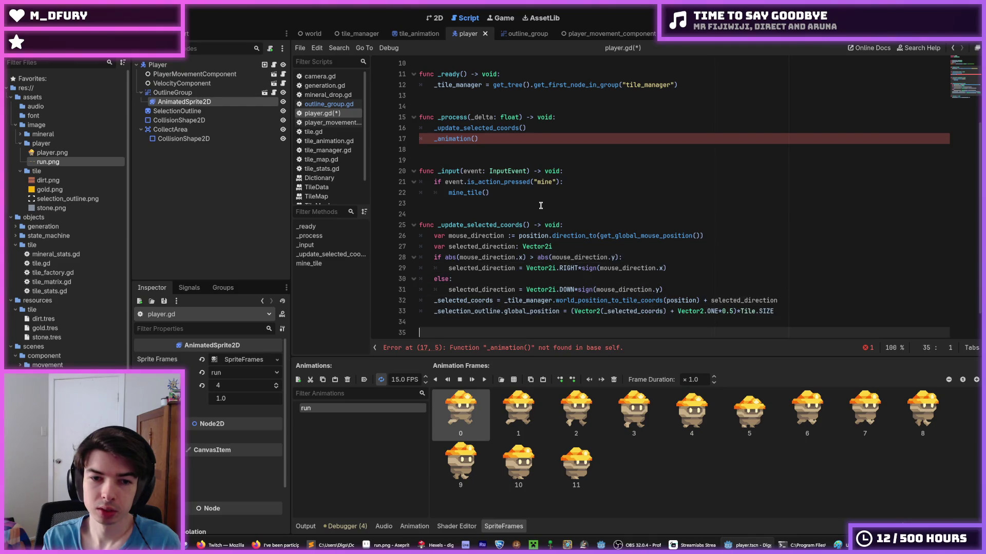
pyautogui.write('func animation()')
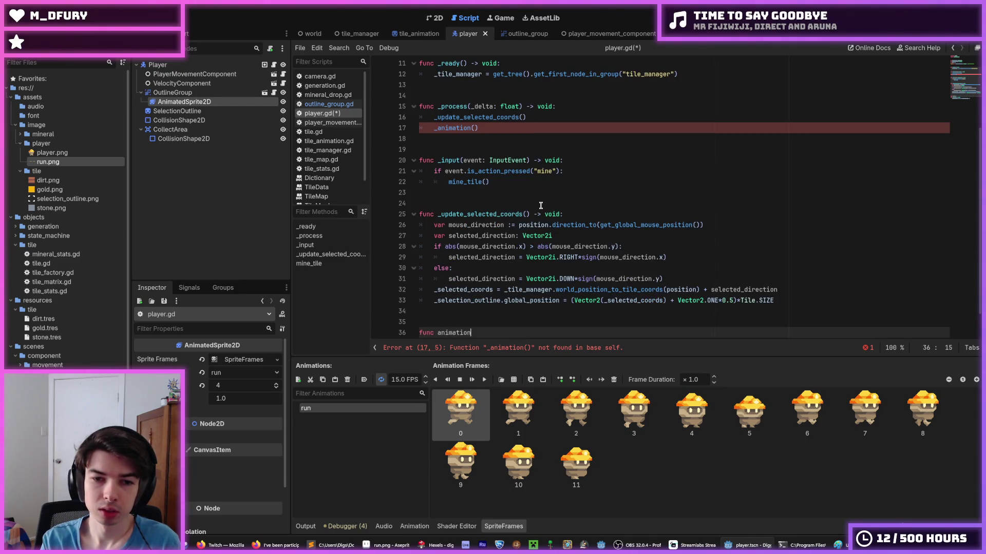
pyautogui.write(' -')
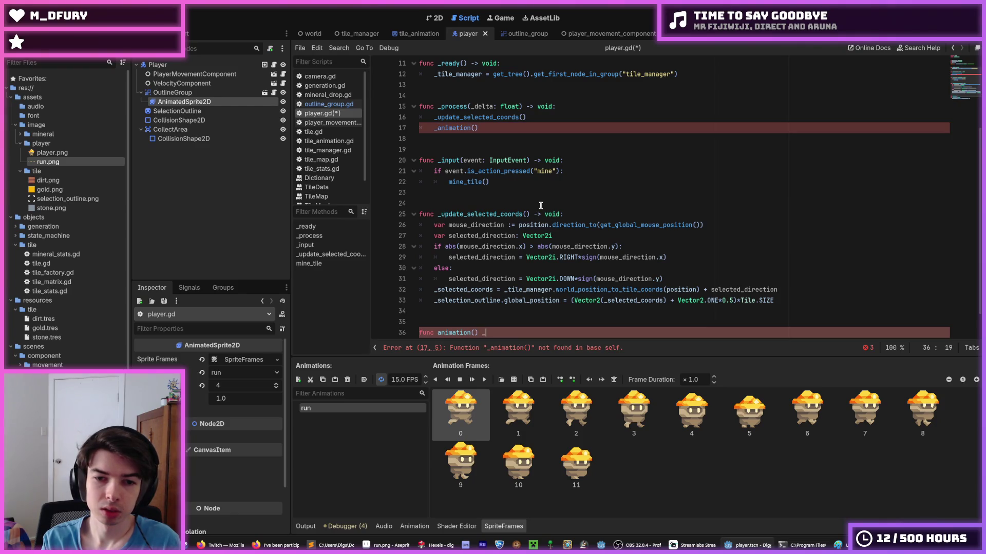
pyautogui.write('> void')
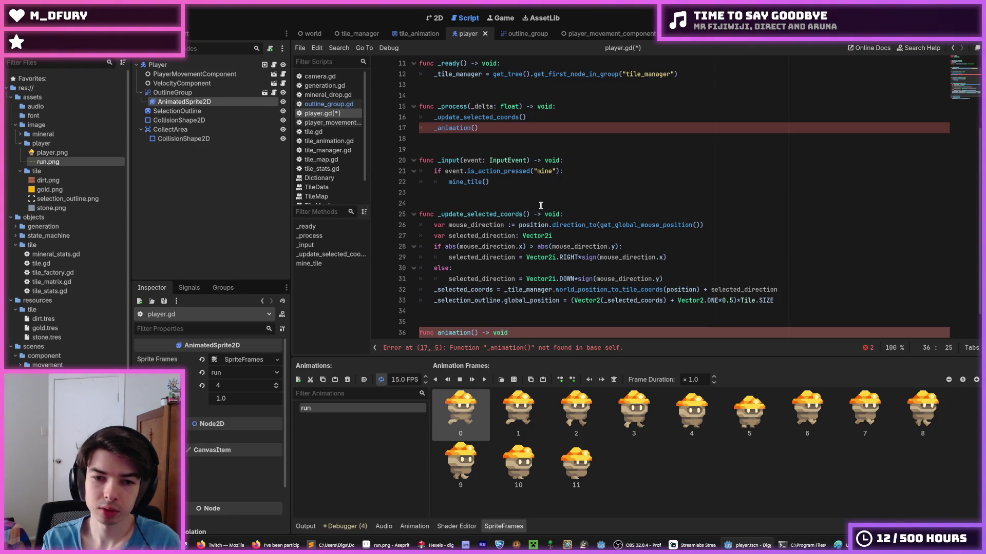
pyautogui.press('Left')
pyautogui.press('Left')
pyautogui.press('Left')
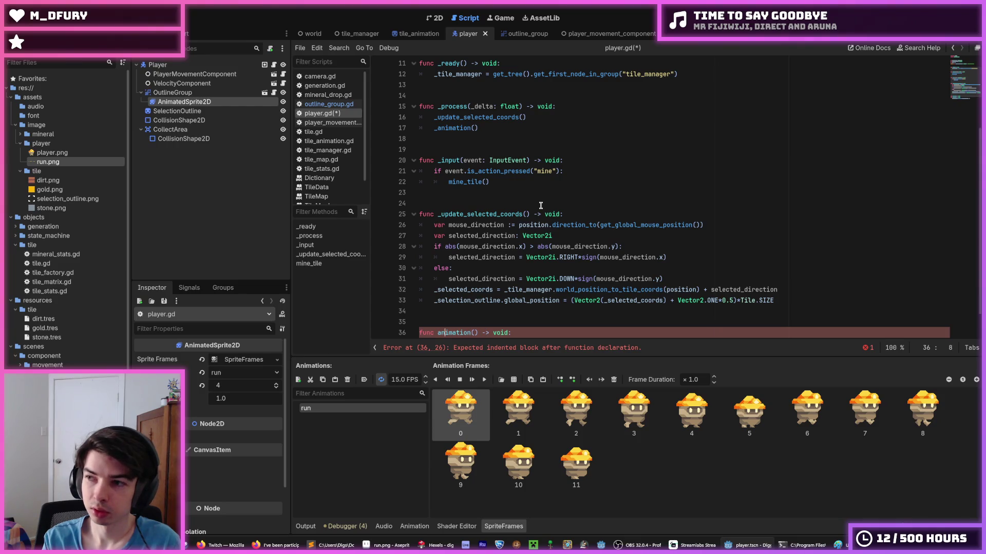
pyautogui.press('Right')
pyautogui.write('_')
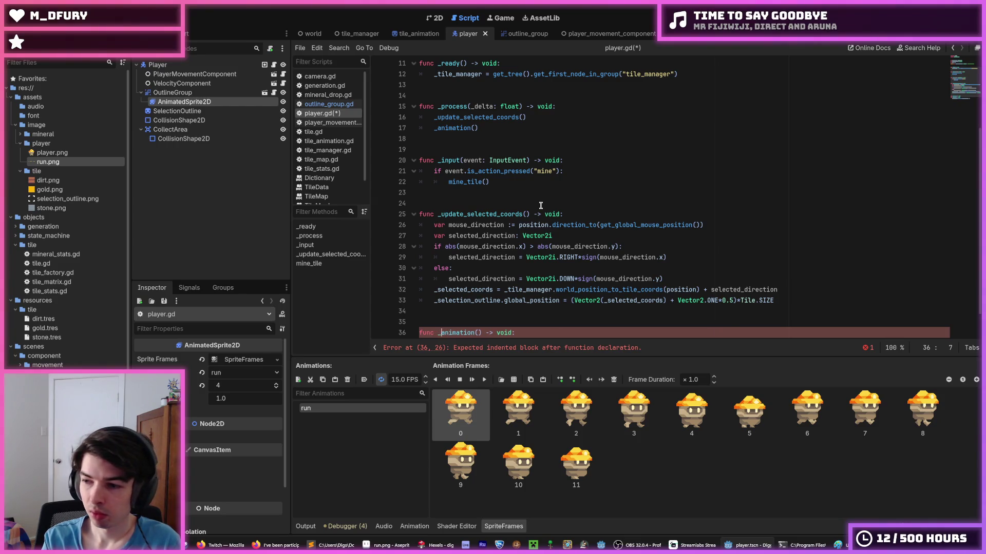
pyautogui.press('End')
pyautogui.press('Return')
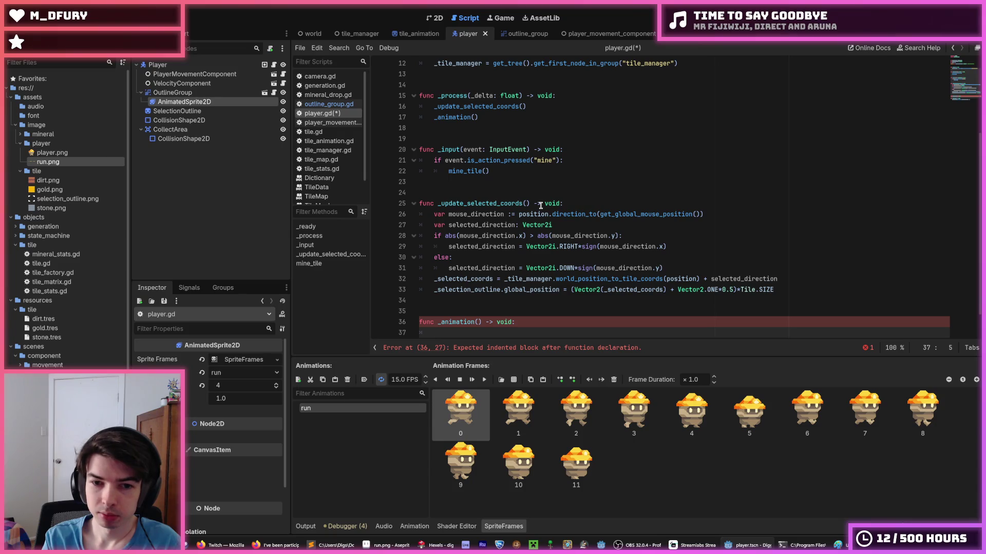
pyautogui.write('an')
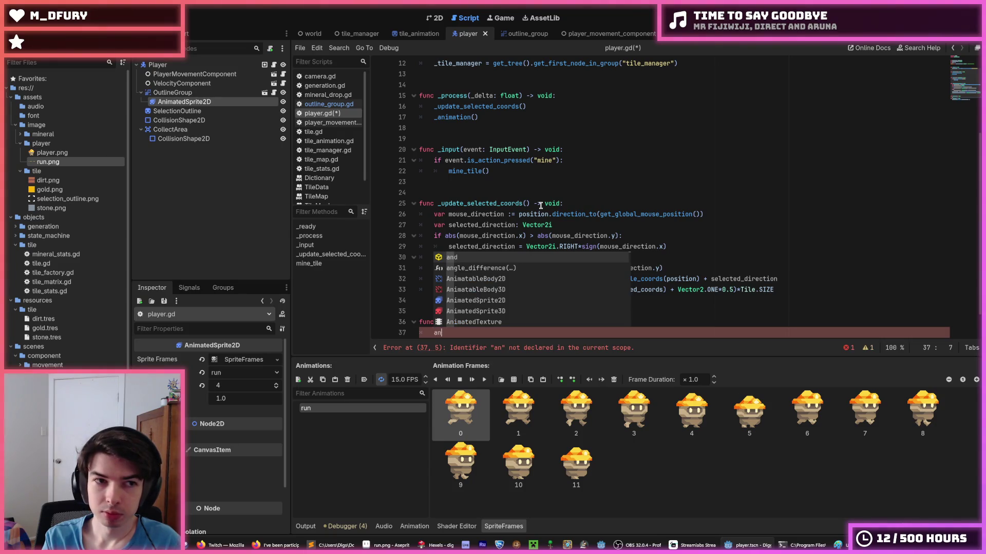
pyautogui.press('BackSpace')
pyautogui.press('BackSpace')
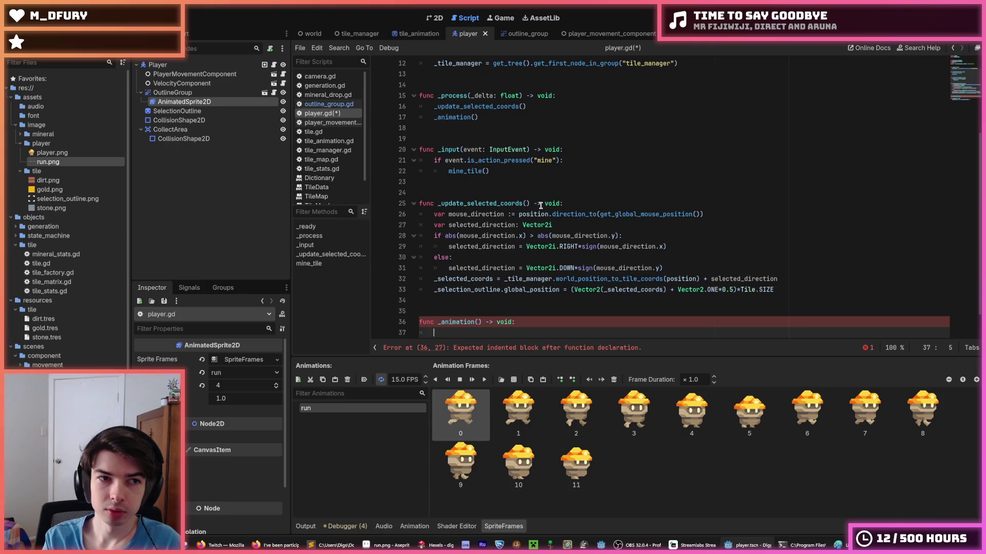
pyautogui.write('player.')
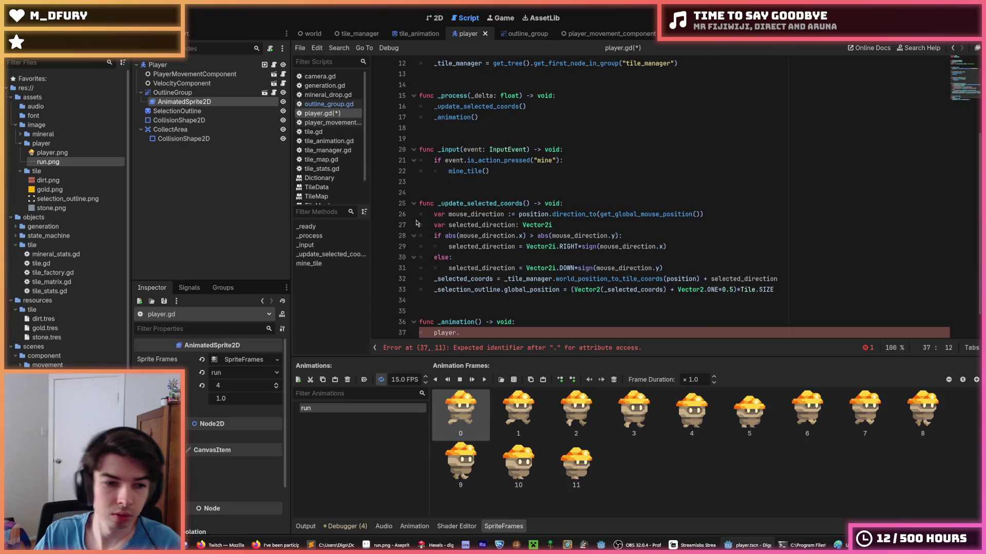
# Expand the offset settings and select the Player node to inspect it.
pyautogui.click(154, 411)
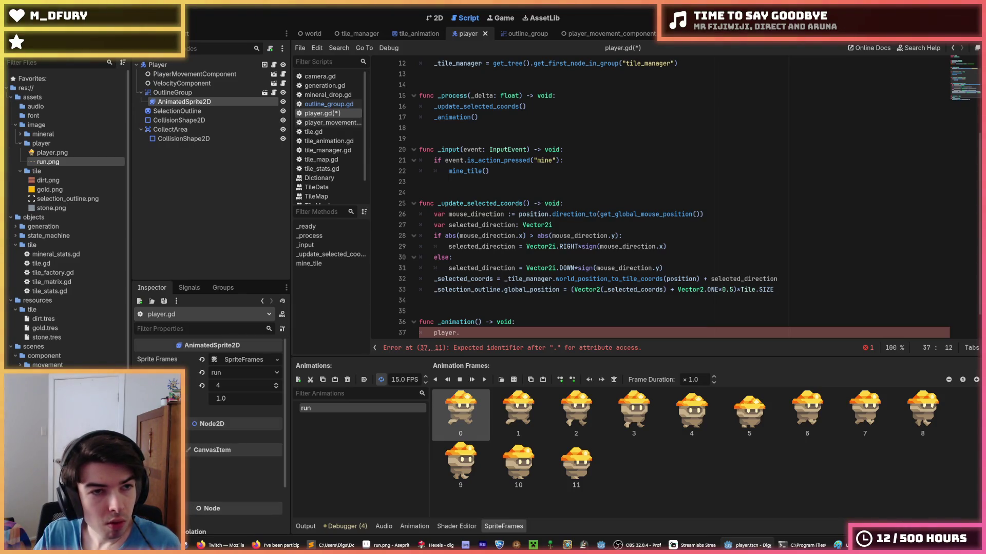
pyautogui.click(174, 65)
pyautogui.scroll(-10, 208, 411)
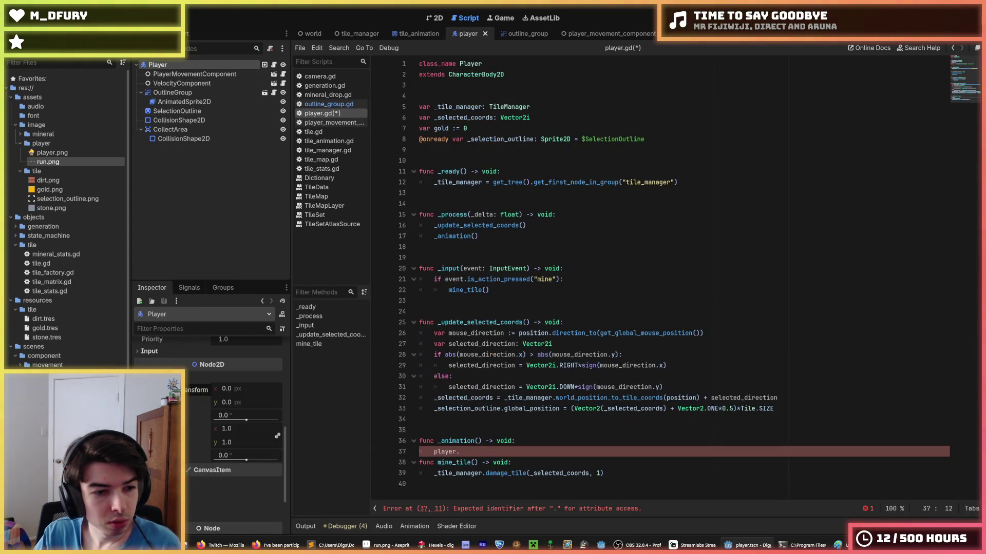
# Expand and collapse the Input and CanvasItem sections in the Inspector.
pyautogui.click(148, 352)
pyautogui.click(148, 352)
pyautogui.click(148, 352)
pyautogui.click(148, 352)
pyautogui.click(154, 413)
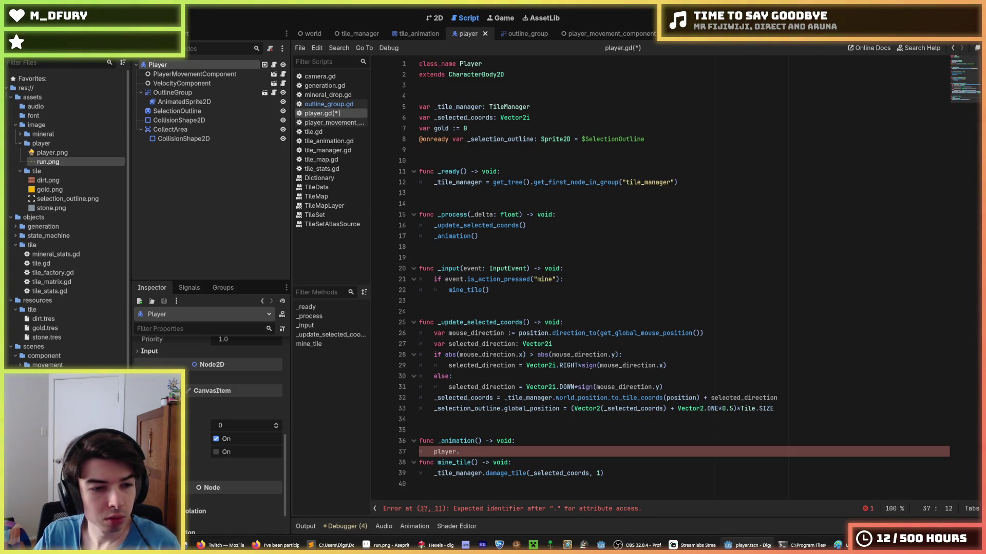
pyautogui.click(154, 463)
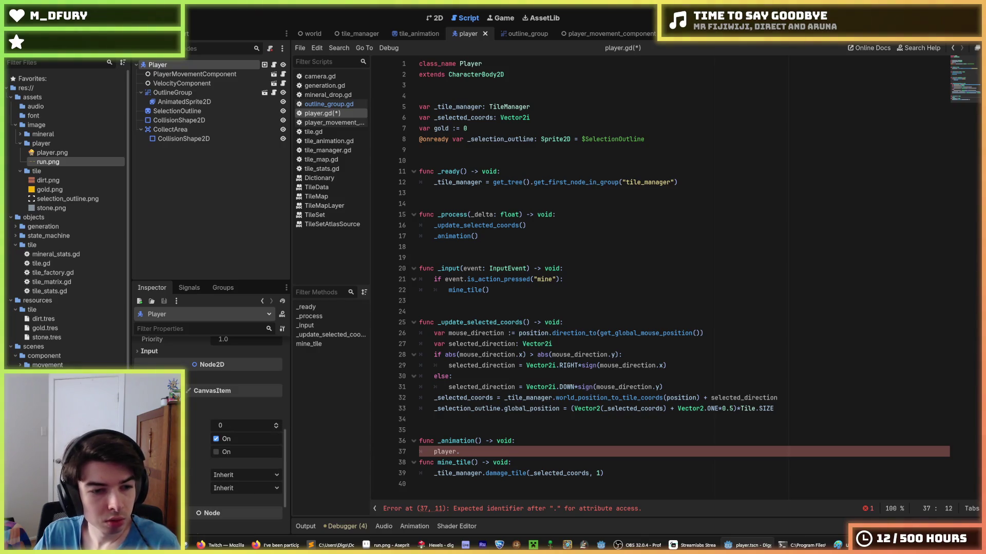
pyautogui.click(154, 413)
pyautogui.click(154, 414)
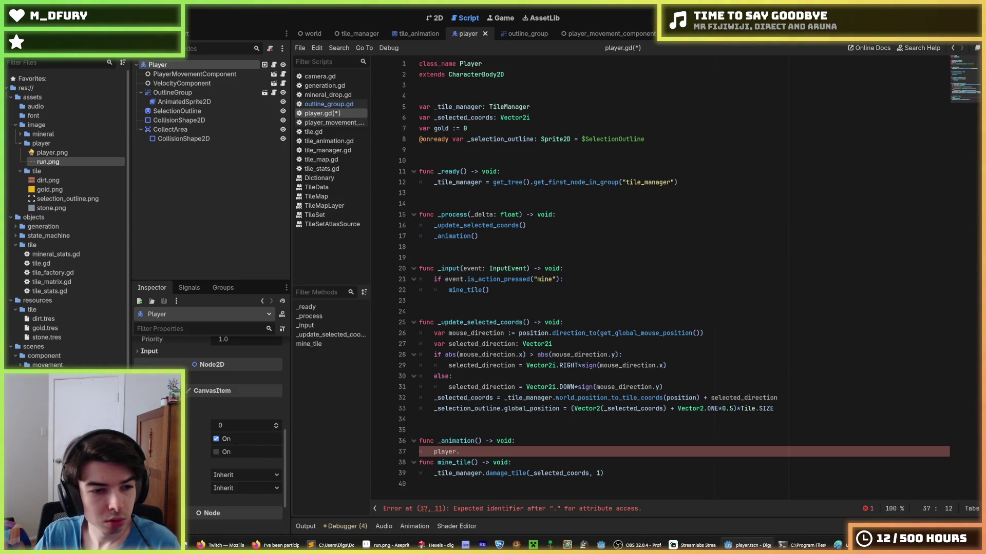
pyautogui.click(154, 413)
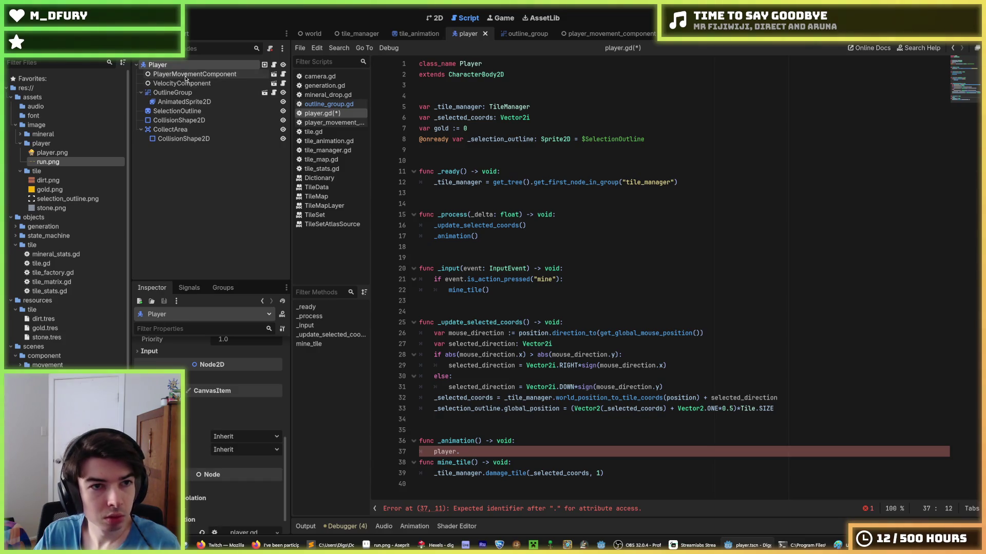
# Select OutlineGroup, then AnimatedSprite2D, and show the player scene in the 2D view.
pyautogui.click(174, 93)
pyautogui.click(179, 102)
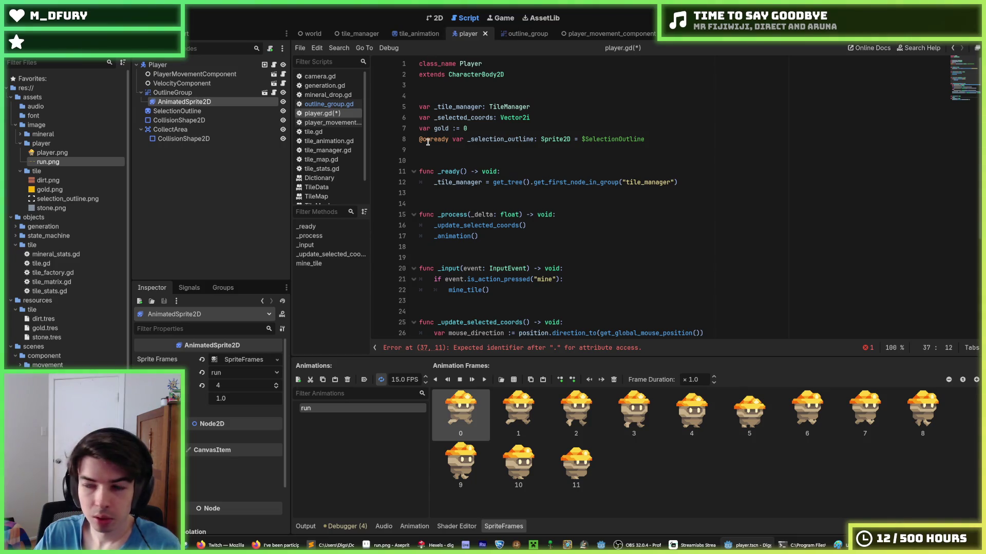
pyautogui.moveTo(428, 142)
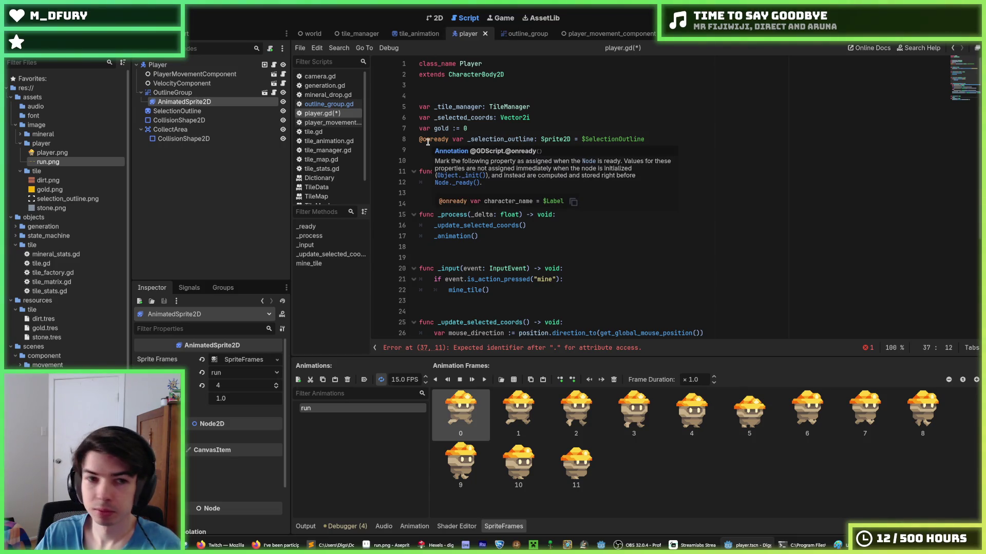
pyautogui.click(184, 94)
pyautogui.click(187, 103)
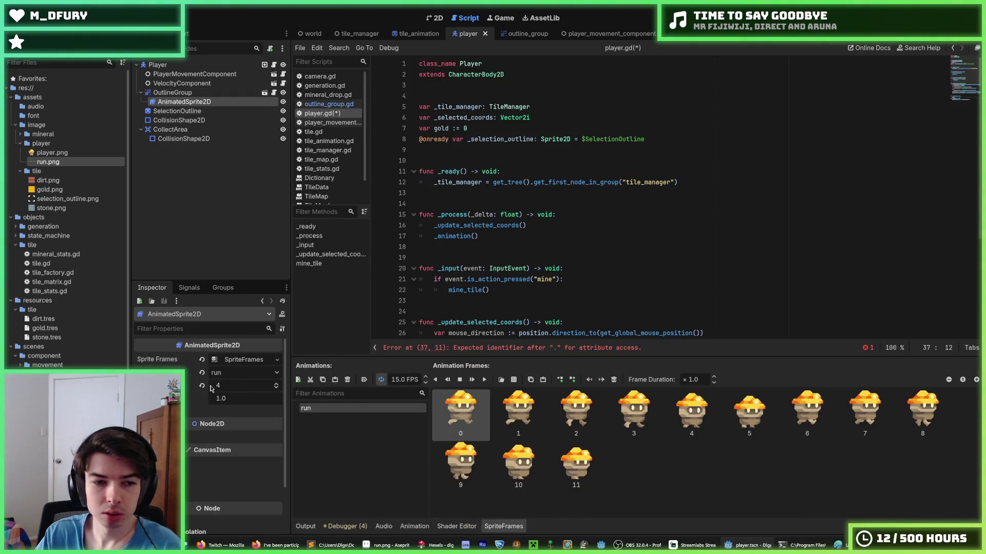
pyautogui.click(432, 20)
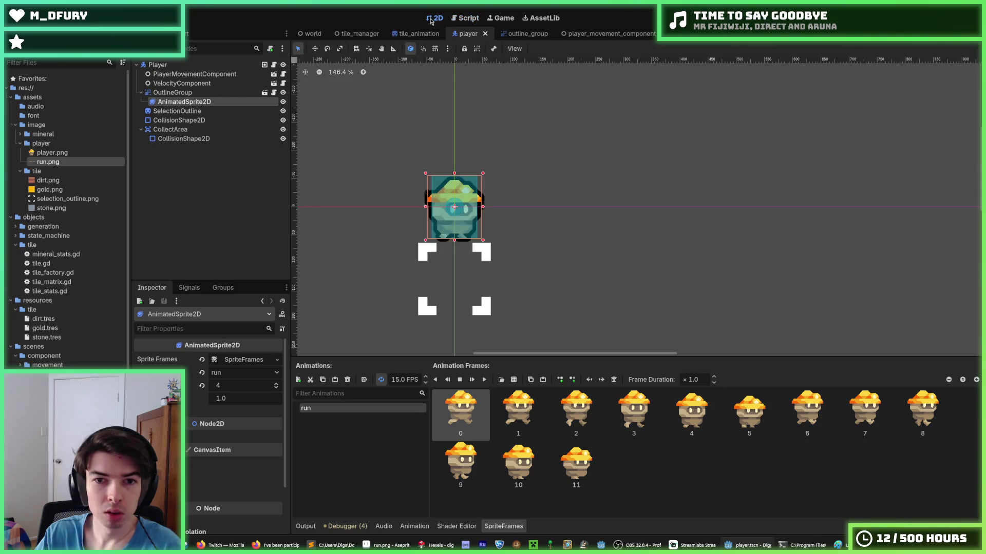
# Rename the AnimatedSprite2D node to Sprite and enable Access as Unique Name.
pyautogui.click(206, 96)
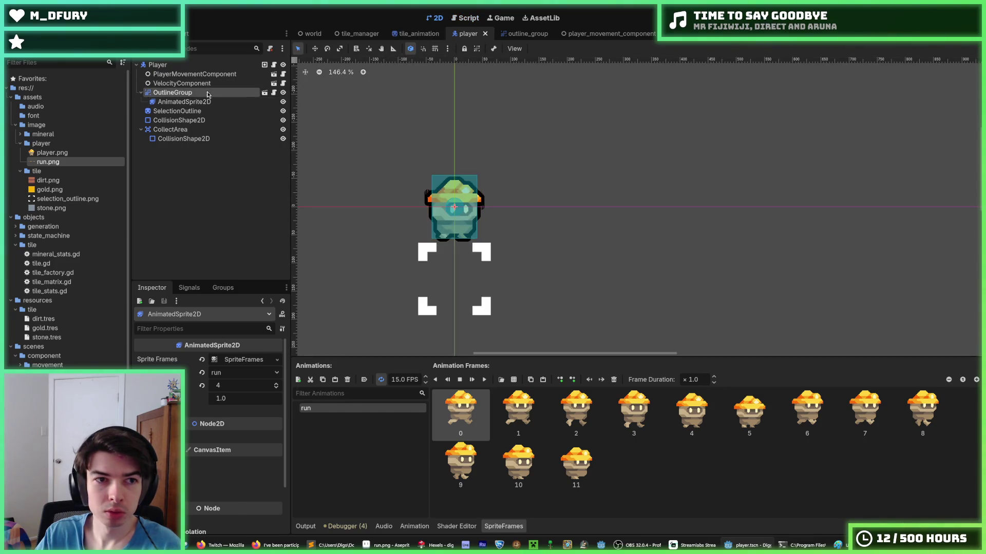
pyautogui.click(206, 102)
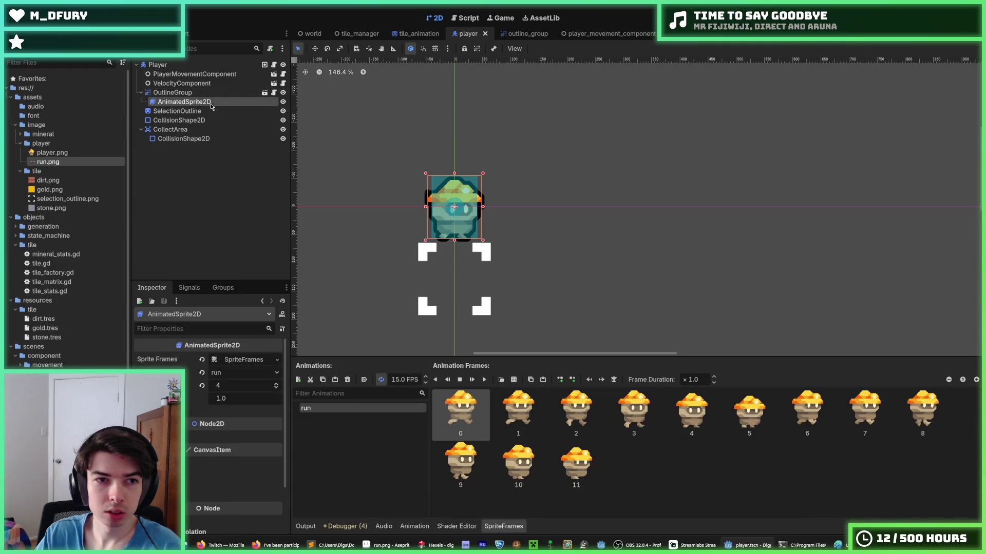
pyautogui.rightClick(210, 104)
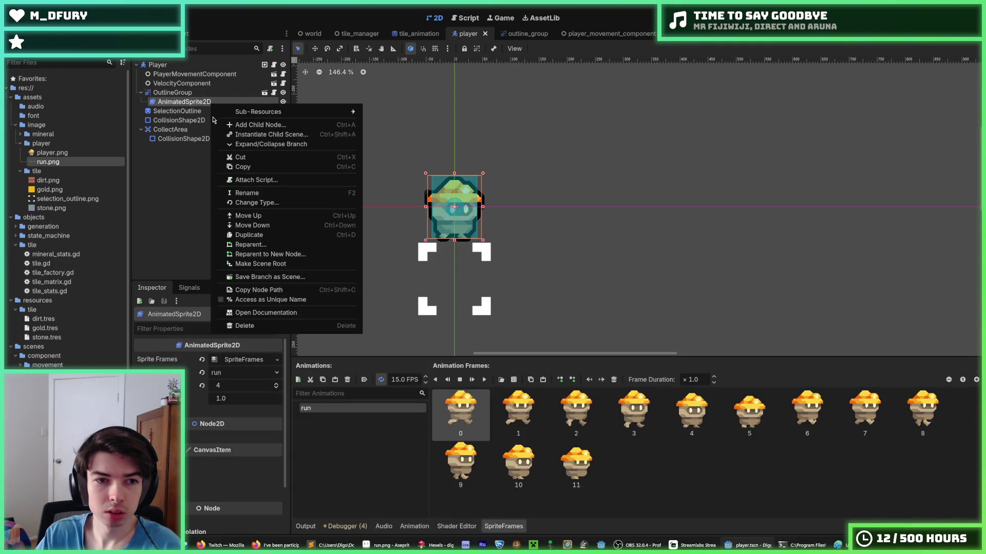
pyautogui.click(173, 103)
pyautogui.click(210, 104)
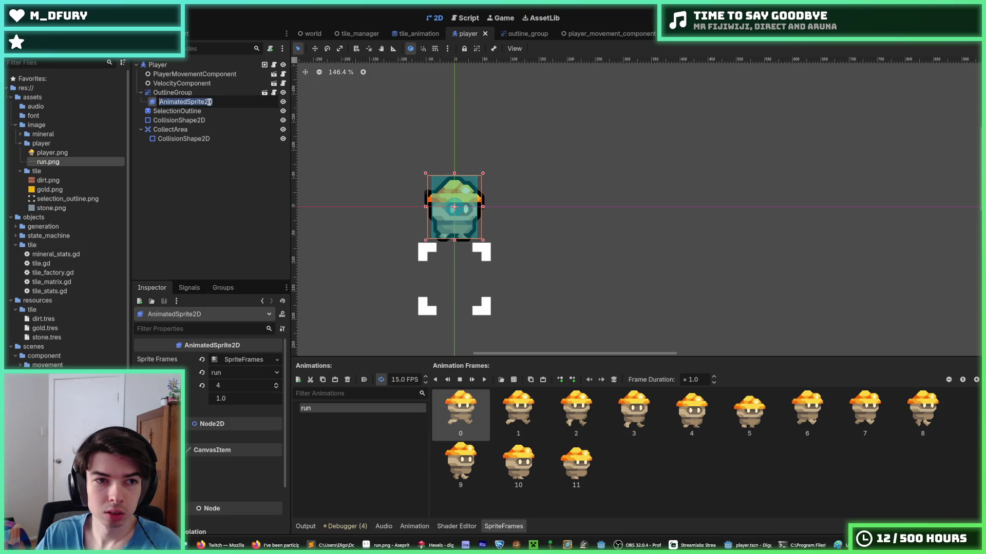
pyautogui.write('A')
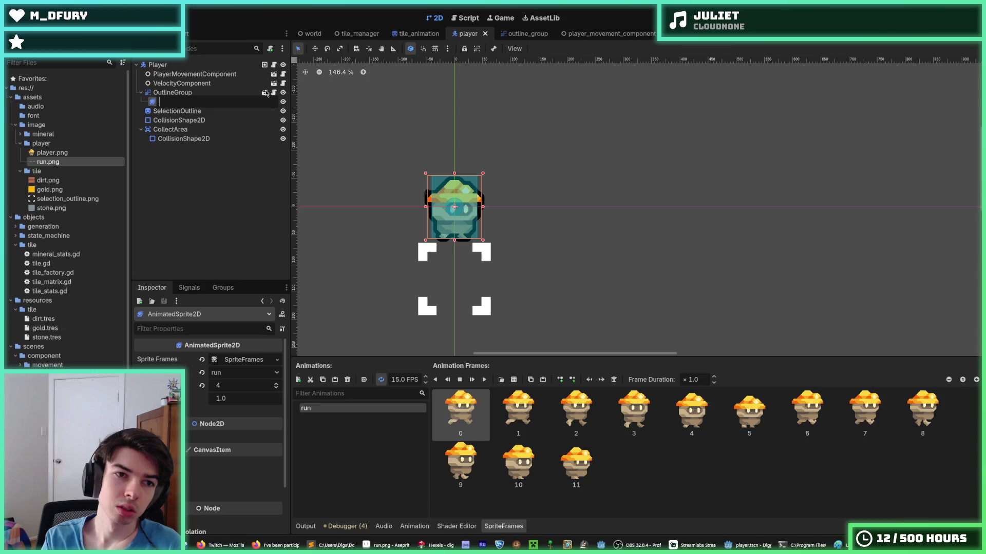
pyautogui.write('rite')
pyautogui.press('Return')
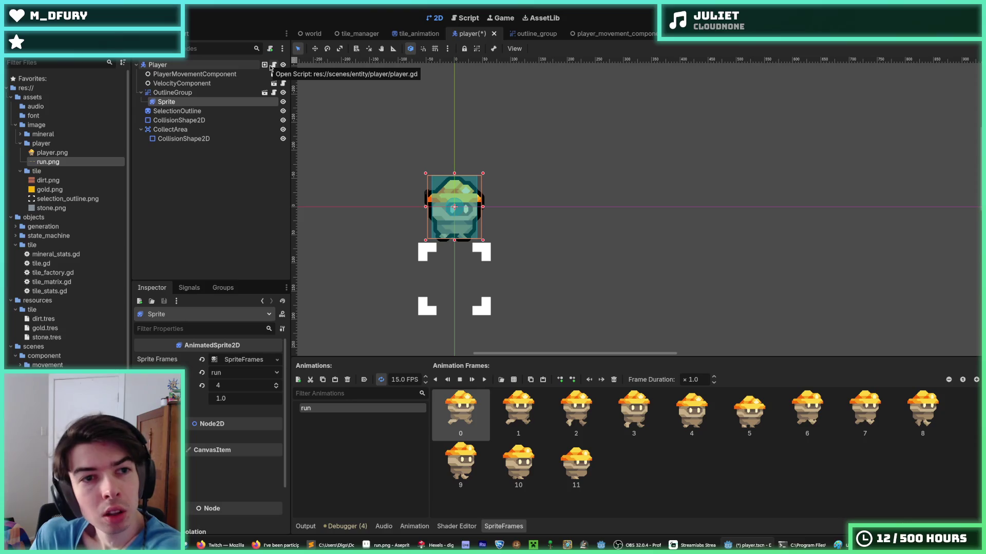
pyautogui.rightClick(245, 103)
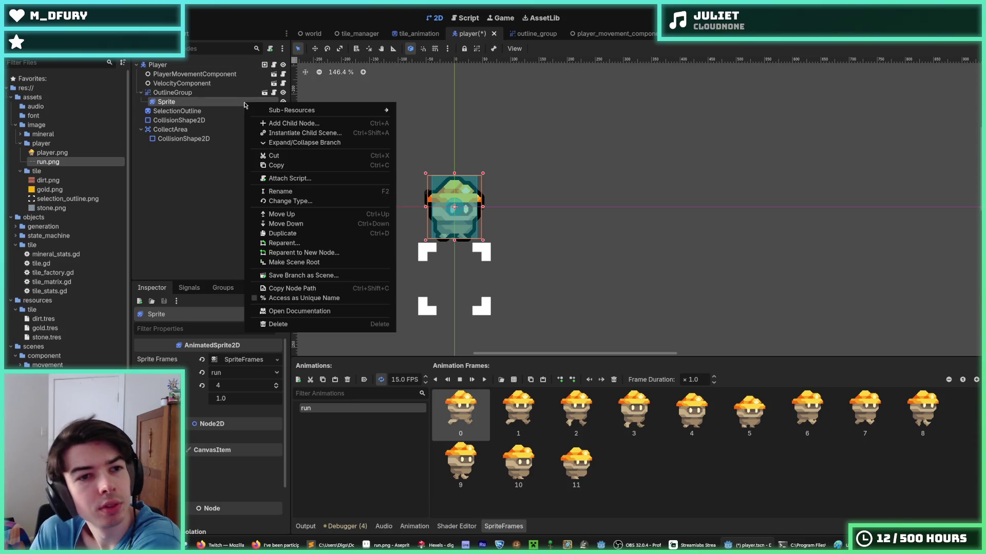
pyautogui.click(298, 298)
pyautogui.click(274, 65)
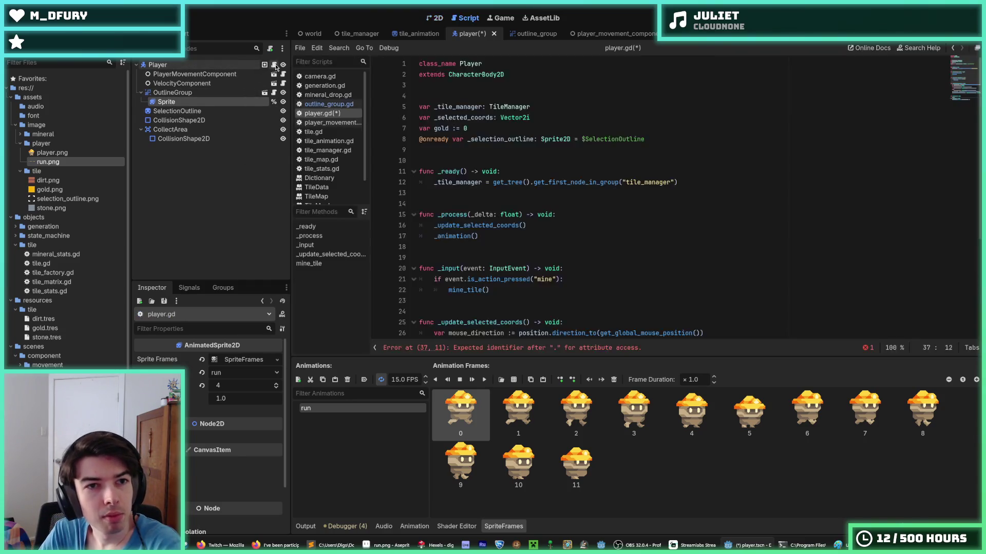
pyautogui.click(664, 138)
pyautogui.hotkey('ctrl', 'shift', 'd')
pyautogui.doubleClick(496, 150)
pyautogui.write('_sprite')
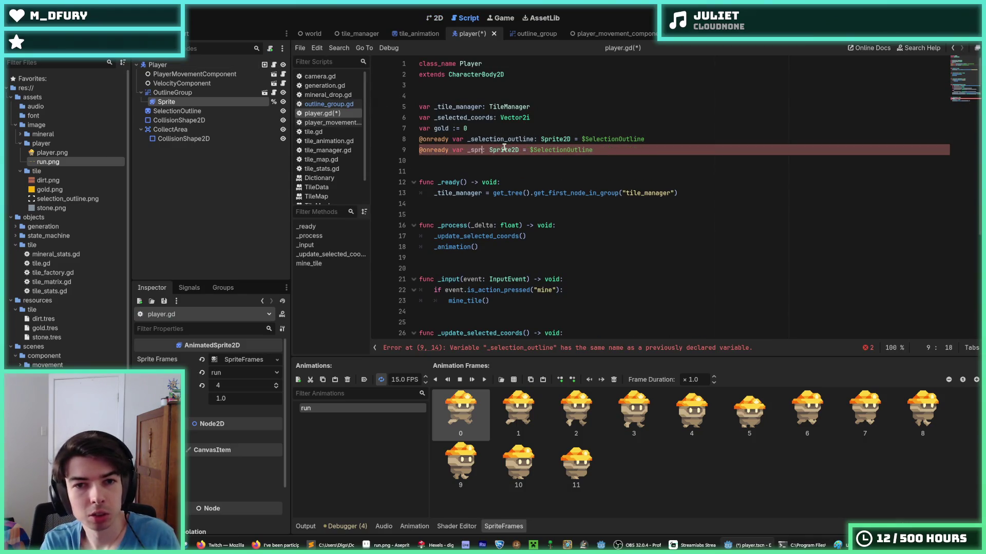